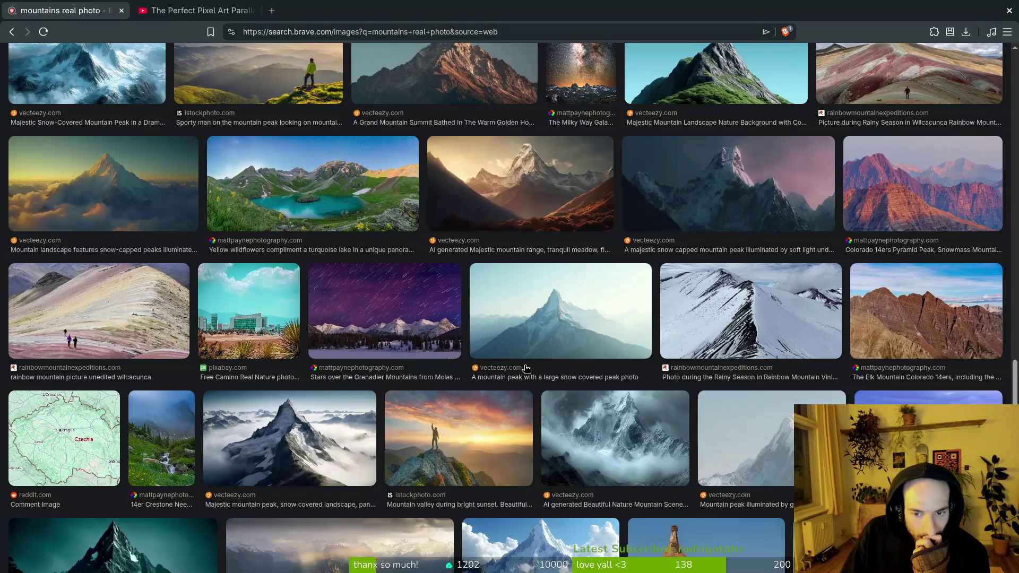
- Scroll the mountain image results and preview the dark starry mountain photo, then close it
scroll(527, 367, "down", 2)
scroll(527, 367, "down", 2)
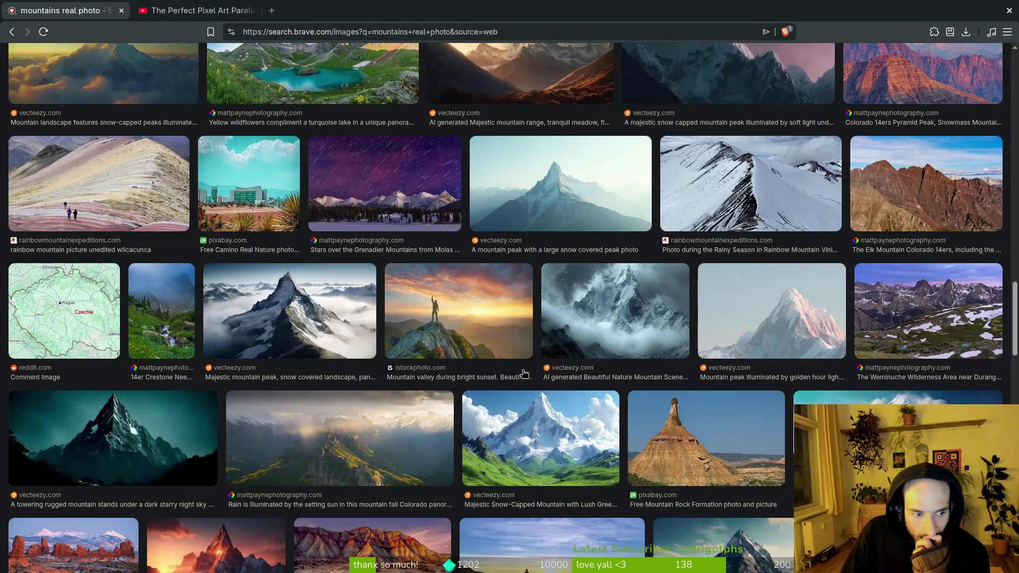
left_click(172, 442)
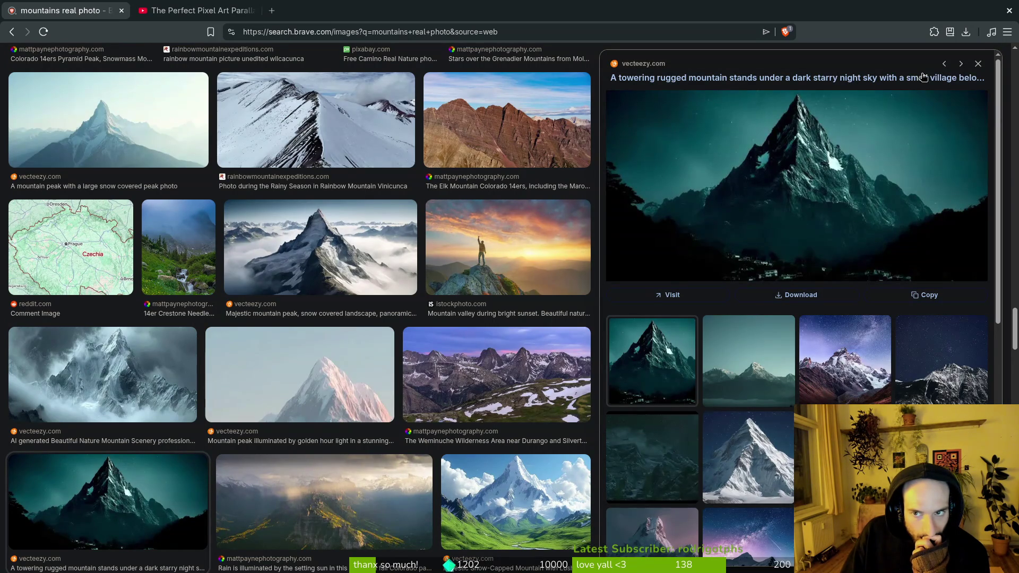
left_click(978, 63)
- Browse further down the mountain photo results, then switch to Aseprite
scroll(621, 377, "down", 4)
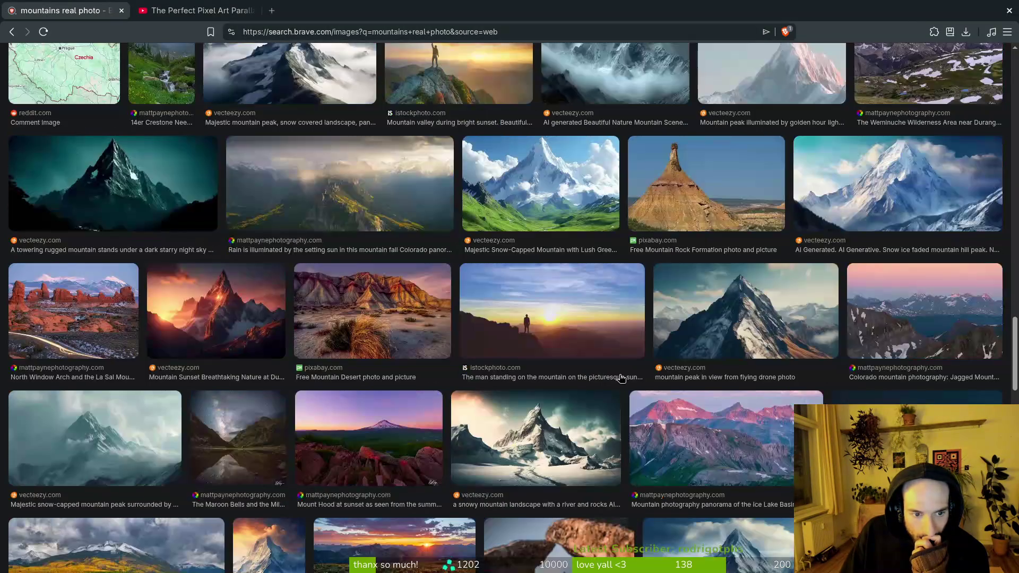
scroll(647, 380, "down", 2)
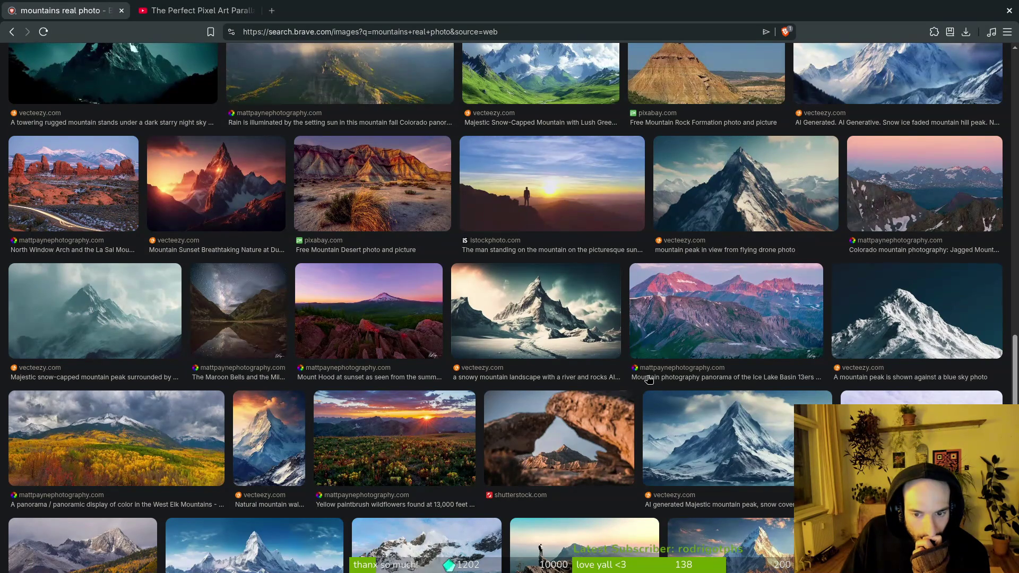
scroll(647, 378, "down", 2)
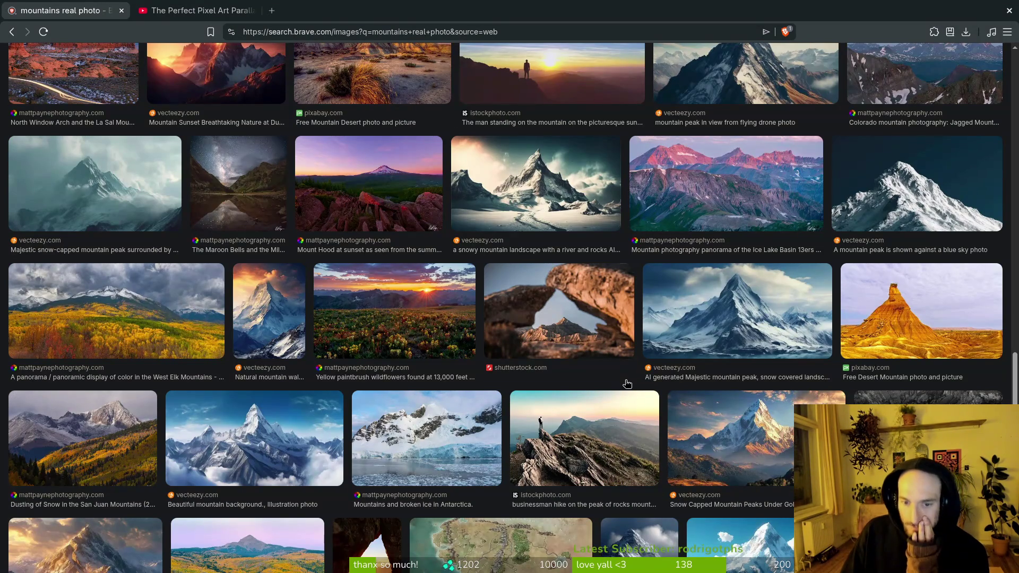
scroll(627, 381, "down", 15)
key("alt+Tab")
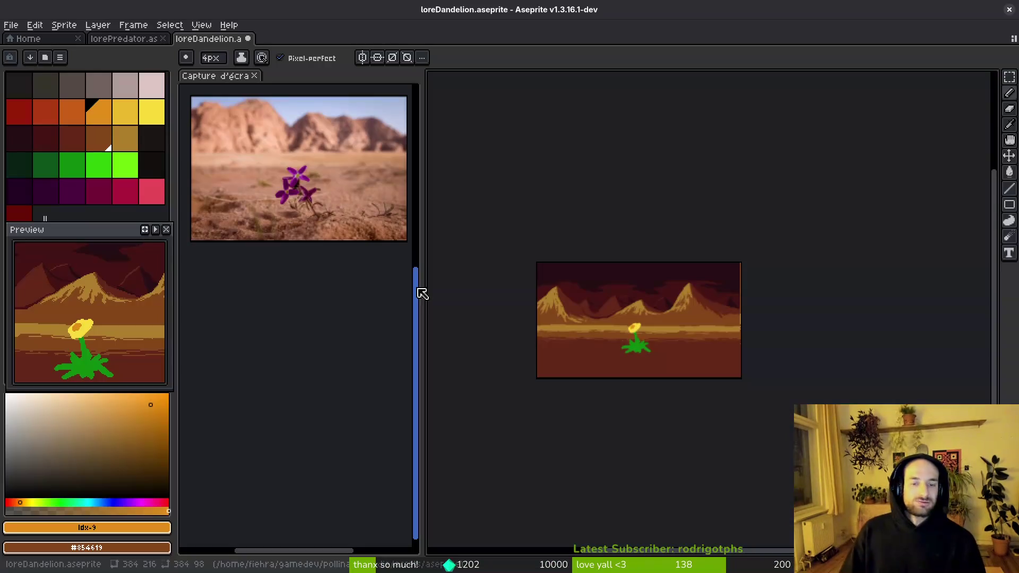
- Pan the loreDandelion desert canvas, pick the Eyedropper tool, and return to Brave
scroll(266, 205, "up", 3)
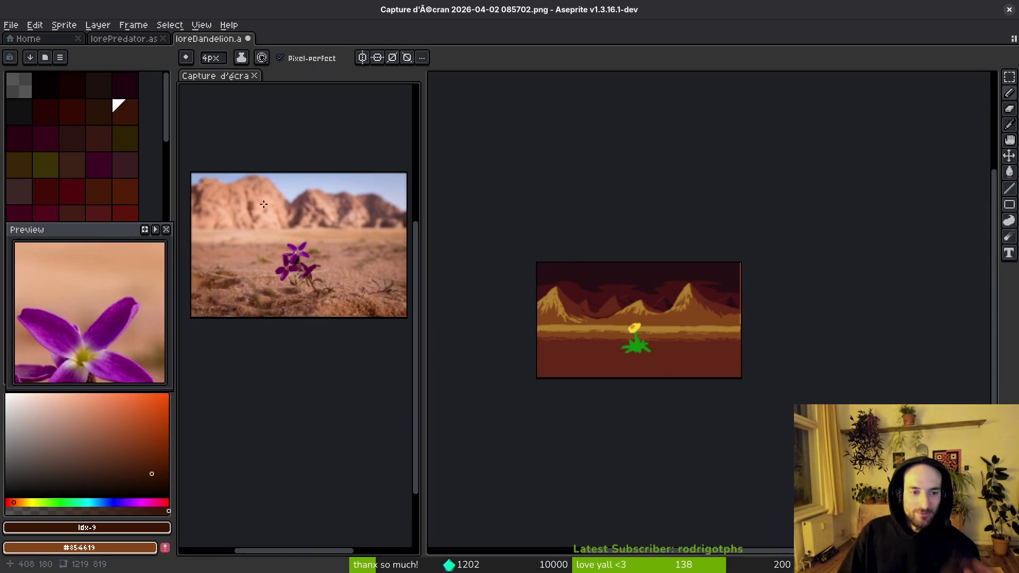
scroll(648, 320, "up", 2)
scroll(653, 326, "down", 2)
middle_click(654, 326)
left_click_drag(653, 326, 679, 337)
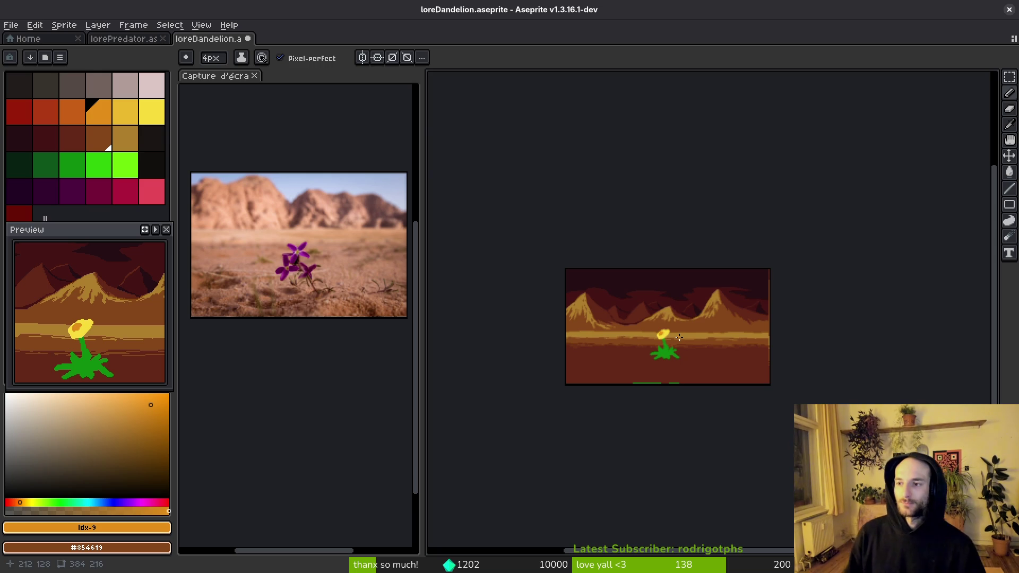
key("i")
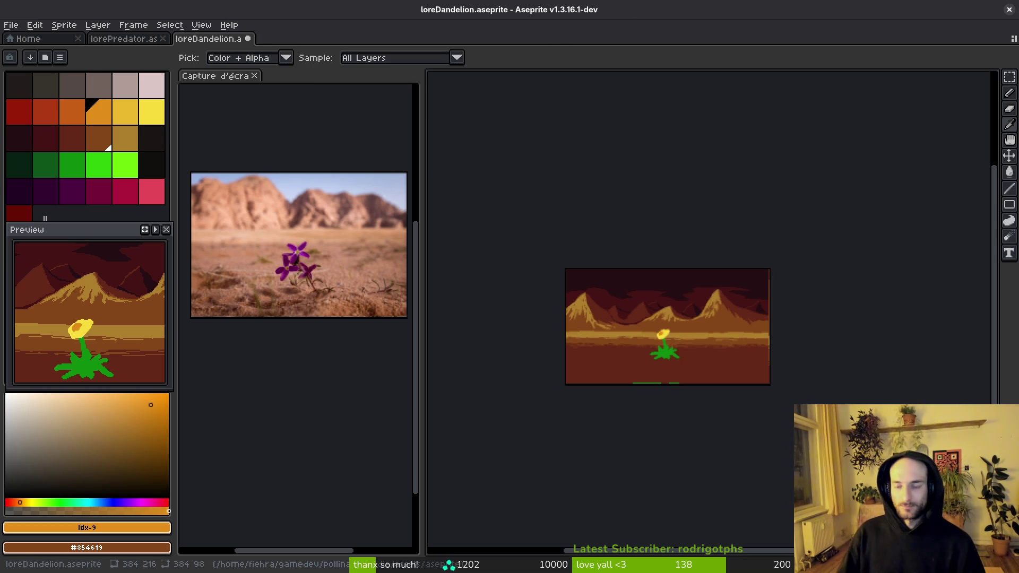
key("alt+Tab")
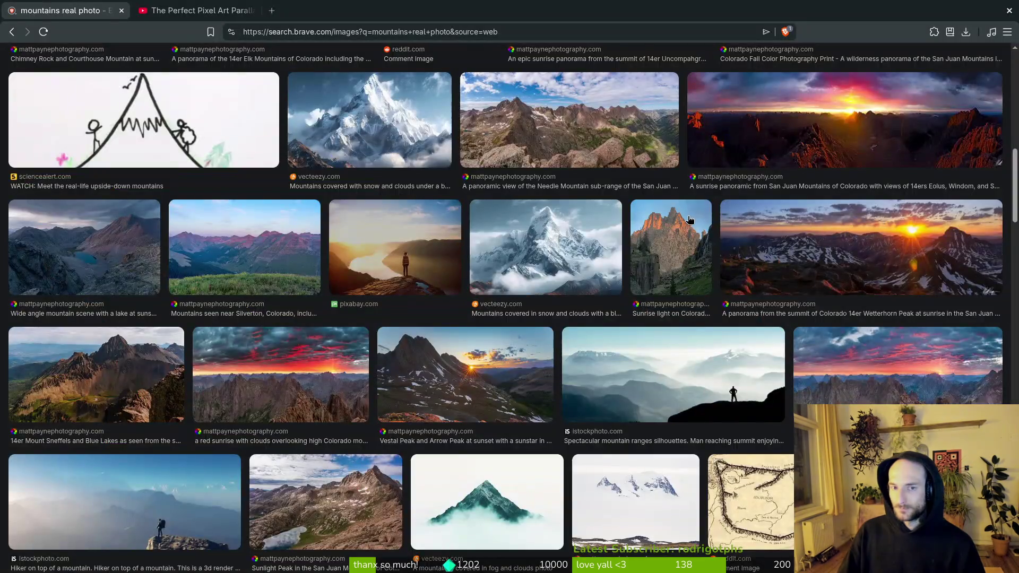
- Search Brave images for 'flower in desert' in a new tab
key("ctrl+t")
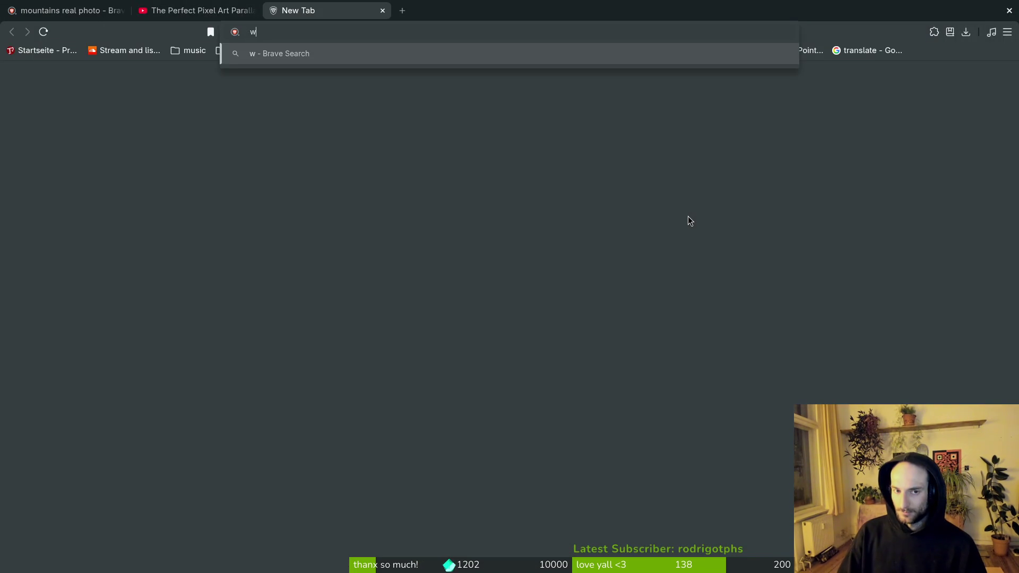
type("flower in desert")
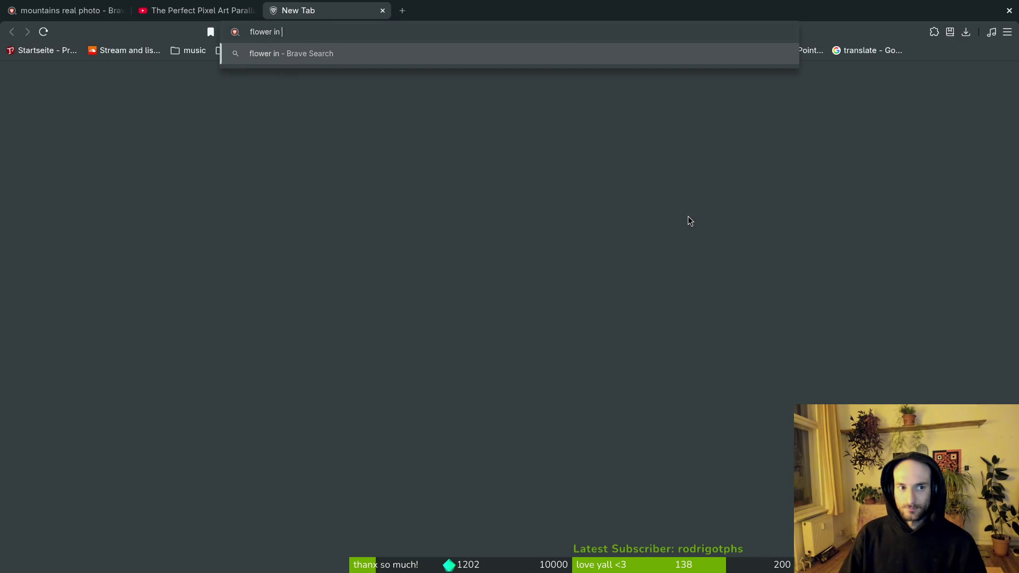
key("Return")
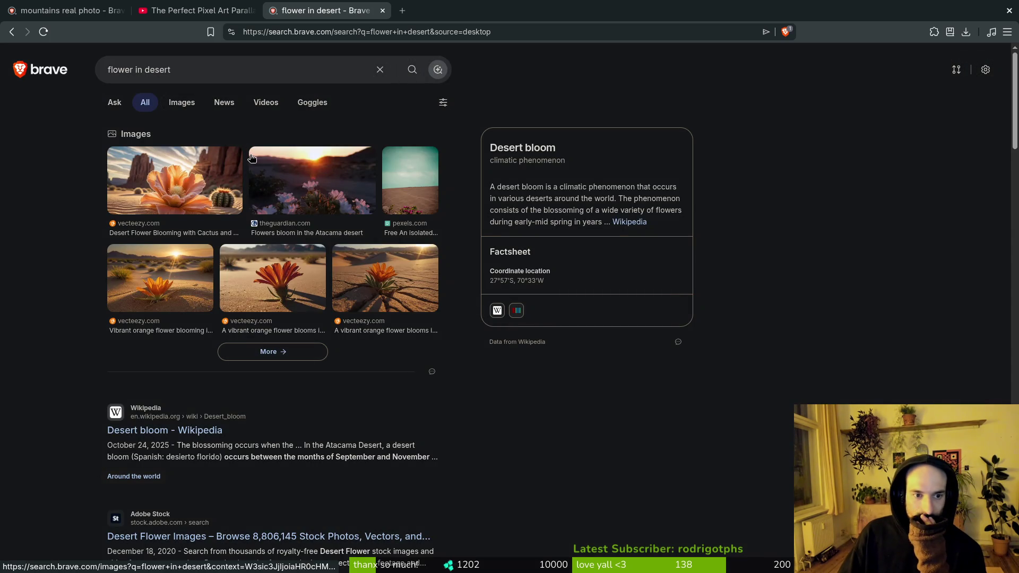
left_click(251, 158)
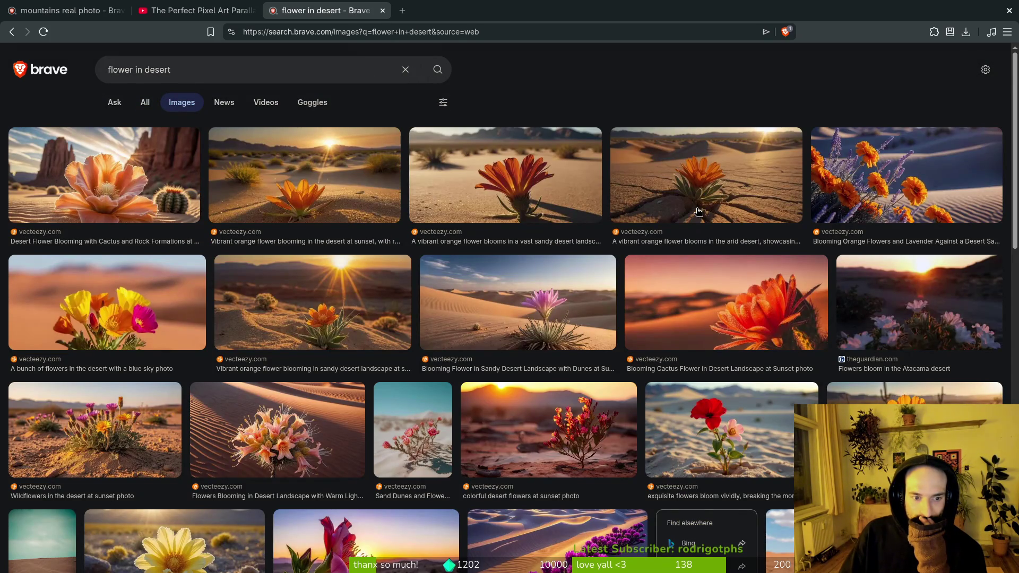
scroll(693, 209, "down", 2)
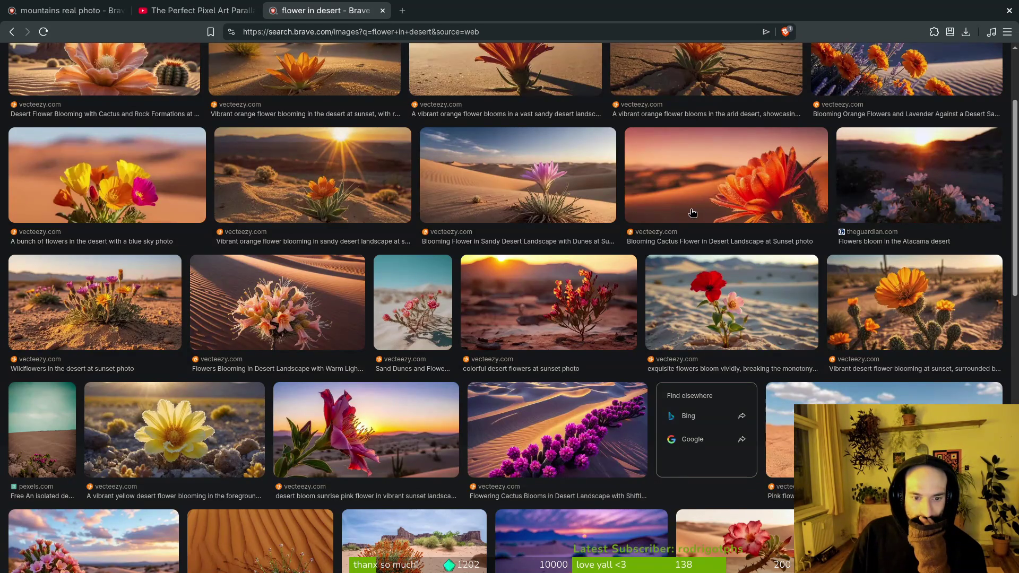
scroll(692, 213, "up", 2)
- Replace the query with 'desert dunes', browse its image results, and show the window overview
left_click(234, 66)
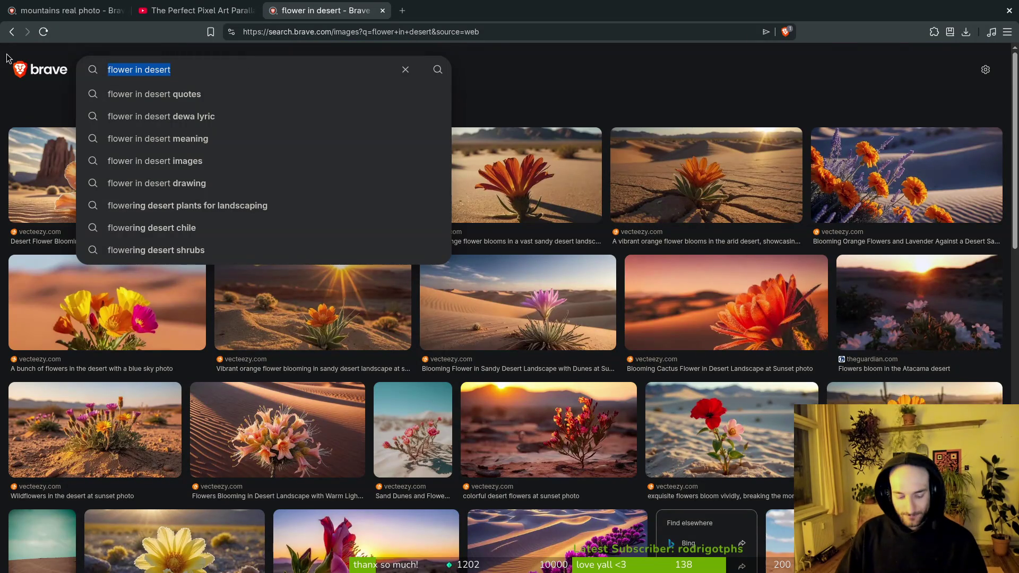
type("desert du")
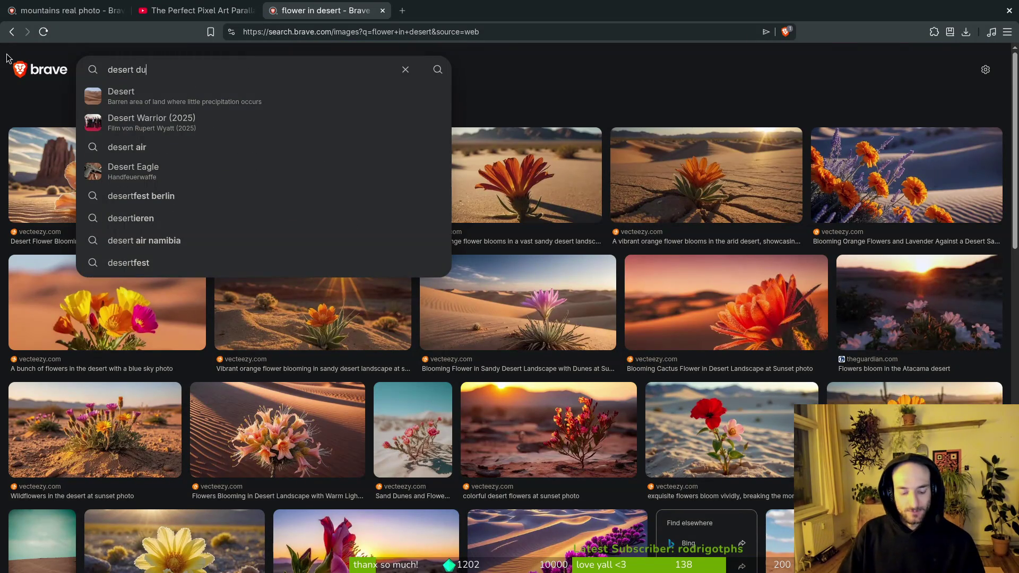
type("nes")
key("Return")
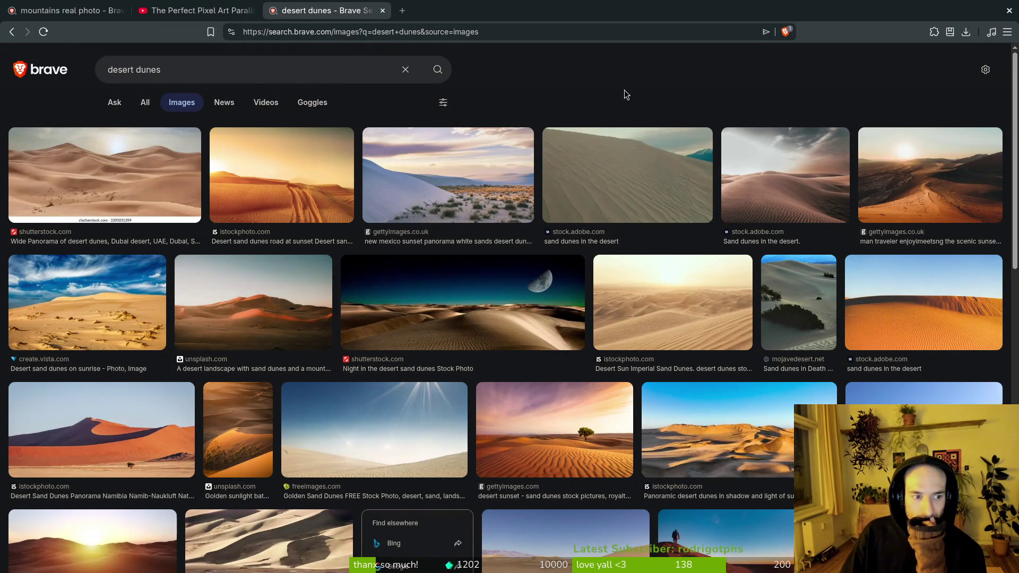
scroll(650, 207, "down", 2)
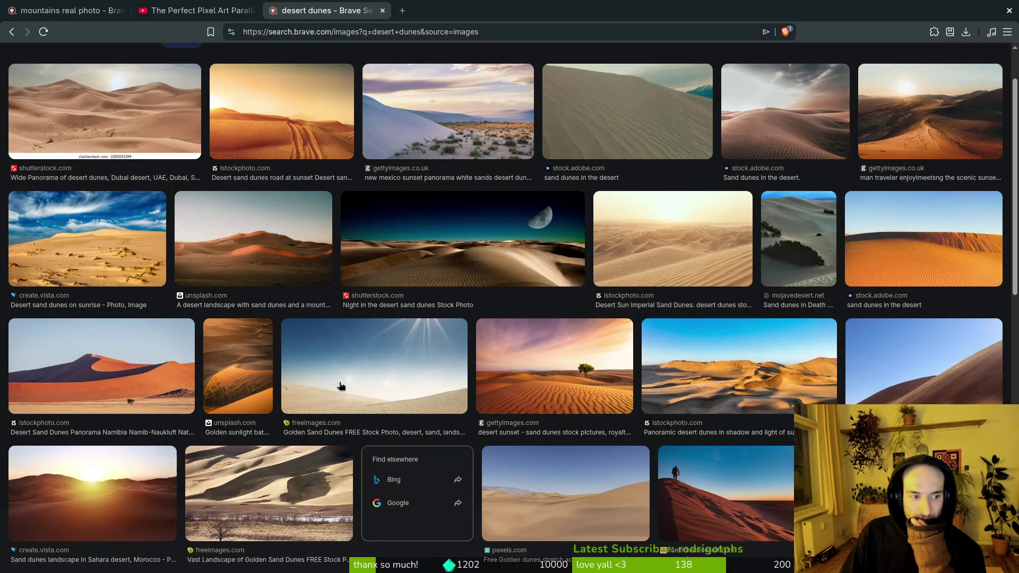
scroll(470, 346, "down", 2)
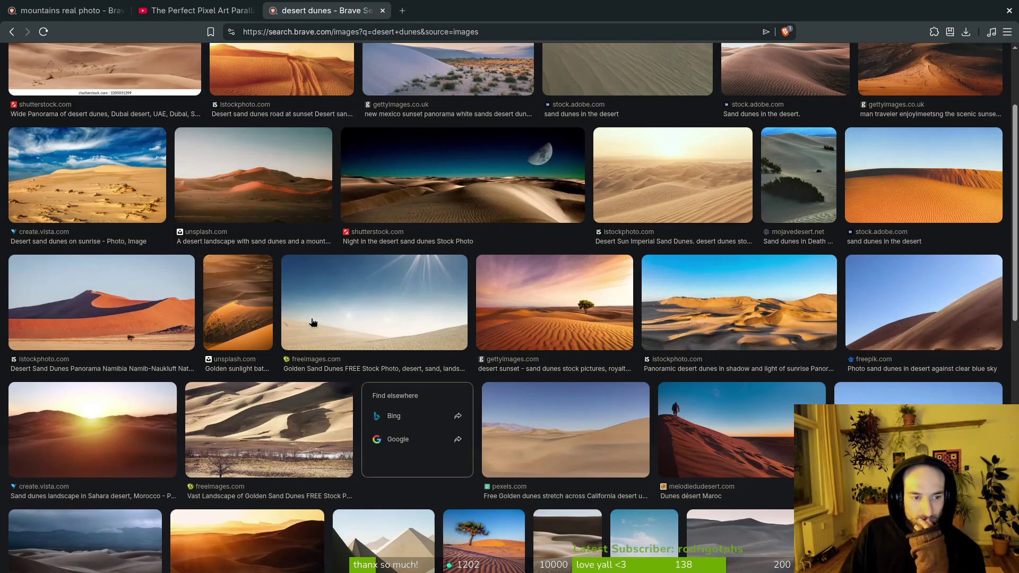
scroll(674, 317, "down", 2)
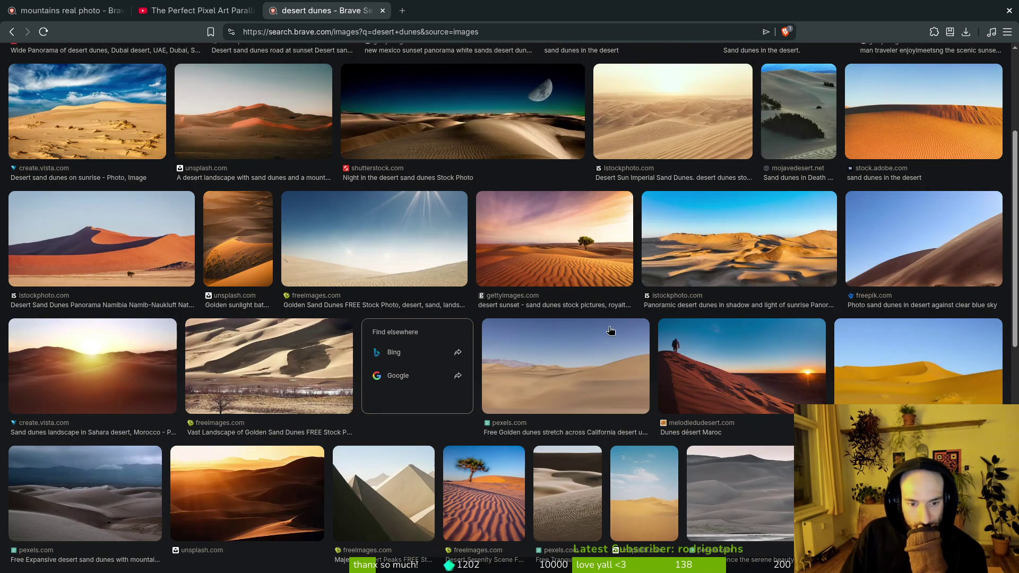
scroll(579, 344, "down", 8)
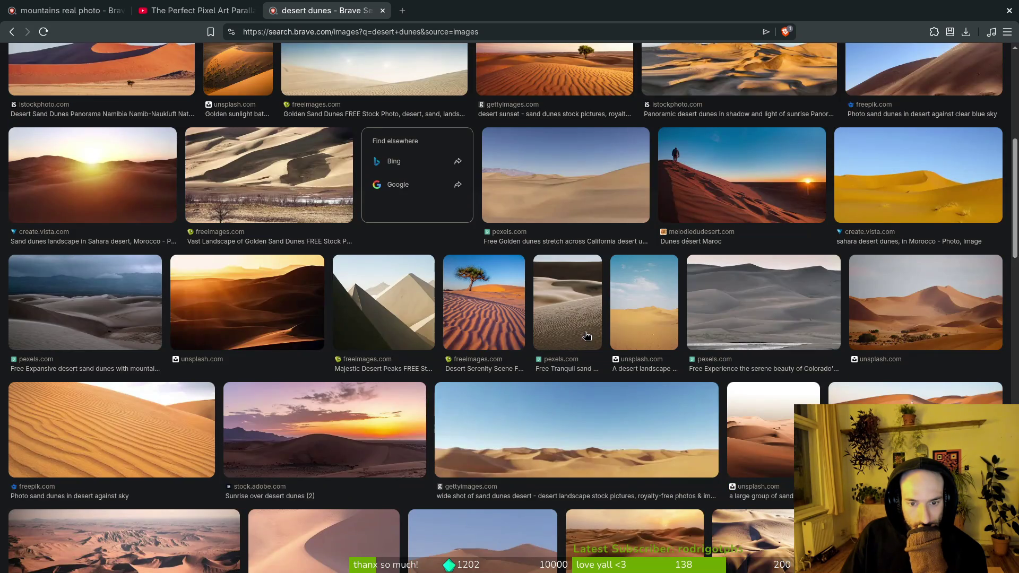
scroll(645, 328, "down", 4)
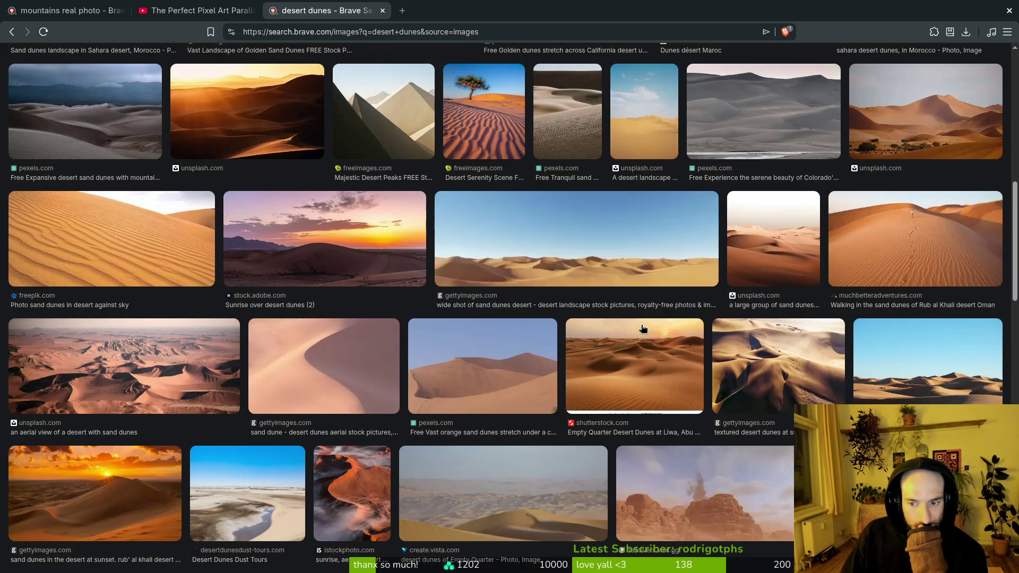
scroll(626, 325, "down", 6)
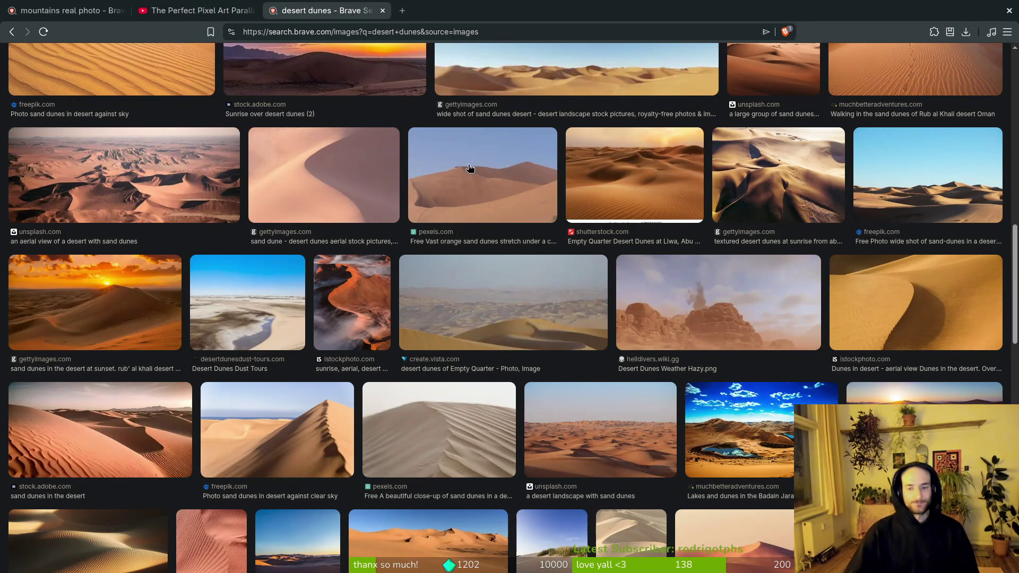
key("super")
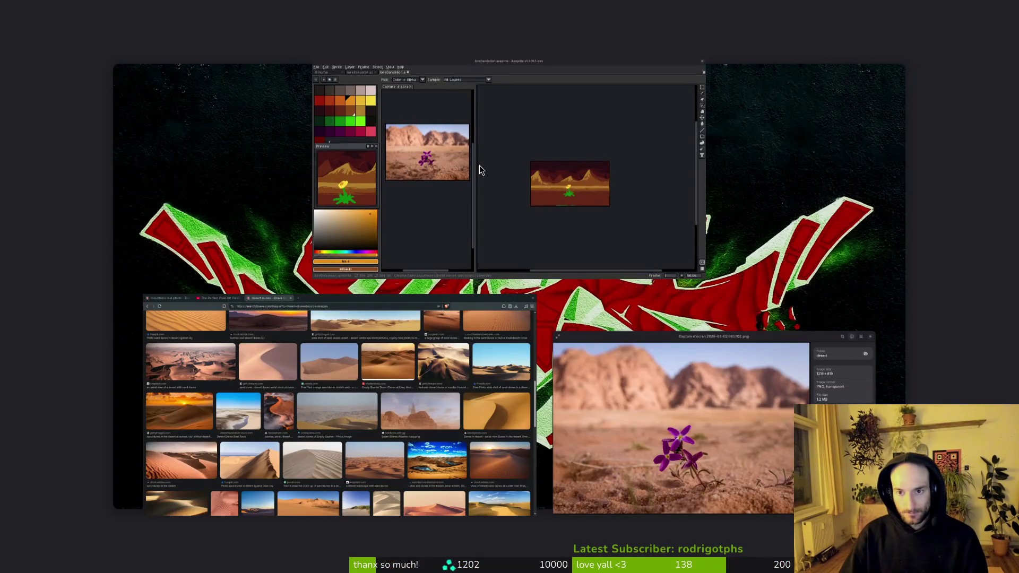
- In Files, go to pollinate-or-die/assets/inspiration and preview the wide desert dunes photo
left_click(479, 165)
left_click(230, 264)
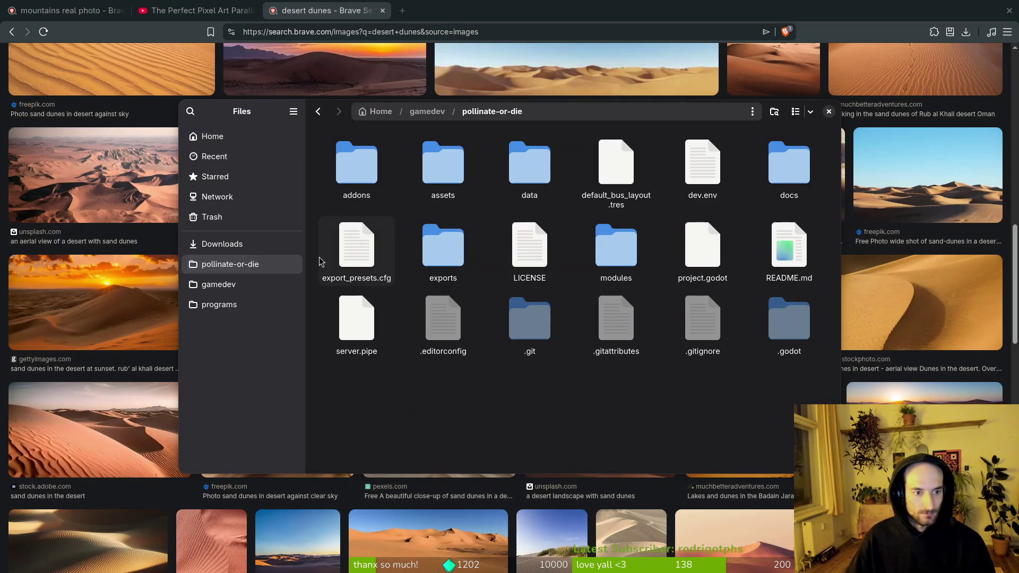
double_click(448, 186)
double_click(703, 164)
double_click(615, 255)
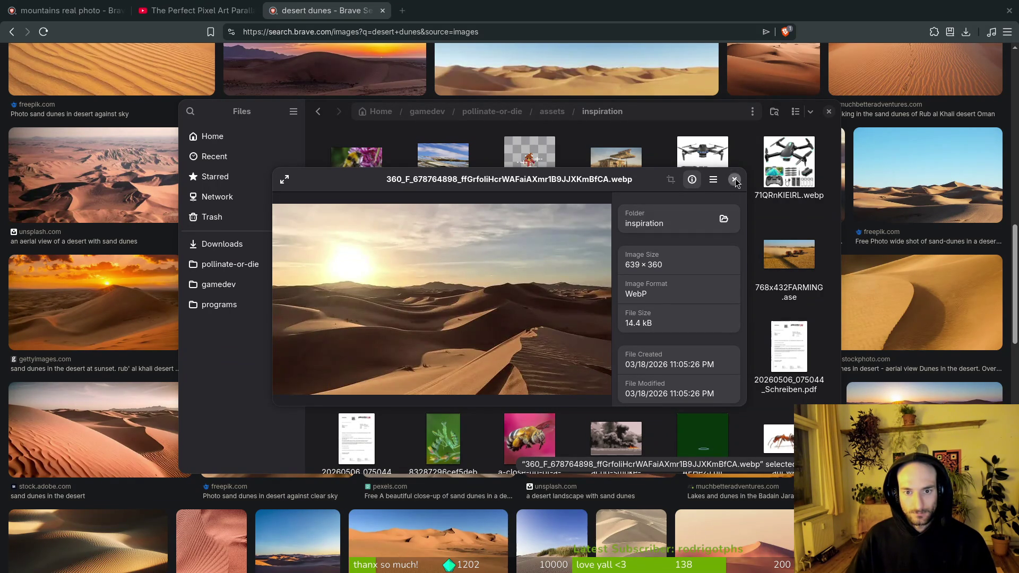
left_click(735, 180)
- Preview the breathtaking Sahara sunset photo and the design-sans-titre dunes photo
right_click(619, 259)
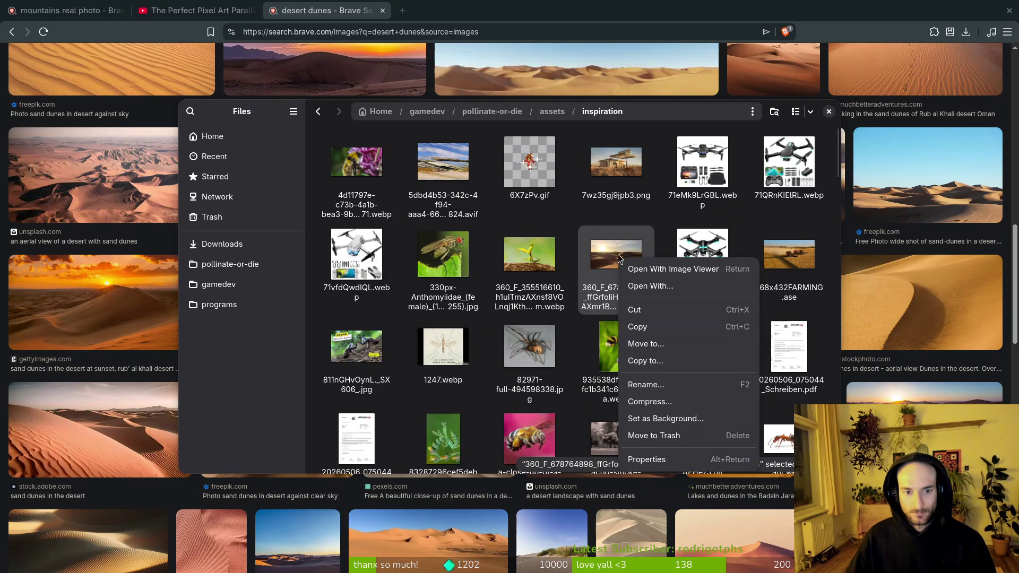
key("Escape")
scroll(633, 268, "down", 5)
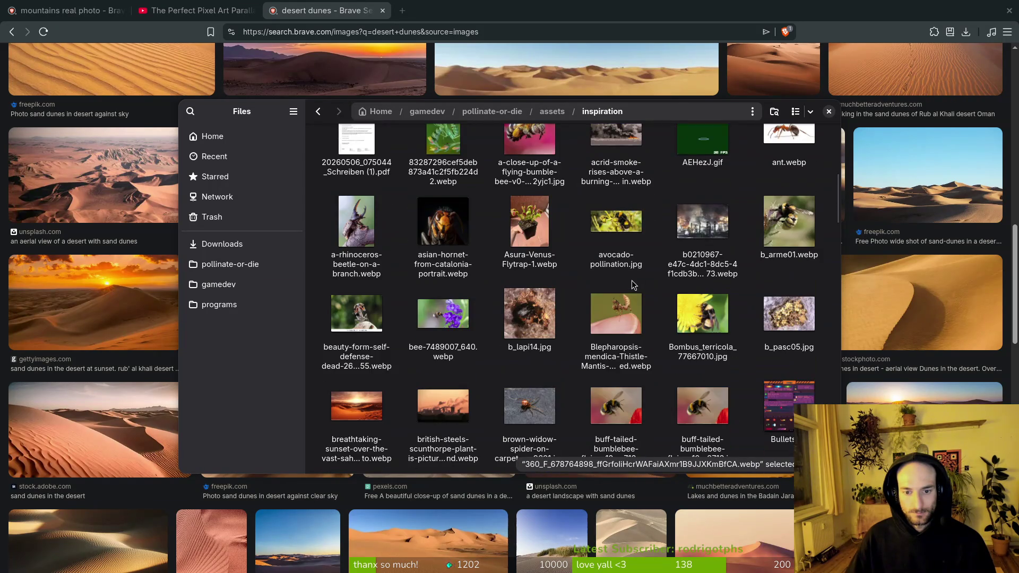
double_click(342, 397)
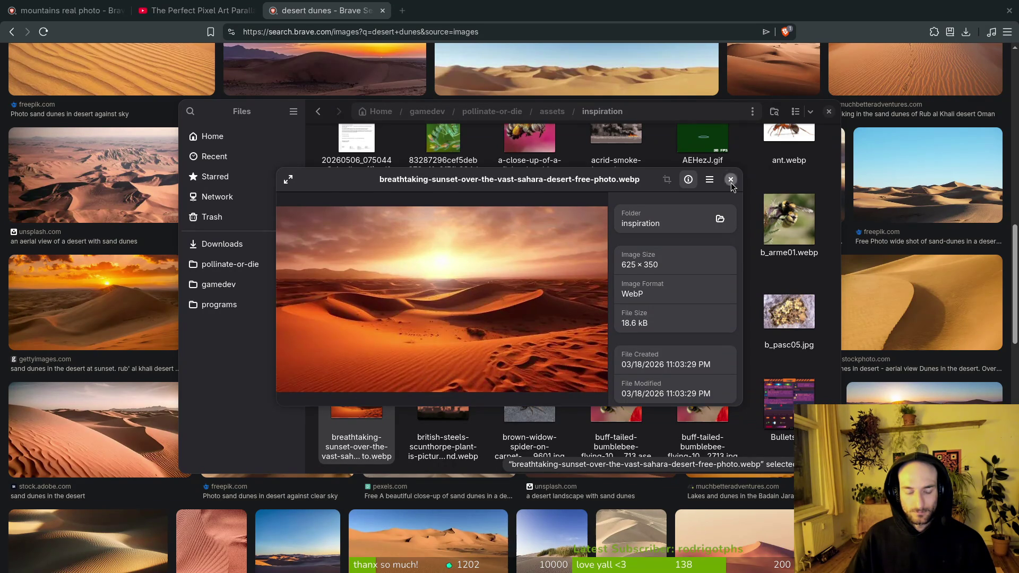
left_click(731, 180)
scroll(684, 391, "down", 3)
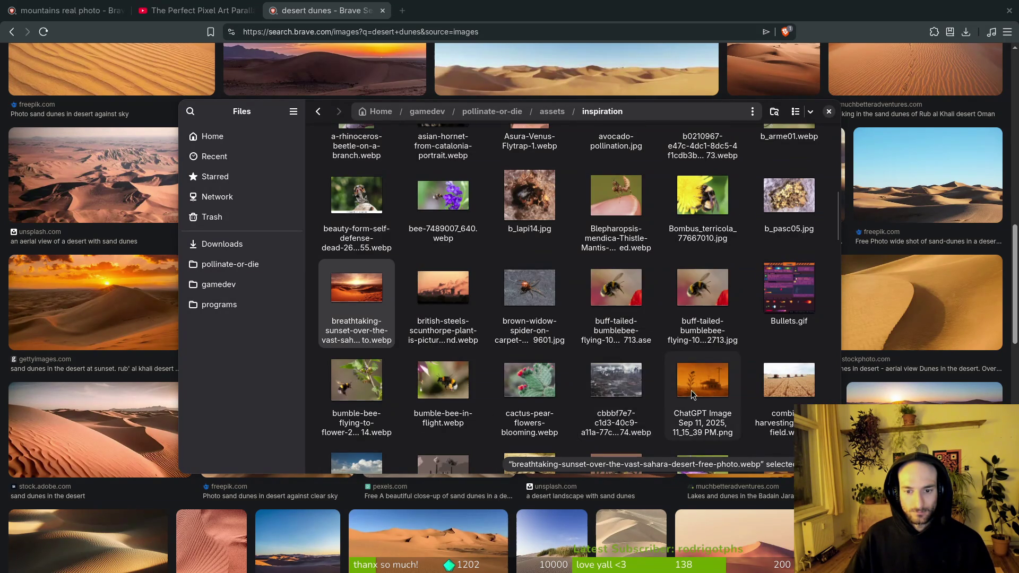
scroll(684, 392, "down", 3)
double_click(775, 336)
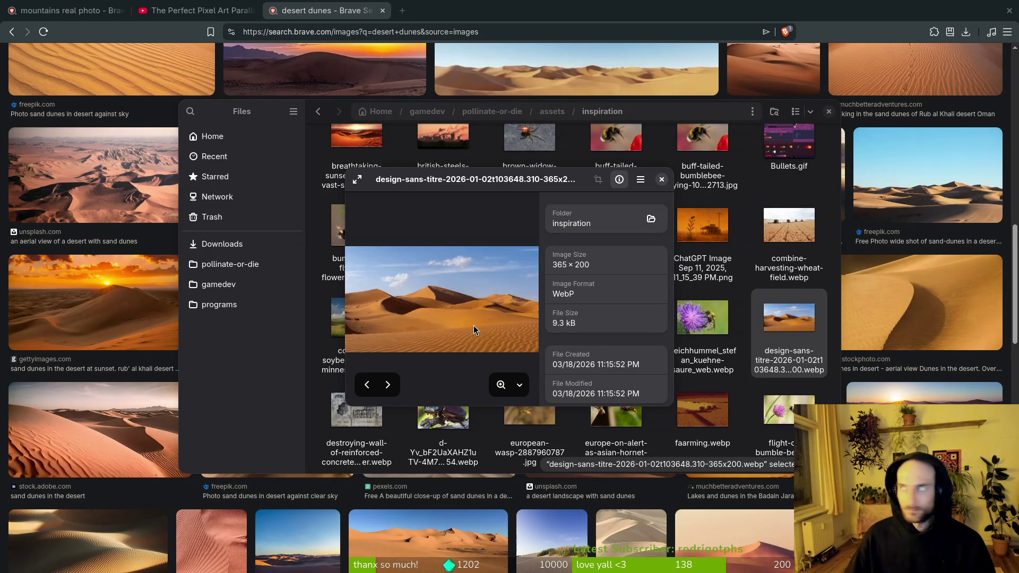
left_click(661, 180)
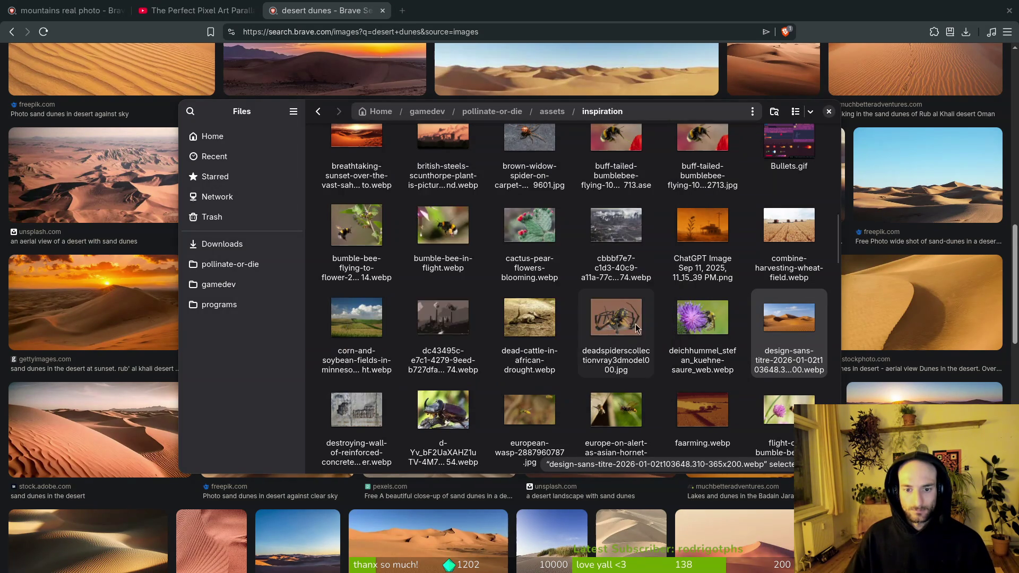
- Scroll down and preview the Rub al Khali sunset dunes photo
scroll(613, 370, "down", 2)
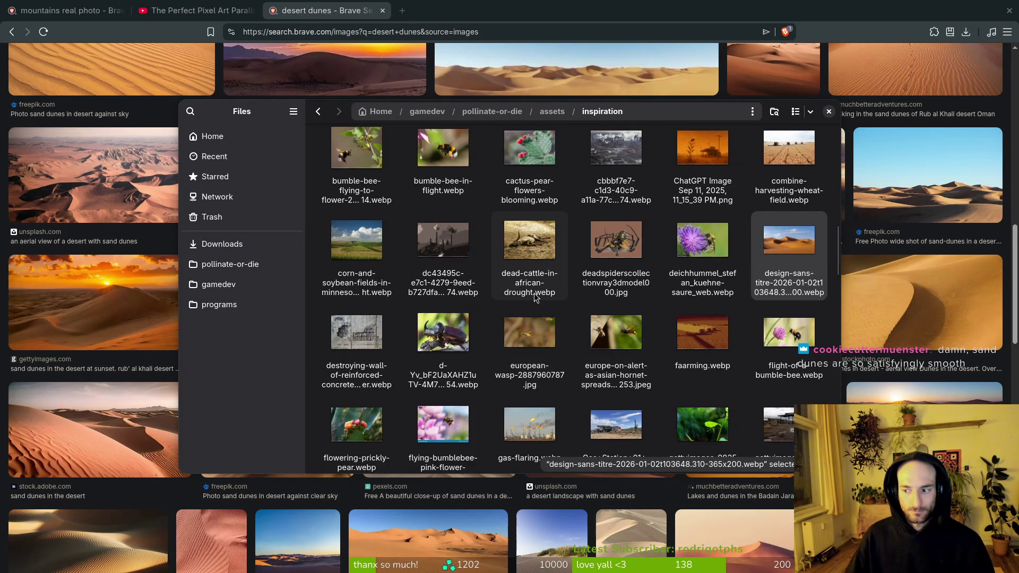
scroll(545, 284, "down", 2)
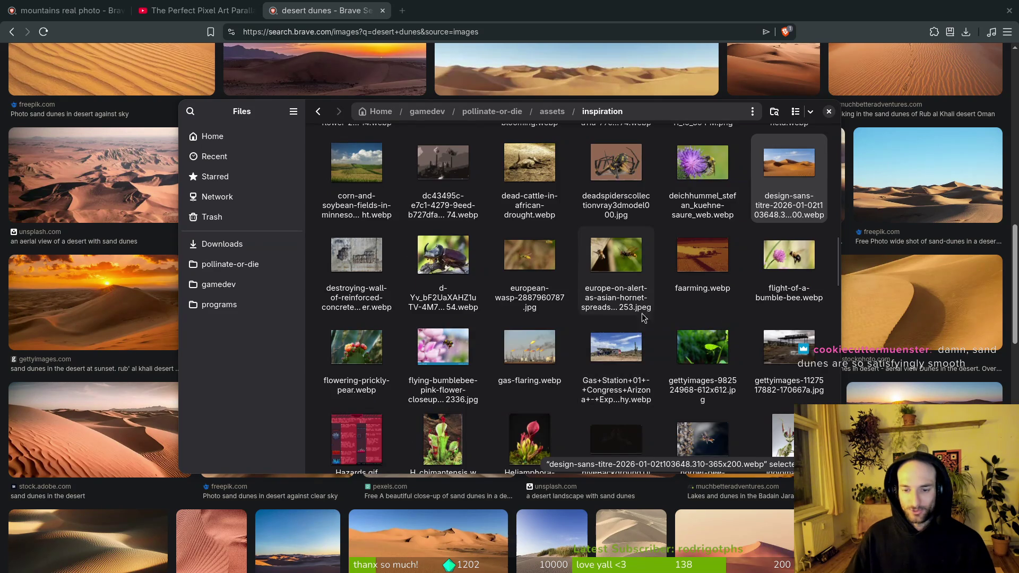
scroll(639, 329, "down", 2)
scroll(639, 329, "down", 4)
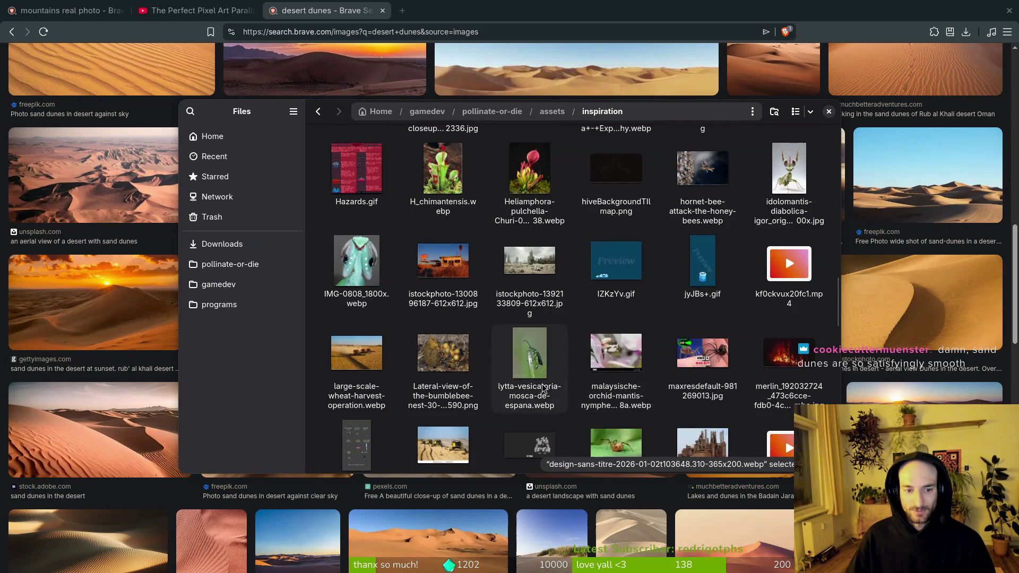
scroll(674, 356, "down", 6)
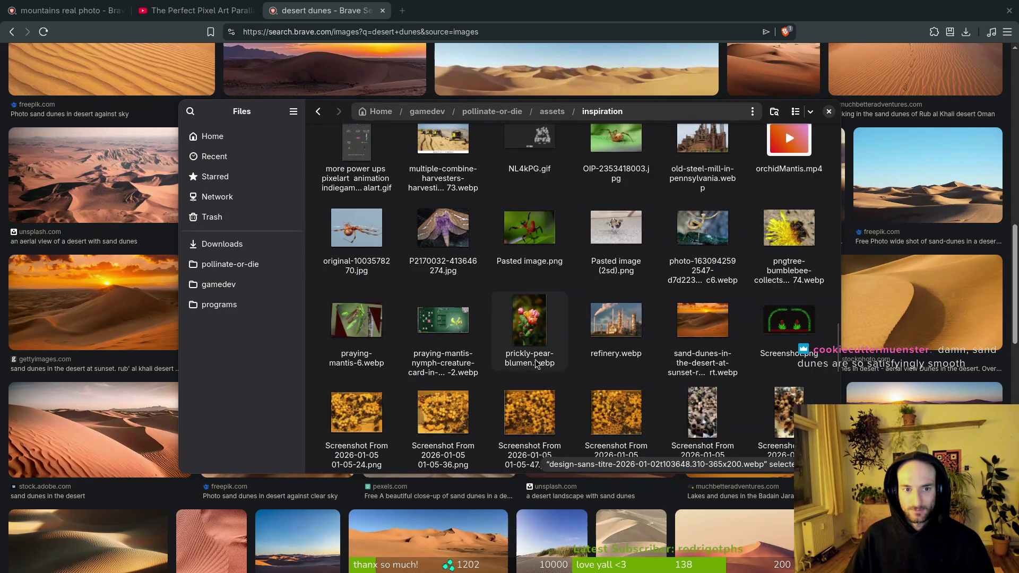
double_click(703, 200)
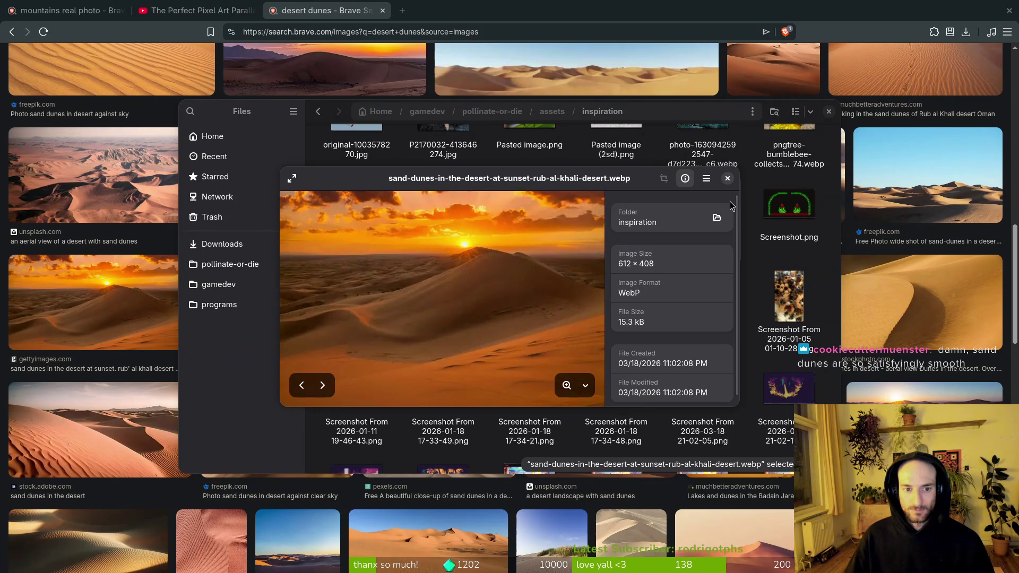
left_click(727, 179)
- Preview the trek-the-sahara-desert photo
scroll(650, 309, "down", 5)
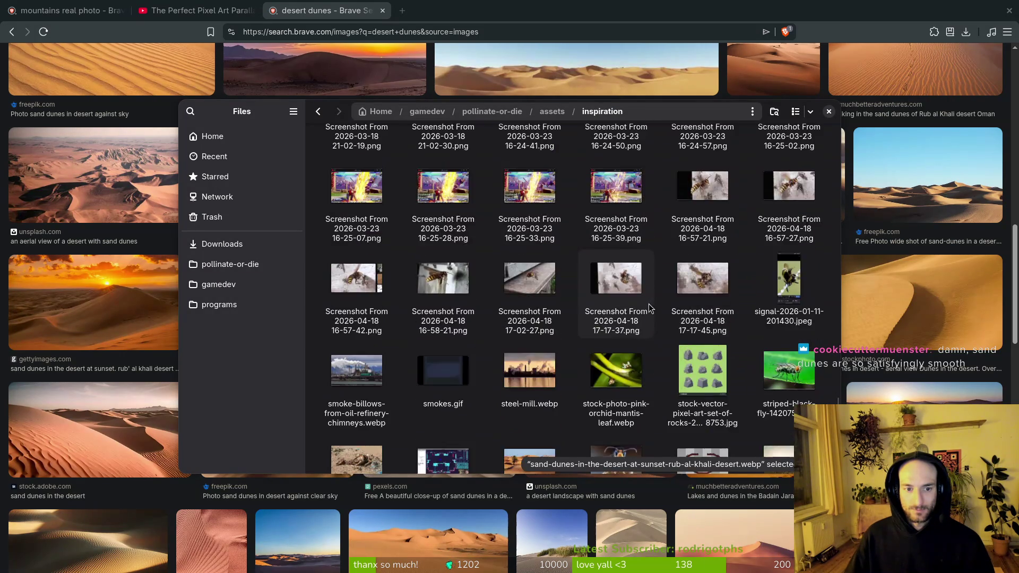
scroll(650, 309, "down", 3)
left_click(533, 318)
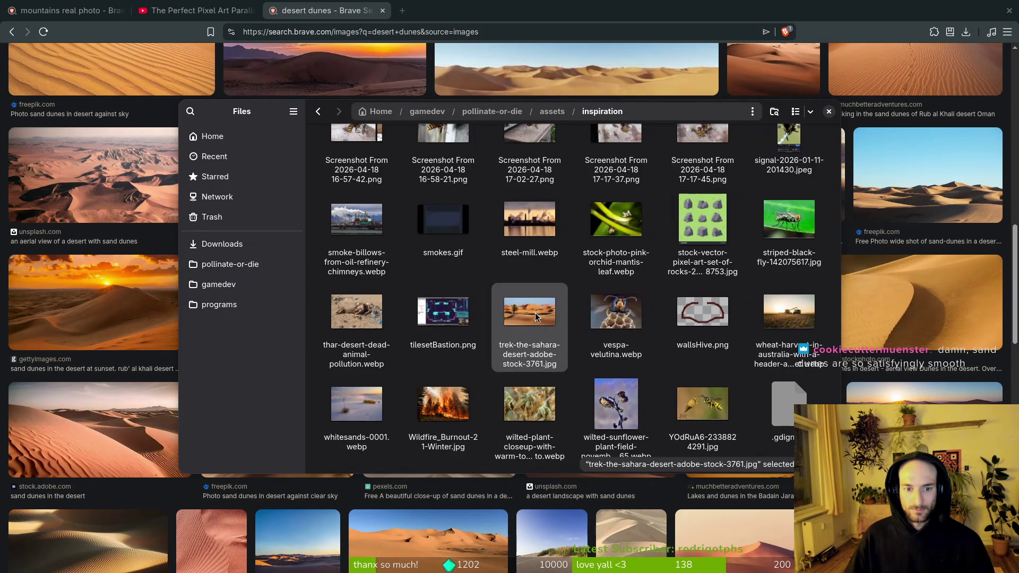
double_click(534, 314)
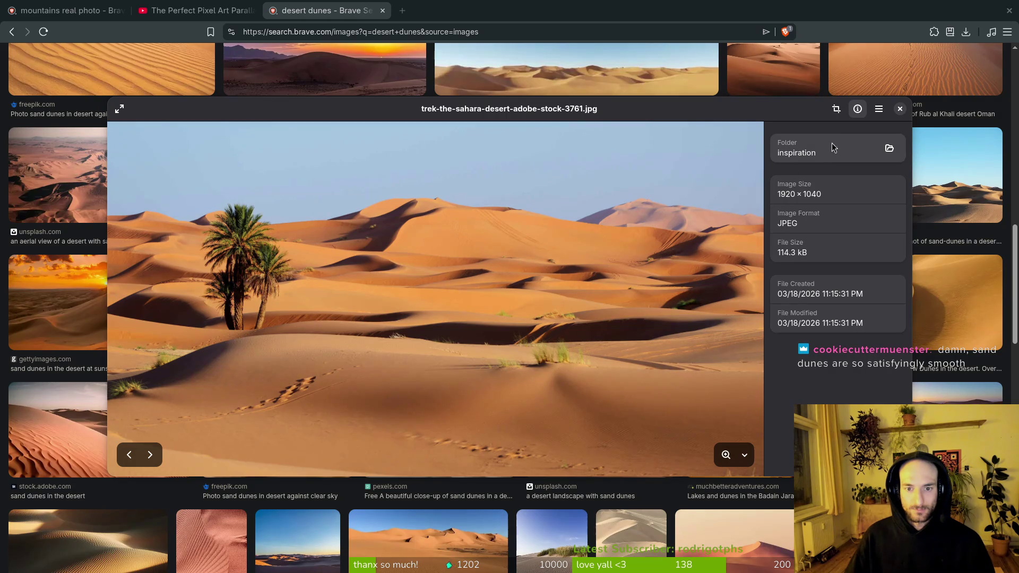
left_click(900, 109)
- Take another look at the Sahara sunset photo, then close Files and return to Aseprite
scroll(522, 344, "up", 10)
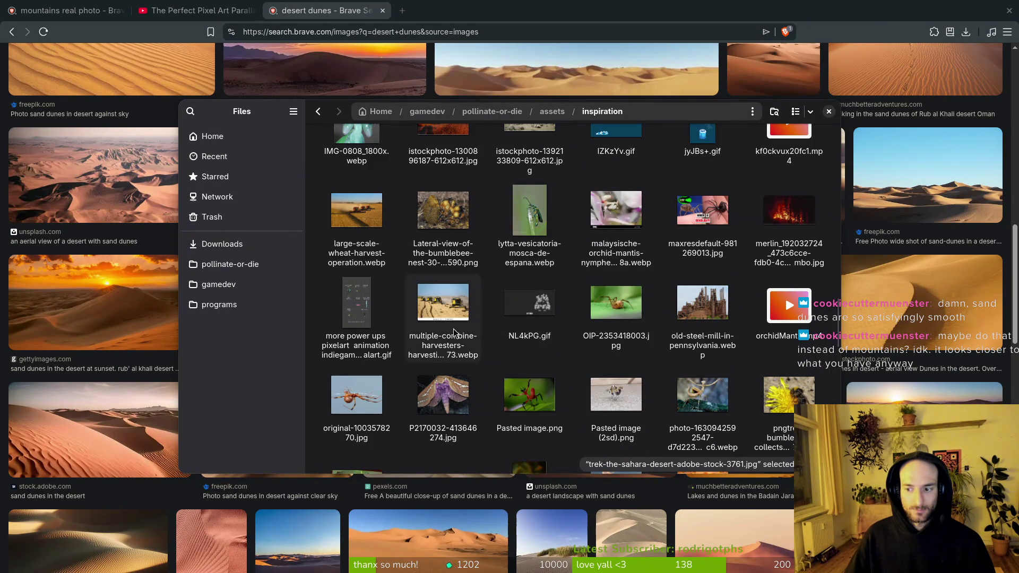
scroll(505, 339, "up", 4)
scroll(505, 323, "up", 15)
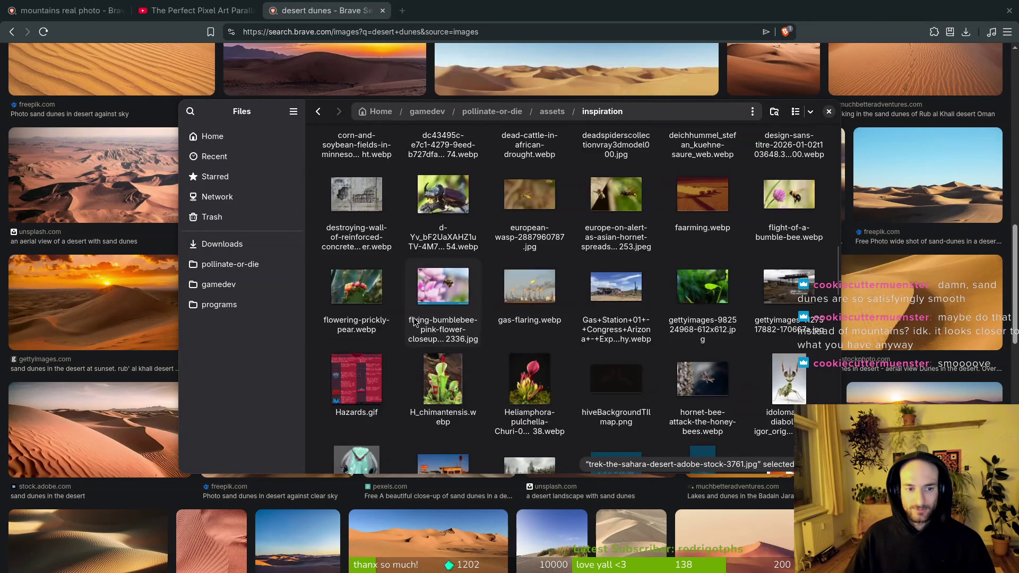
double_click(342, 233)
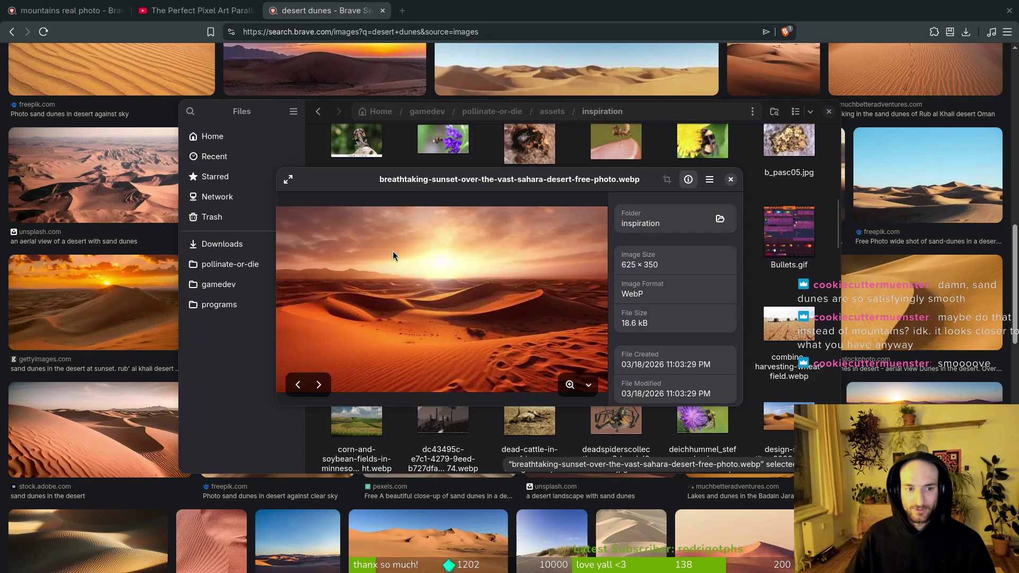
left_click(730, 179)
key("ctrl+w")
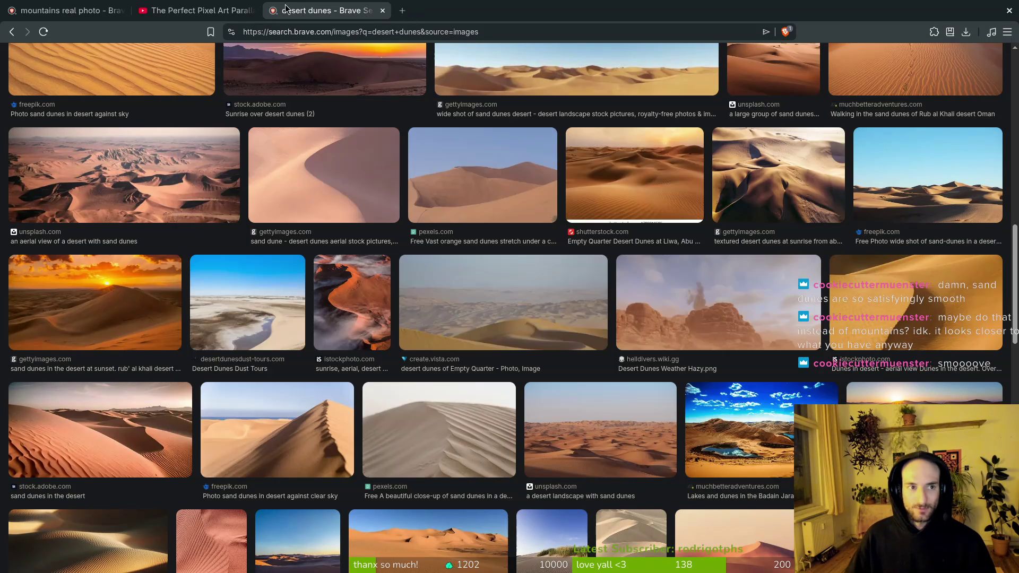
key("alt+Tab")
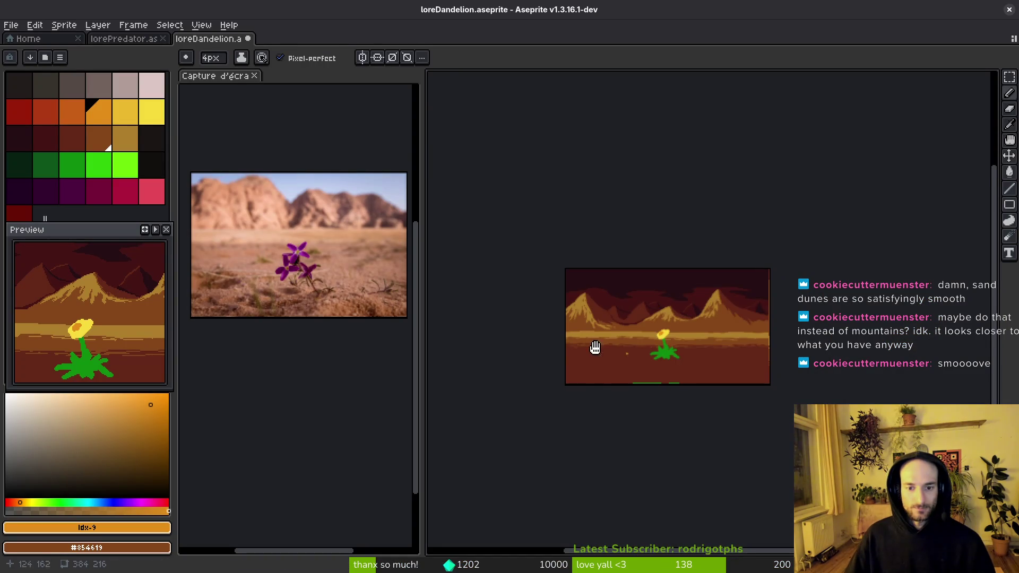
- Return to loreDandelion and start File > Open from the home folder
left_click(28, 38)
left_click(212, 42)
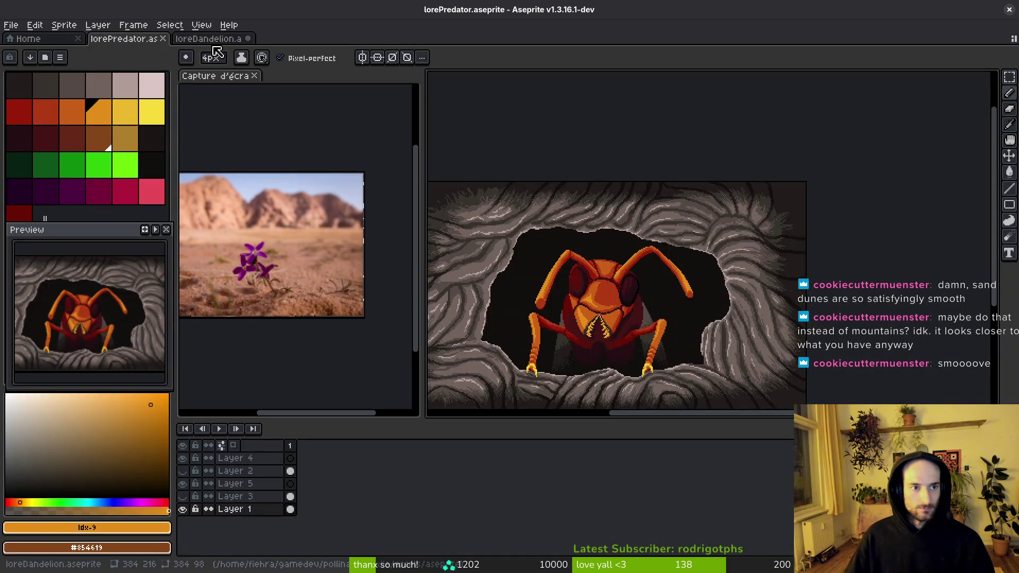
left_click(218, 75)
left_click(34, 25)
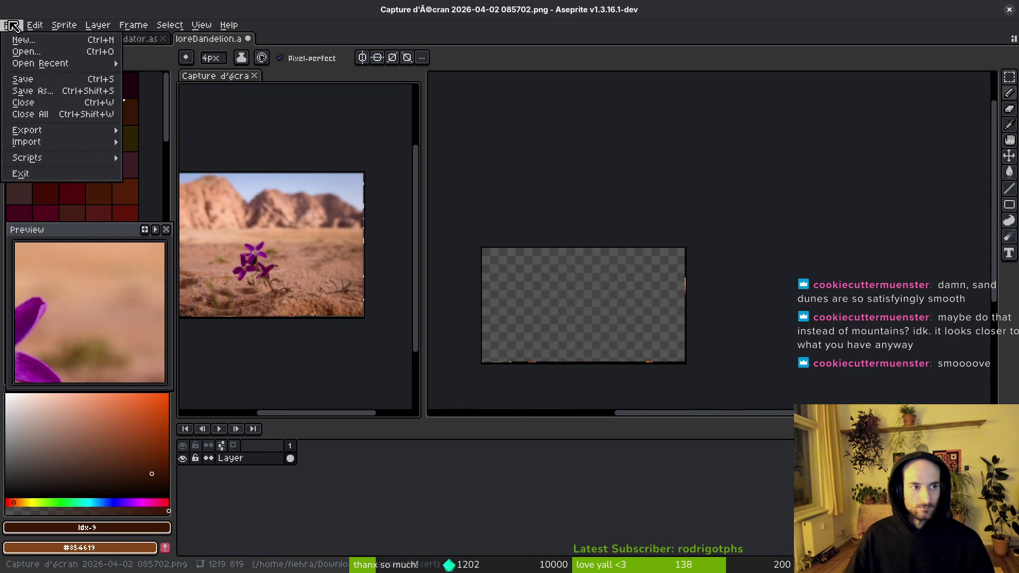
left_click(32, 52)
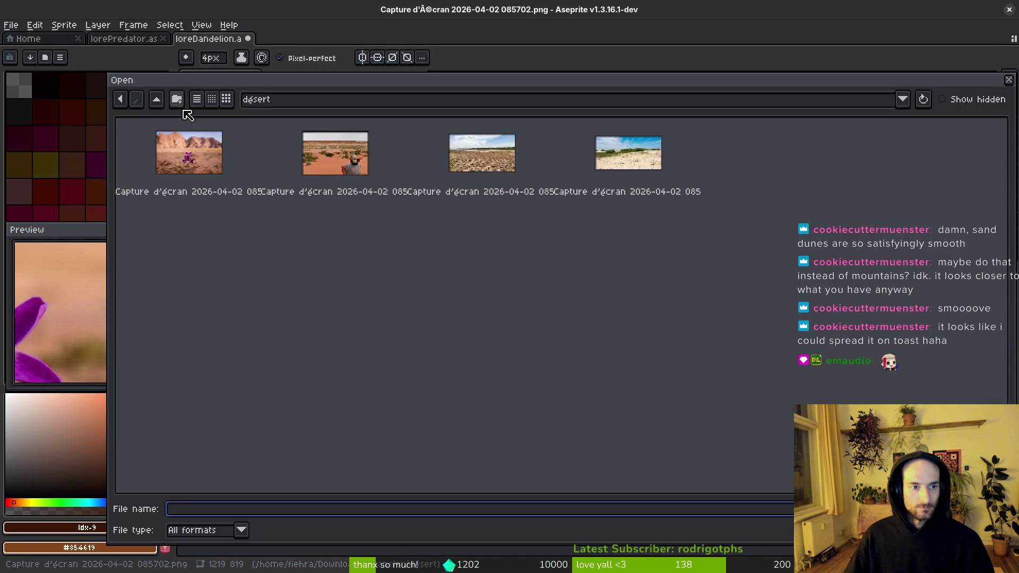
left_click(157, 99)
left_click(159, 101)
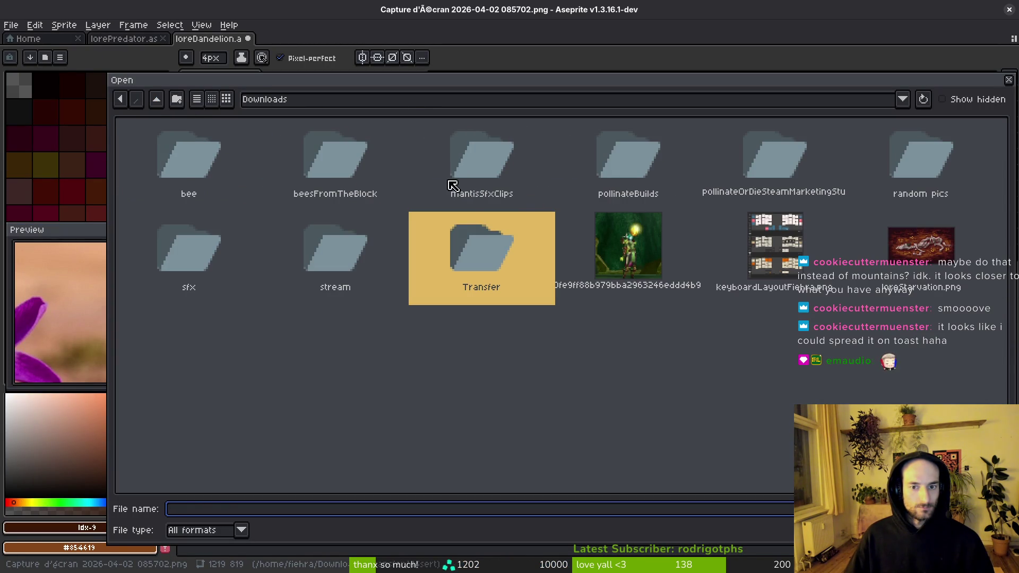
left_click(159, 100)
- Open the breathtaking-sunset Sahara webp from gamedev/pollinate-or-die/assets/inspiration
double_click(282, 159)
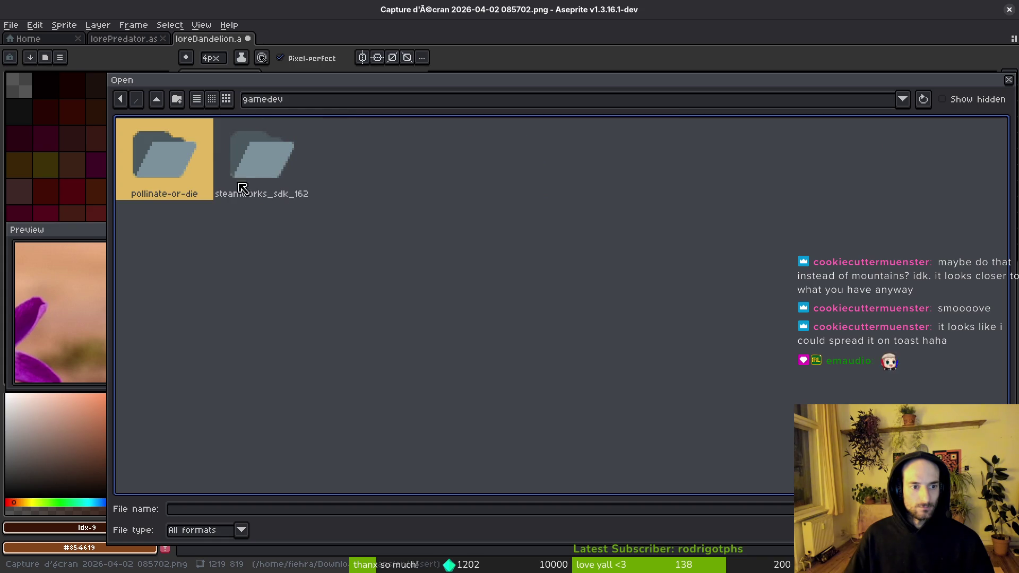
double_click(178, 148)
double_click(257, 159)
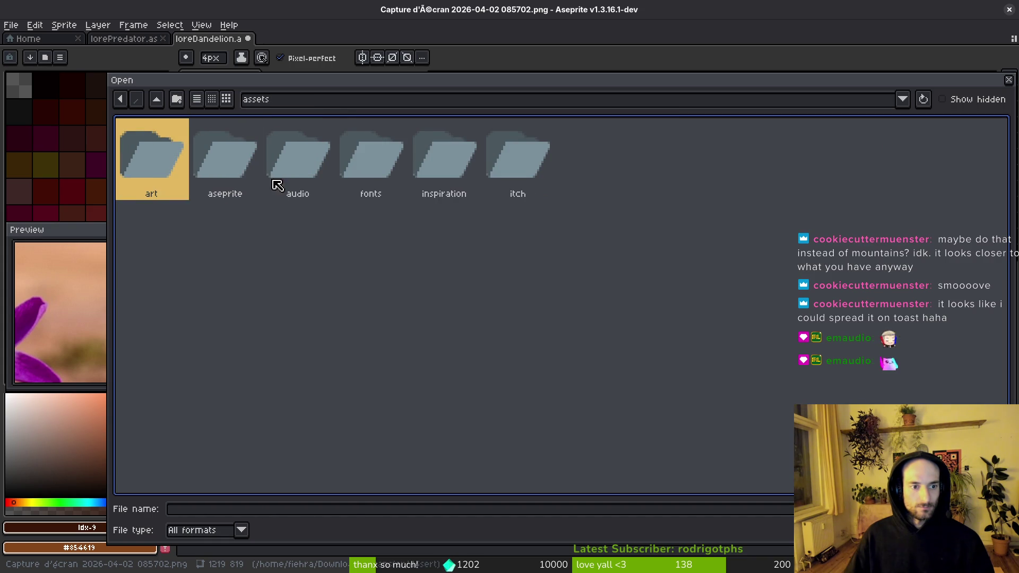
left_click(448, 169)
double_click(449, 168)
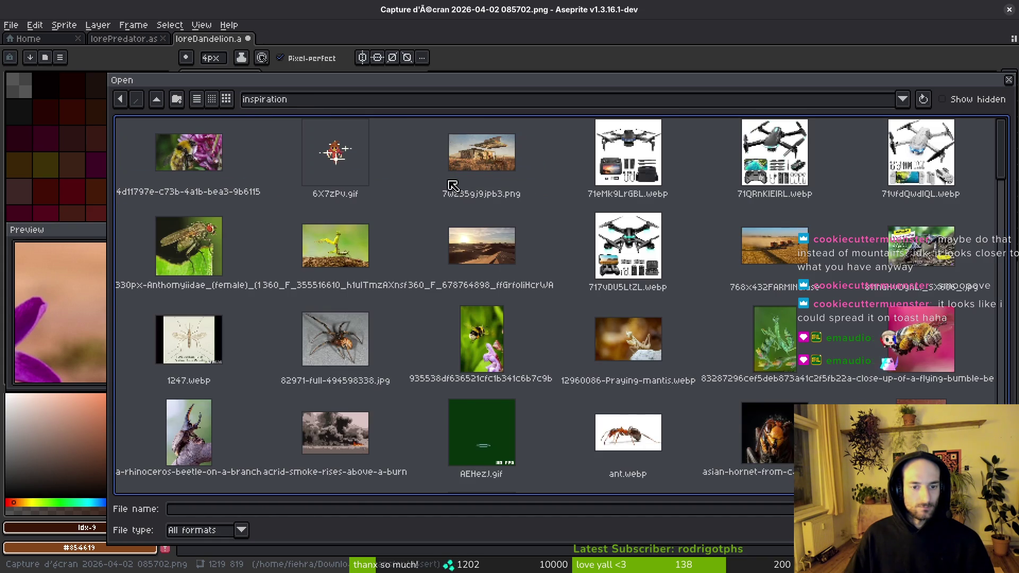
scroll(550, 261, "down", 3)
scroll(549, 261, "down", 3)
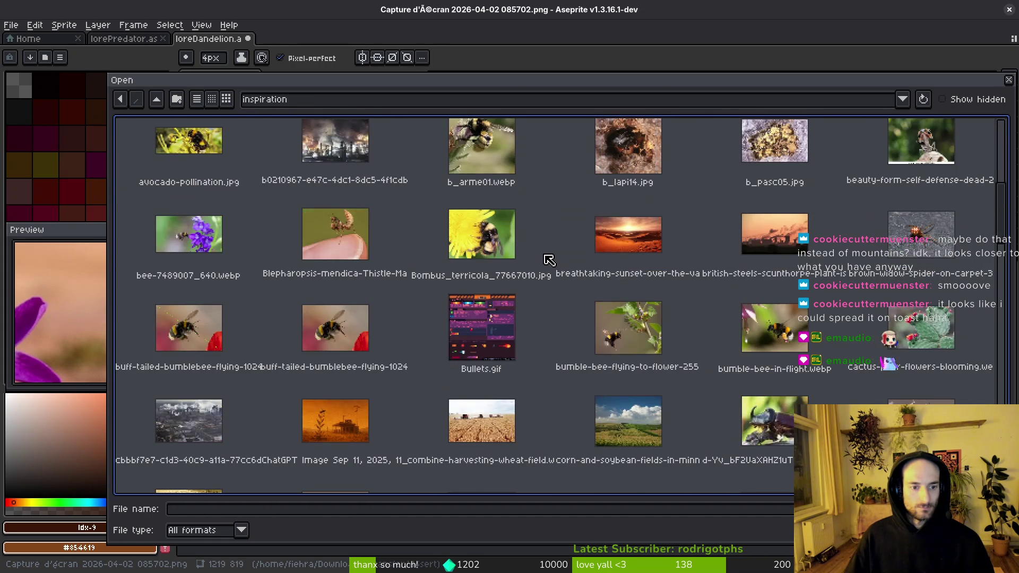
left_click(680, 270)
key("Return")
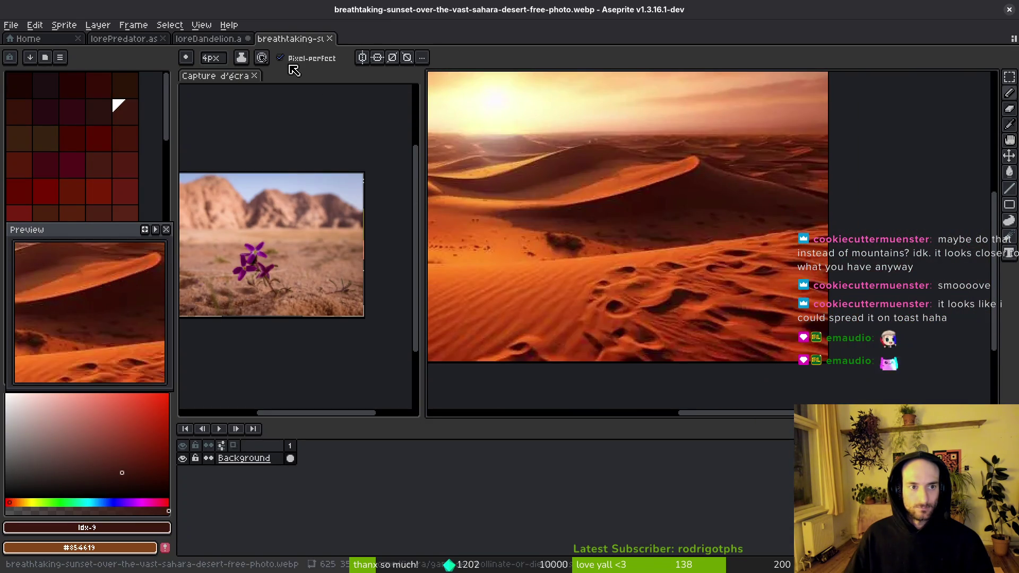
- Dock the desert photo tab in the left pane and pan it up
mouse_move(294, 70)
left_mouse_down()
mouse_move(318, 93)
mouse_move(308, 76)
left_mouse_up()
scroll(364, 215, "down", 2)
left_click_drag(364, 215, 345, 163)
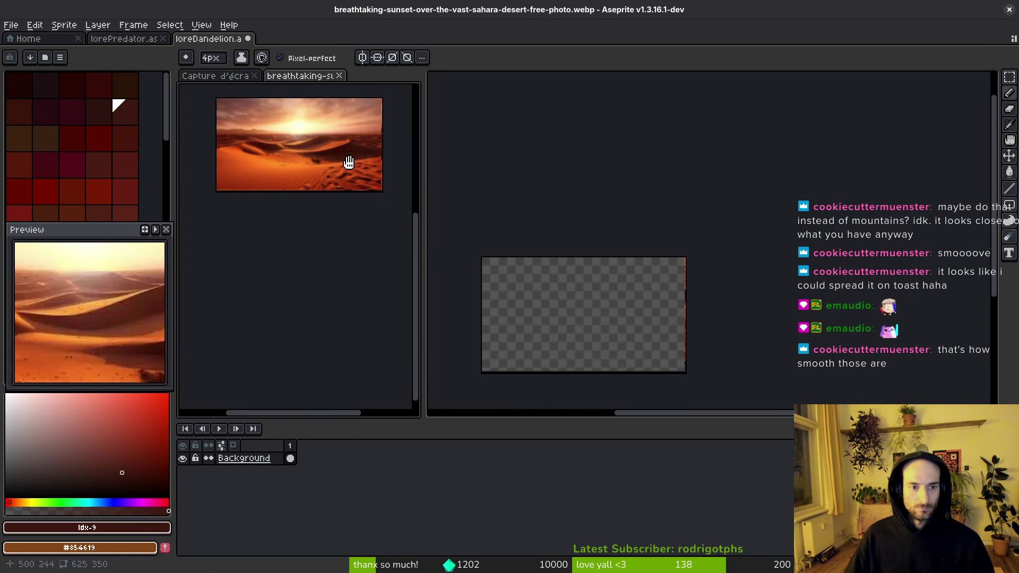
- Make loreDandelion active and pan its canvas into view beside the desert photo
left_click(598, 282)
left_click_drag(598, 282, 714, 231)
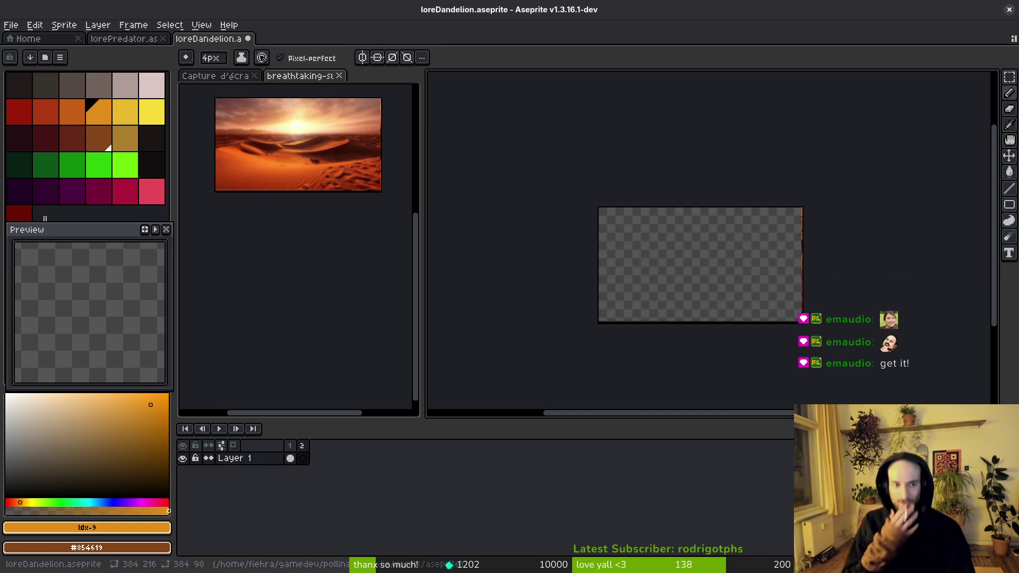
left_click(386, 262)
- Copy the whole desert photo into loreDandelion, scale it to 383x215, and position it over the canvas
key("ctrl+a")
key("v")
key("ctrl+c")
left_click(625, 289)
key("ctrl+v")
left_click_drag(866, 396, 746, 337)
key("Return")
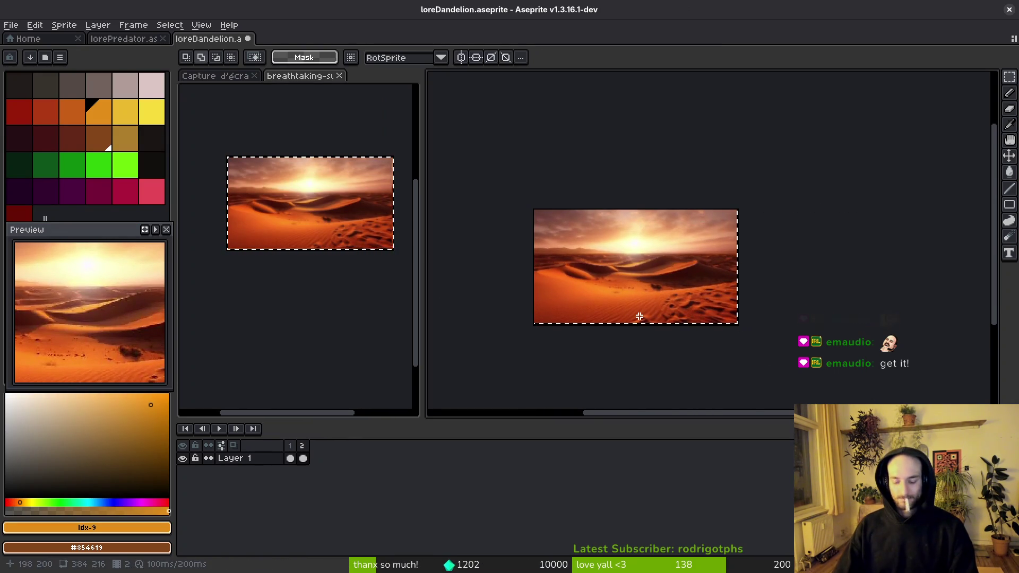
left_click_drag(651, 286, 668, 296)
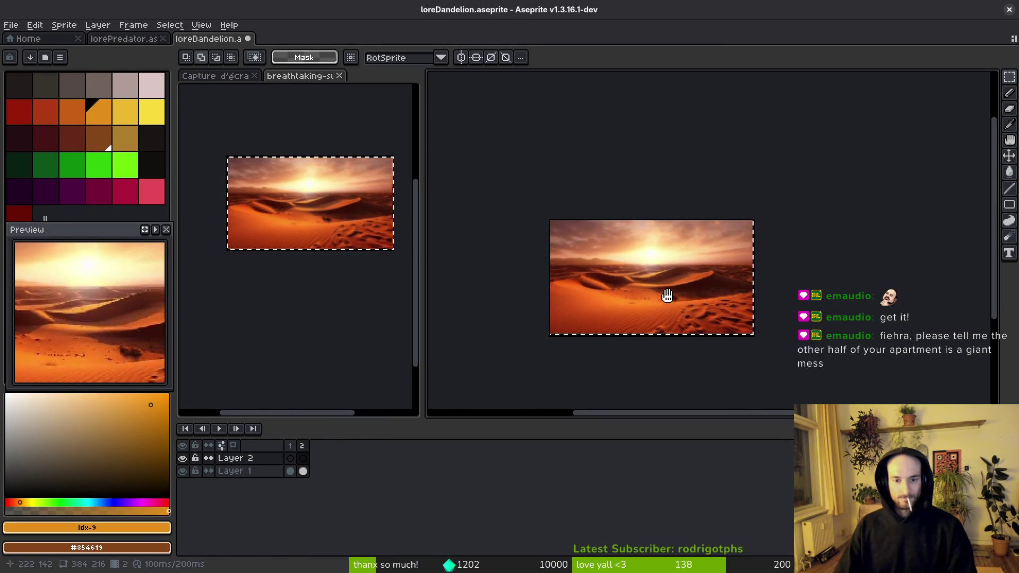
scroll(637, 308, "up", 4)
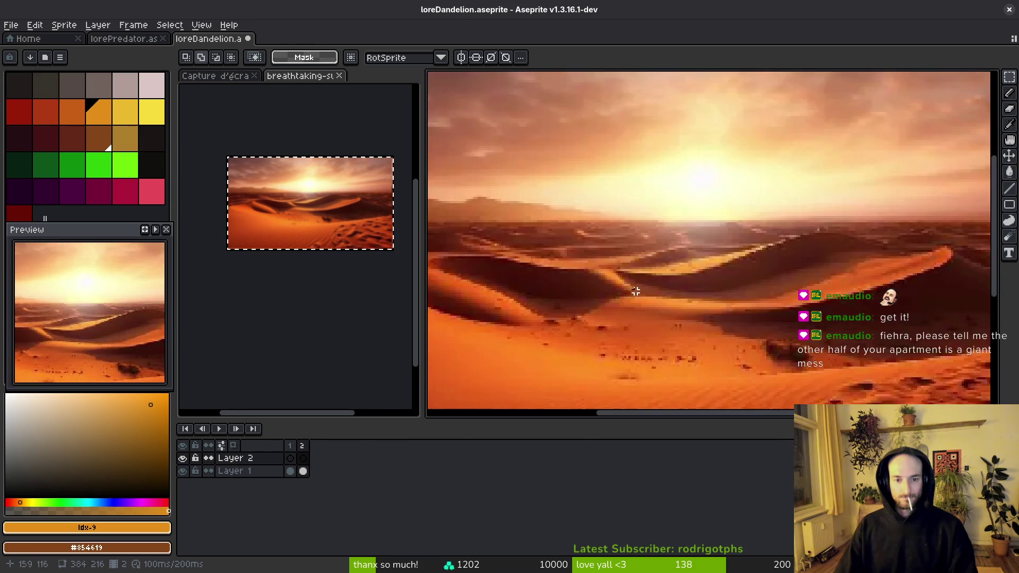
- Choose a dark palette colour for painting the dune shadows
left_click(119, 137)
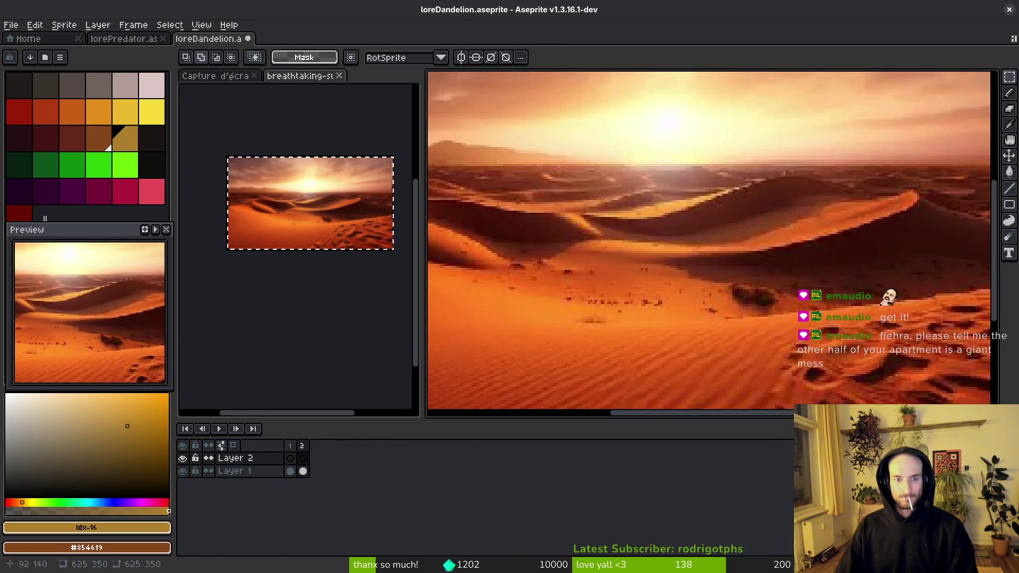
left_click(27, 147)
key("b")
scroll(881, 287, "down", 3)
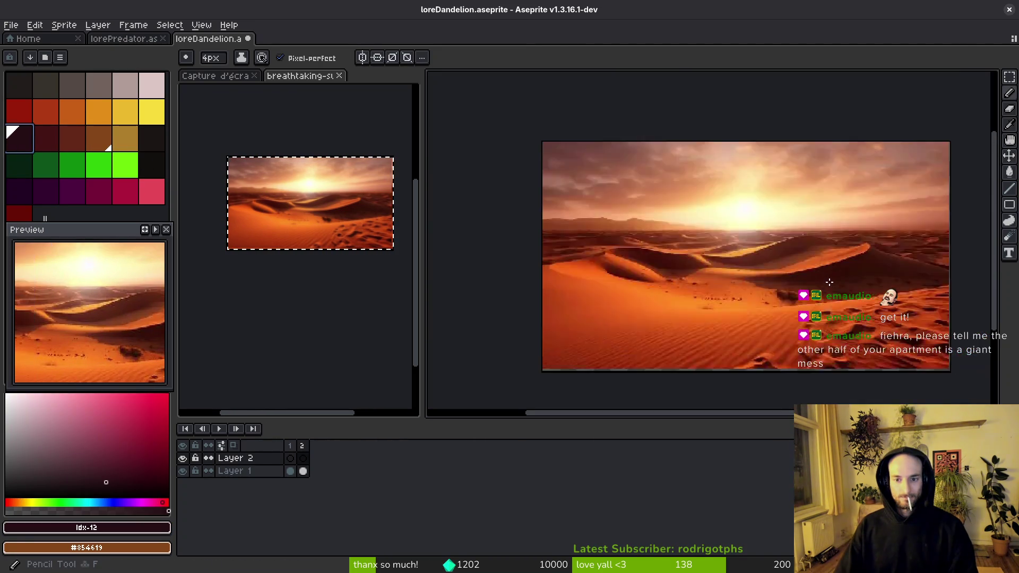
- Try drawing dark shadow lines along the dune ridges, then undo them
scroll(849, 239, "up", 5)
mouse_move(875, 206)
left_mouse_down()
mouse_move(712, 262)
mouse_move(459, 287)
mouse_move(510, 276)
mouse_move(692, 330)
mouse_move(858, 342)
left_mouse_up()
scroll(657, 286, "down", 3)
scroll(656, 286, "up", 2)
scroll(858, 342, "right", 5)
left_click_drag(578, 329, 920, 273)
mouse_move(698, 174)
left_mouse_down()
mouse_move(902, 248)
mouse_move(917, 263)
left_mouse_up()
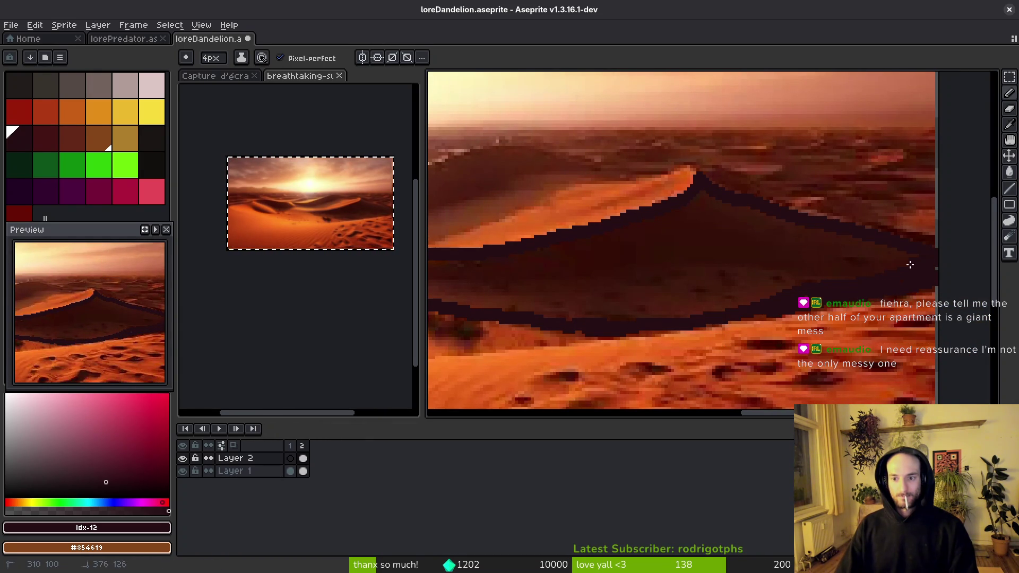
key("ctrl+z")
key("ctrl+z")
scroll(690, 276, "down", 4)
scroll(668, 276, "up", 6)
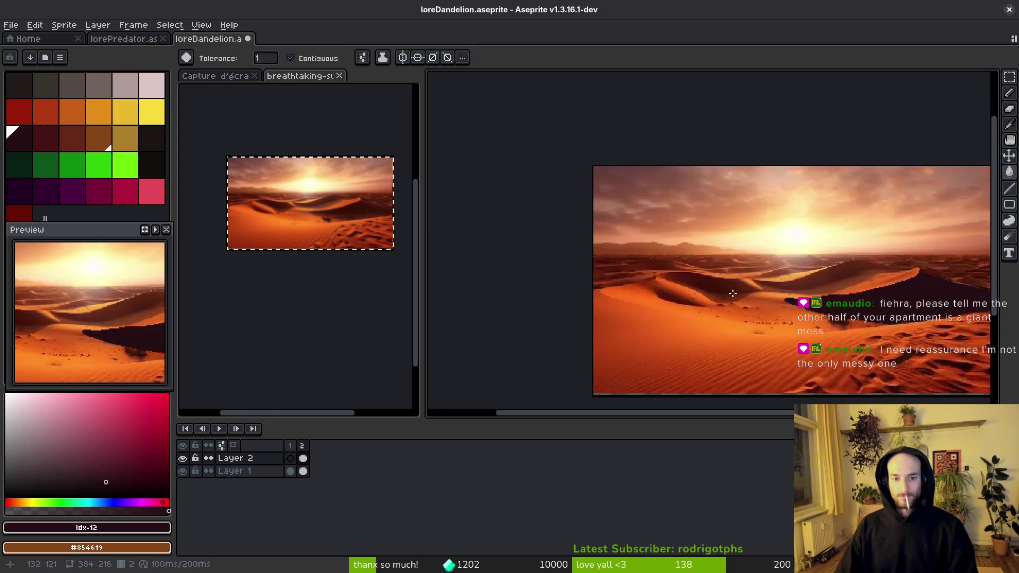
- Outline the dune shadow and fill it solid dark with the Paint Bucket
mouse_move(434, 223)
left_mouse_down()
mouse_move(780, 246)
mouse_move(876, 288)
mouse_move(798, 321)
mouse_move(690, 340)
mouse_move(466, 229)
left_mouse_up()
key("g")
left_click(694, 282)
scroll(689, 287, "down", 6)
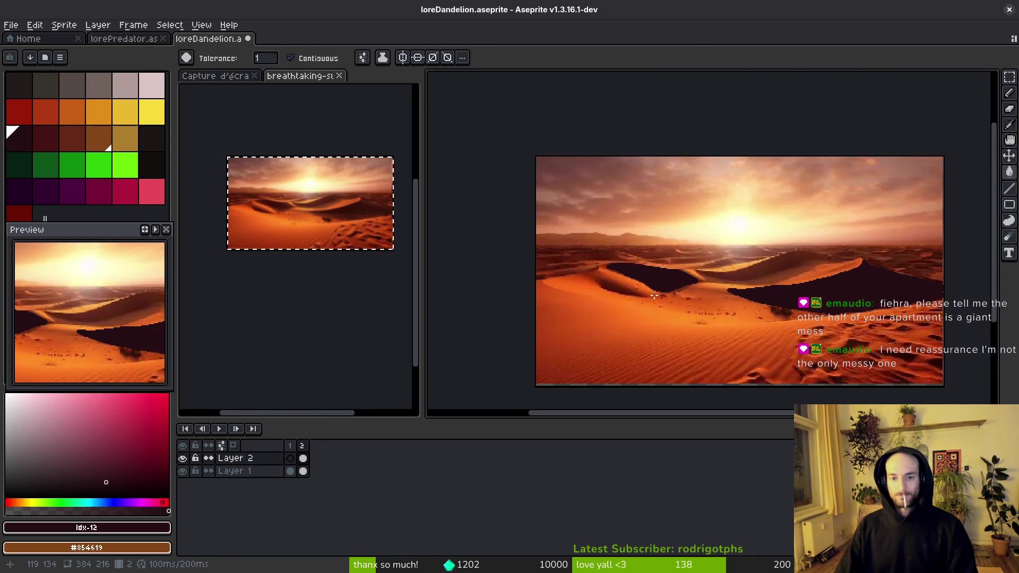
scroll(770, 272, "up", 2)
- Draw a tan pencil line across the lower sand
key("b")
scroll(709, 275, "up", 2)
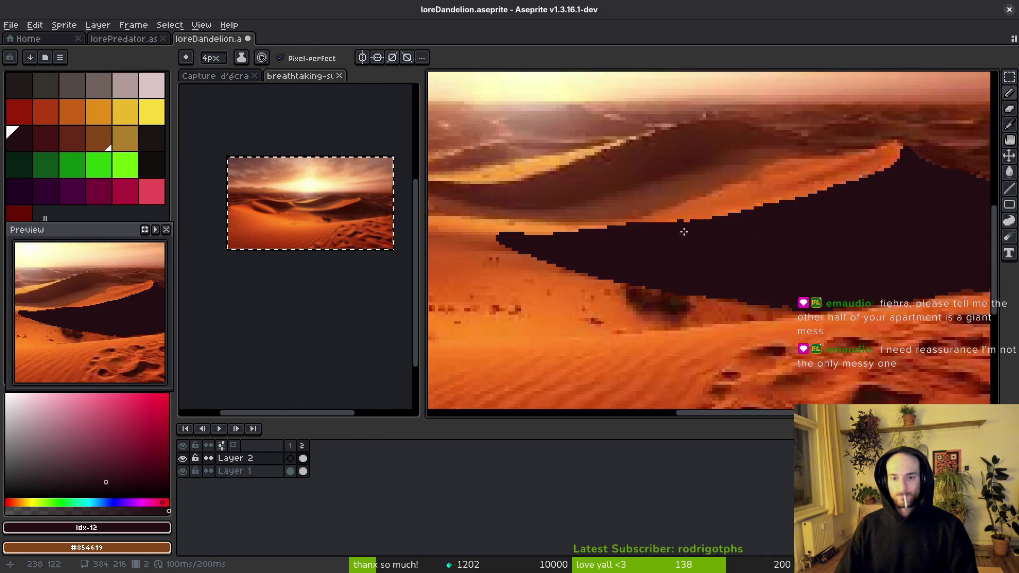
scroll(770, 269, "down", 4)
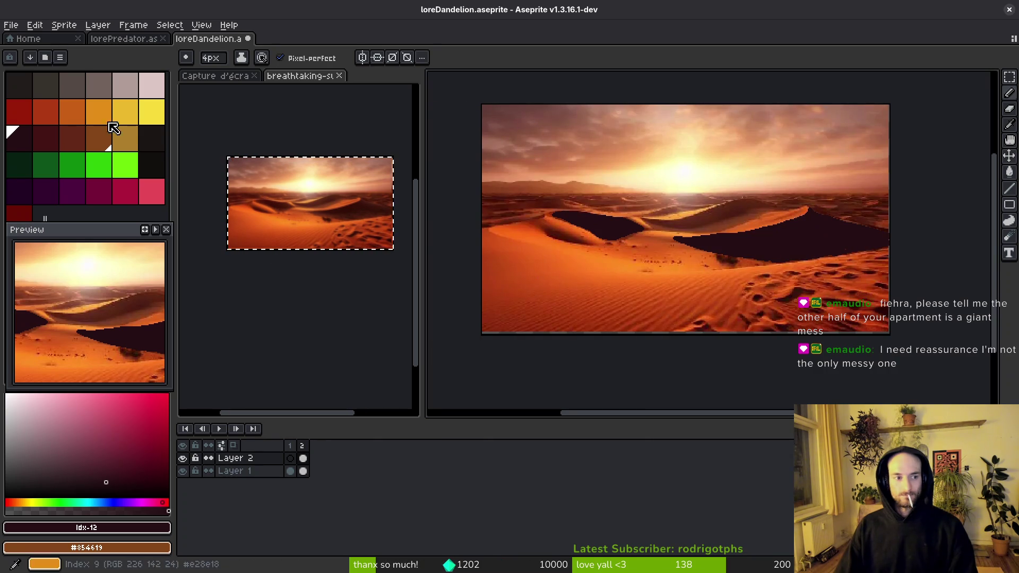
left_click(124, 138)
scroll(687, 276, "up", 1)
scroll(687, 276, "down", 1)
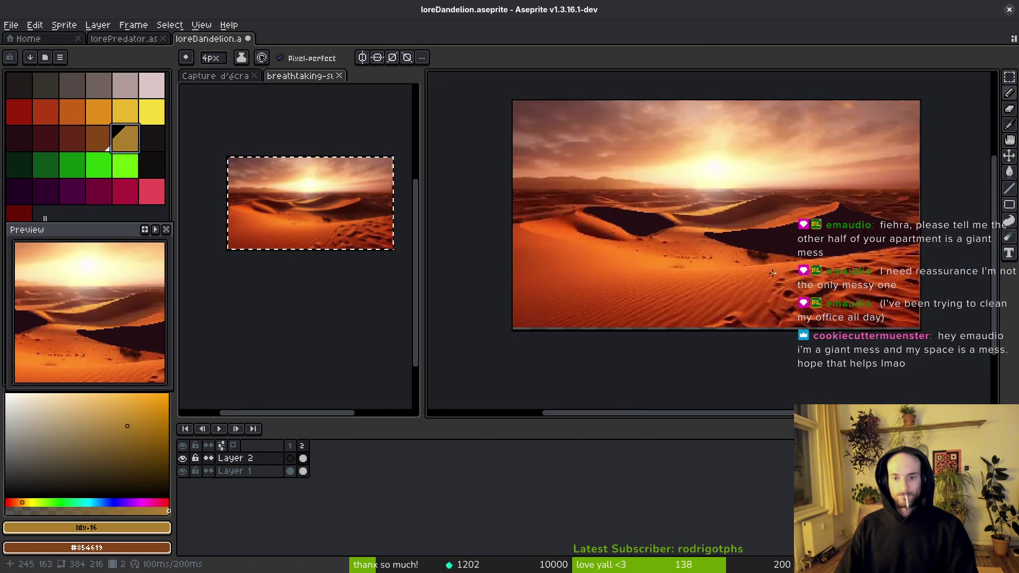
scroll(901, 260, "up", 1)
scroll(907, 233, "down", 1)
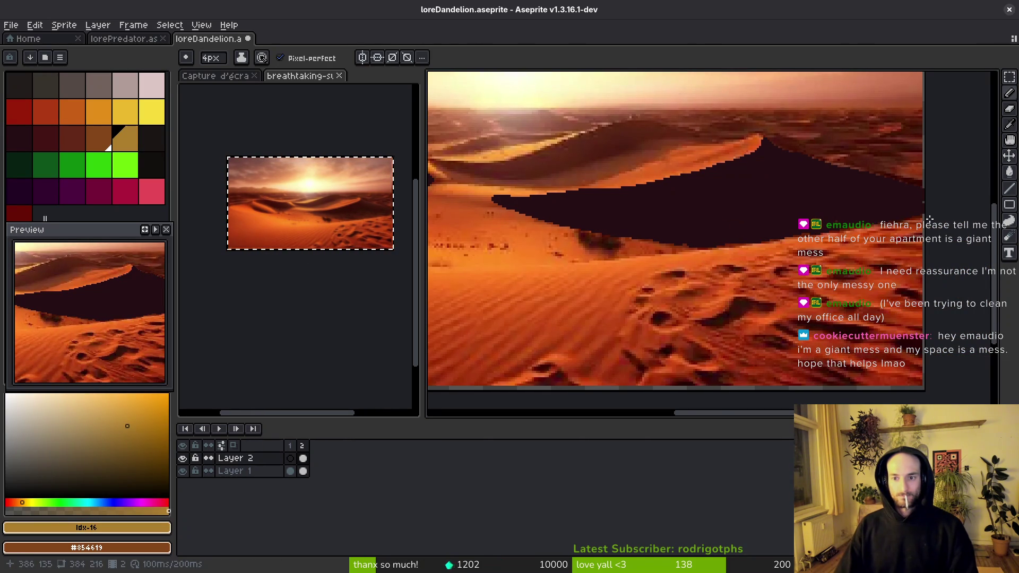
left_click_drag(847, 236, 544, 255)
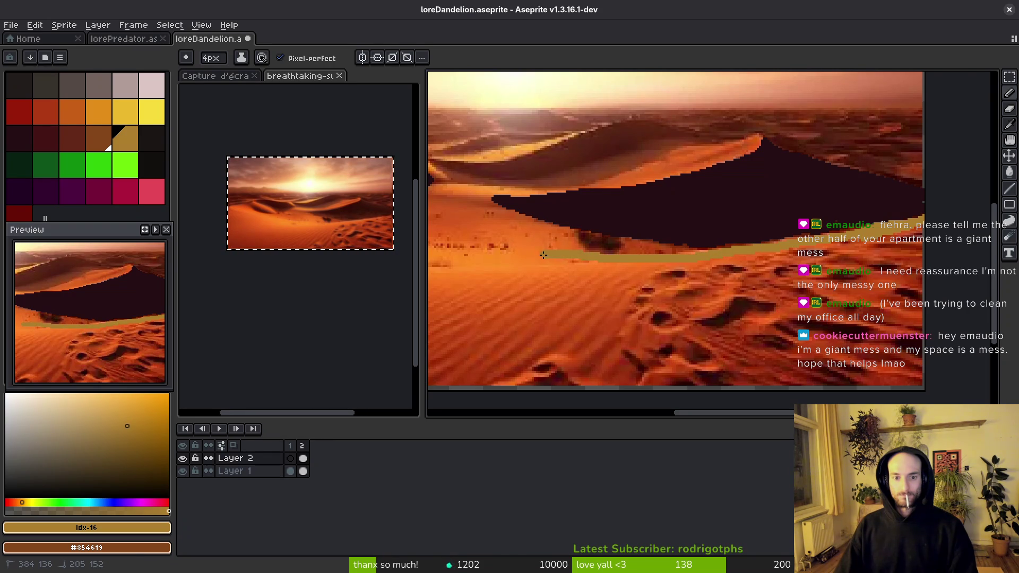
scroll(658, 247, "up", 2)
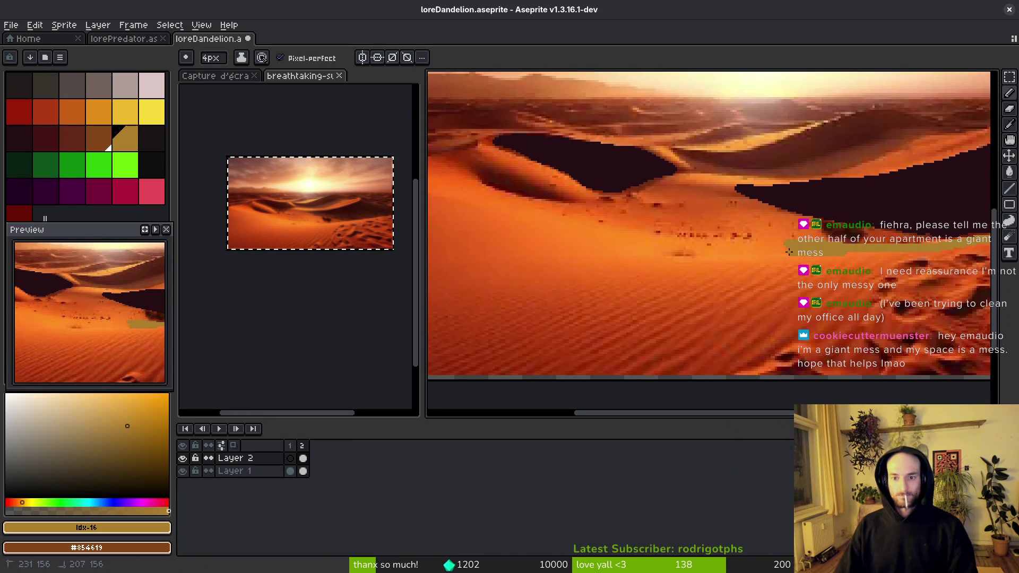
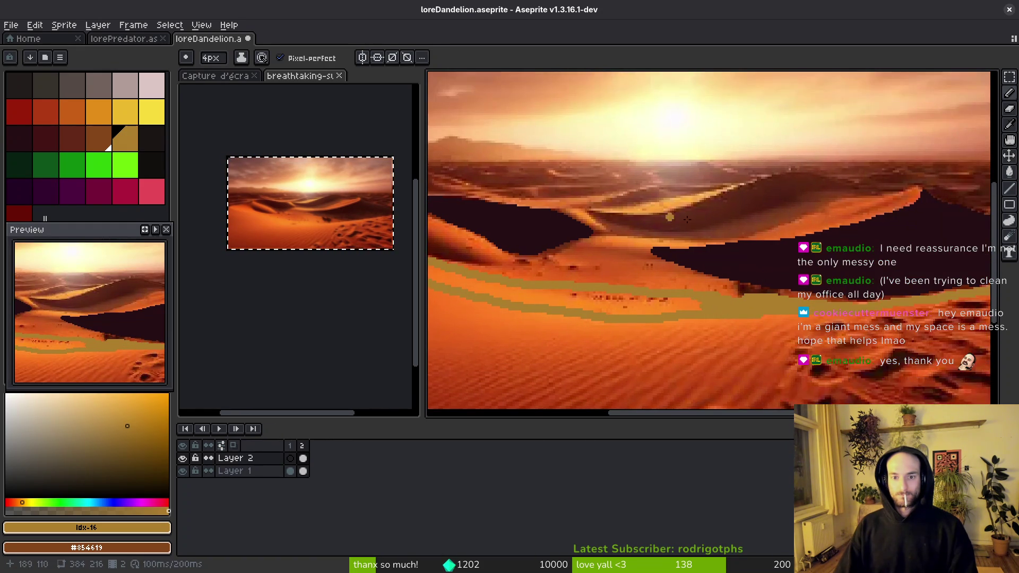
- Trace tan lines along the dune edge and the upper dune ridge
scroll(950, 197, "right", 3)
mouse_move(973, 178)
left_mouse_down()
mouse_move(772, 235)
mouse_move(544, 256)
mouse_move(530, 246)
mouse_move(705, 234)
mouse_move(933, 177)
mouse_move(833, 212)
left_mouse_up()
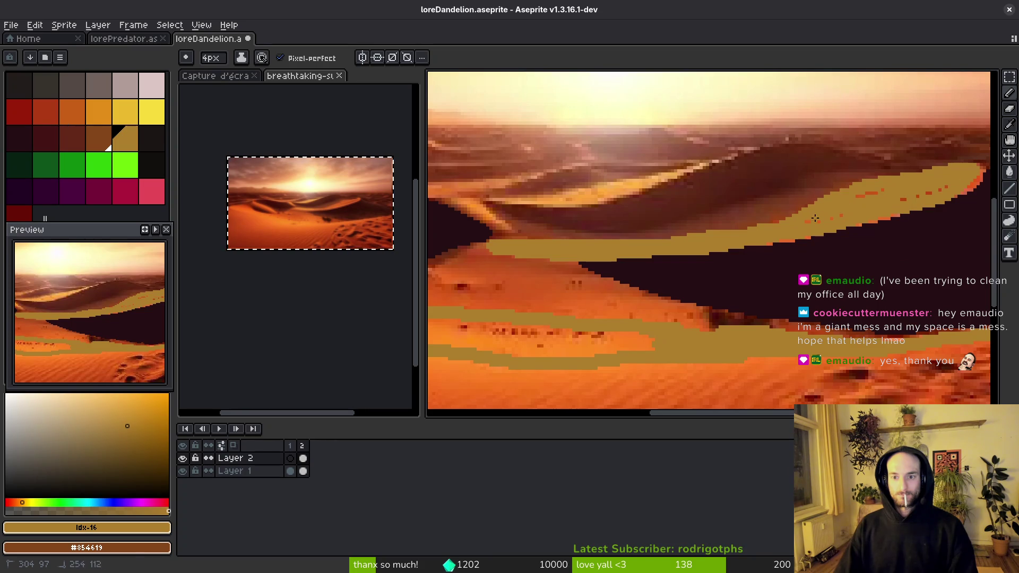
scroll(888, 208, "up", 2)
scroll(887, 208, "left", 3)
scroll(739, 234, "up", 3)
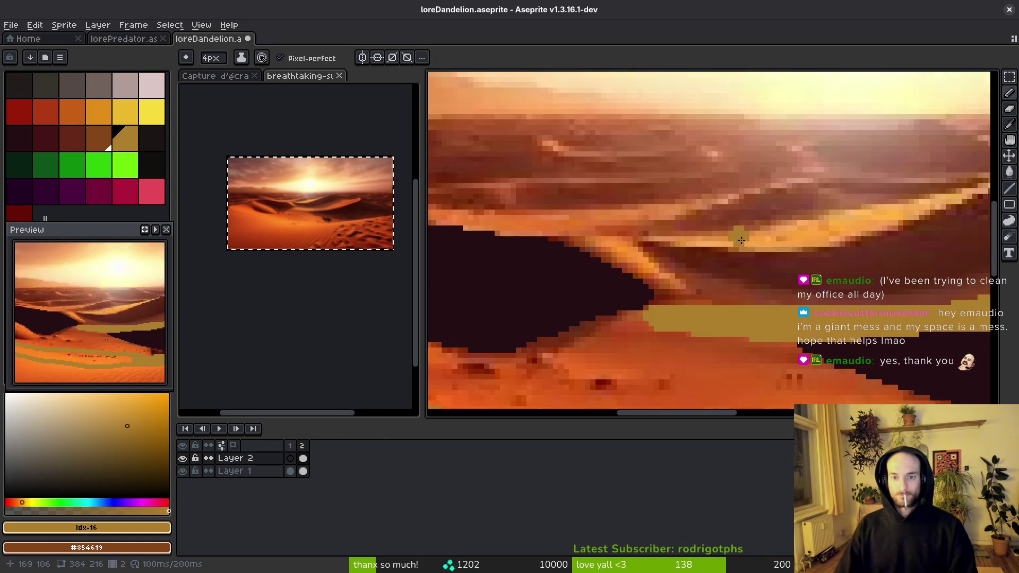
mouse_move(575, 247)
left_mouse_down()
mouse_move(753, 225)
mouse_move(888, 183)
mouse_move(606, 250)
left_mouse_up()
- Extend the tan ridge lines across the dunes, then pick yellow for the sun
scroll(606, 250, "left", 3)
left_click_drag(764, 323, 607, 264)
scroll(608, 264, "up", 1)
mouse_move(764, 287)
left_mouse_down()
mouse_move(642, 268)
mouse_move(768, 282)
left_mouse_up()
scroll(690, 276, "right", 3)
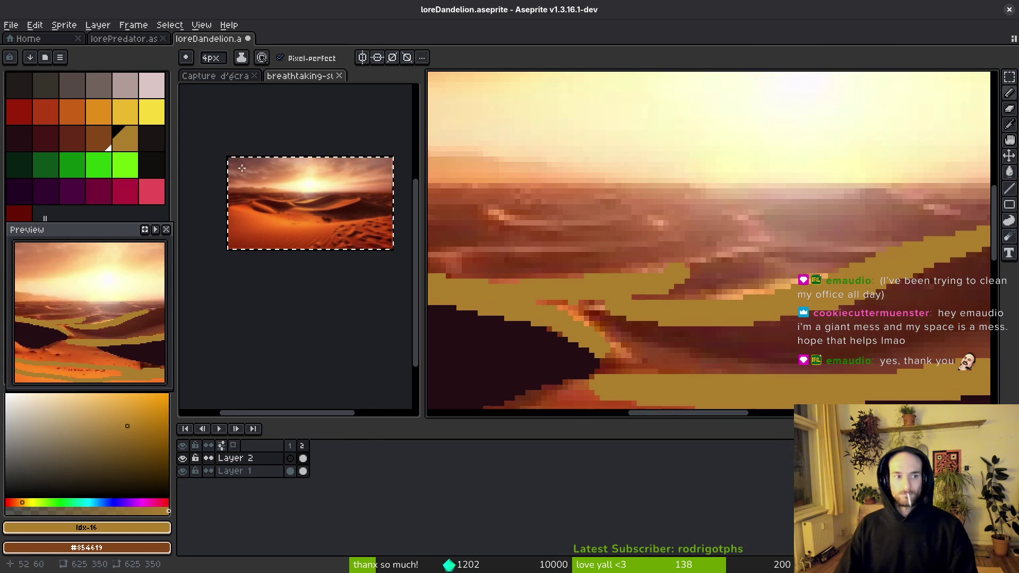
left_click(145, 115)
scroll(716, 227, "down", 3)
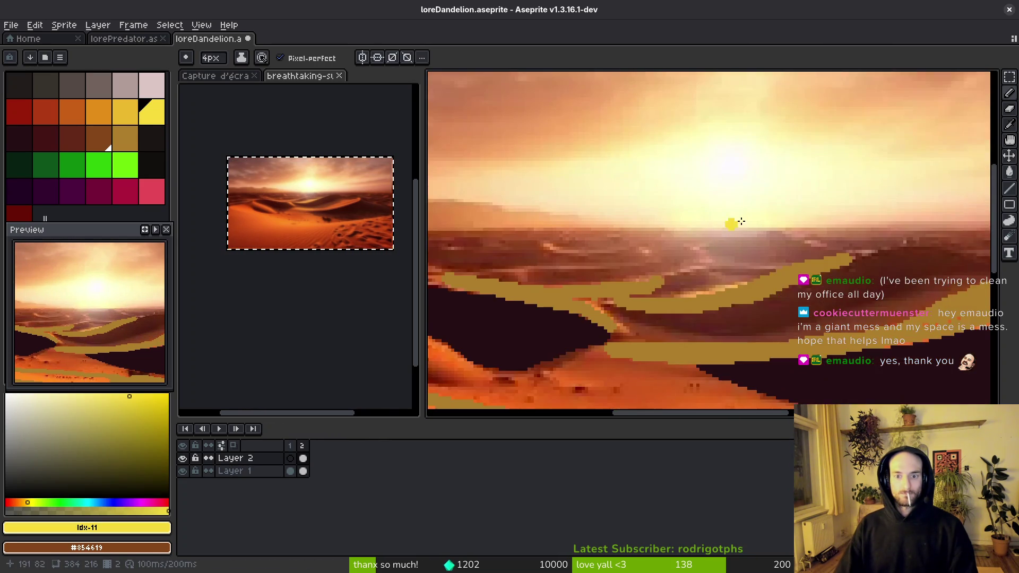
- Stamp a 33px yellow circle for the sun in the sky
scroll(707, 177, "up", 10)
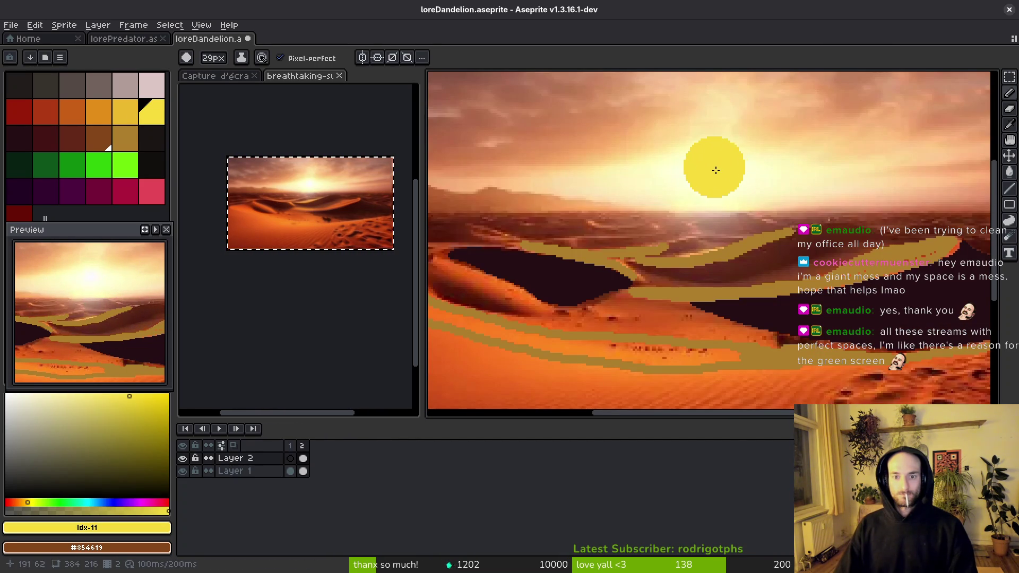
scroll(704, 183, "down", 10)
scroll(704, 180, "up", 10)
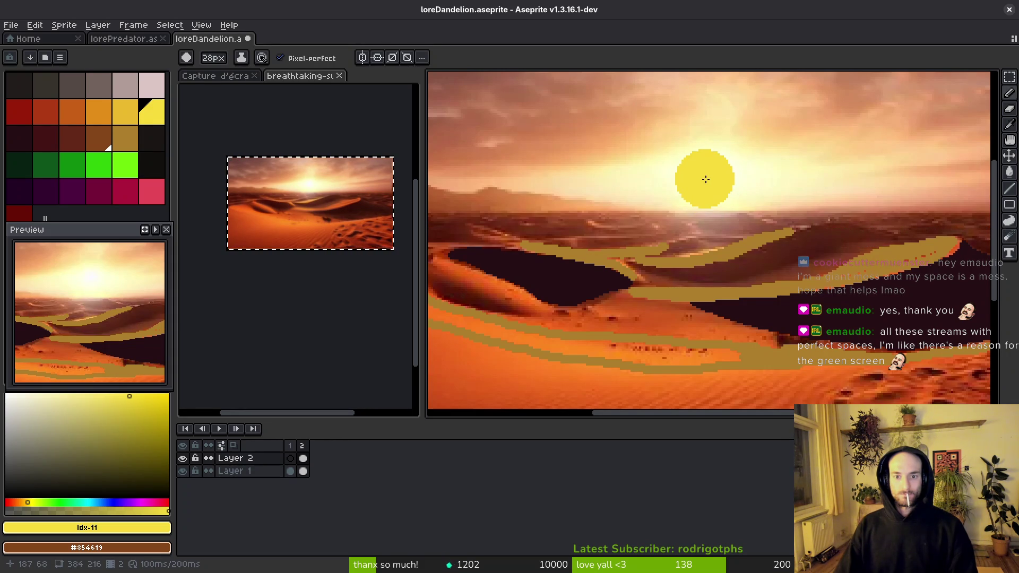
left_click(714, 173)
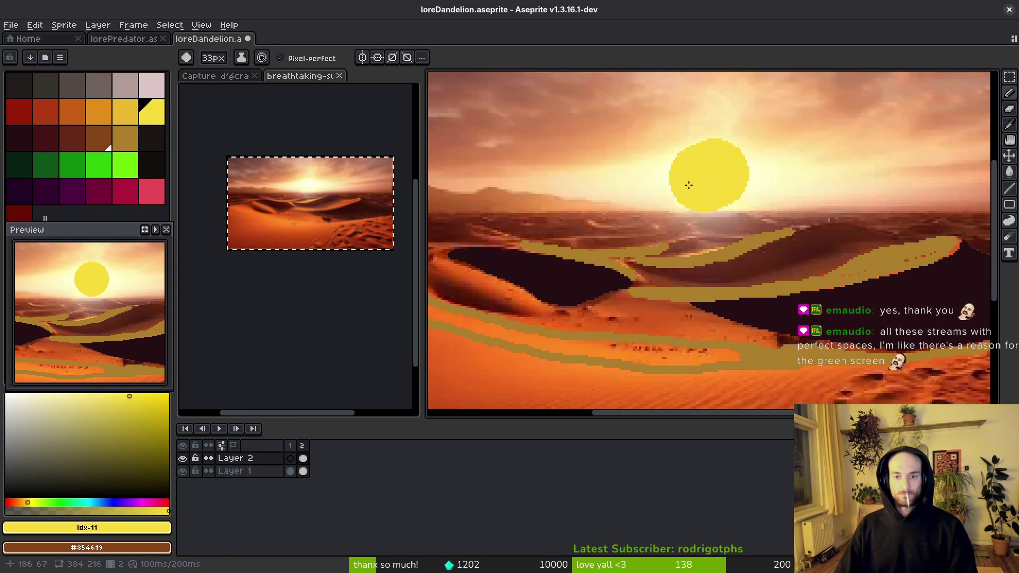
left_click_drag(94, 431, 6, 394)
- Stamp a 28px white centre inside the yellow sun, leaving a thin yellow ring
scroll(714, 174, "down", 6)
left_click(714, 174)
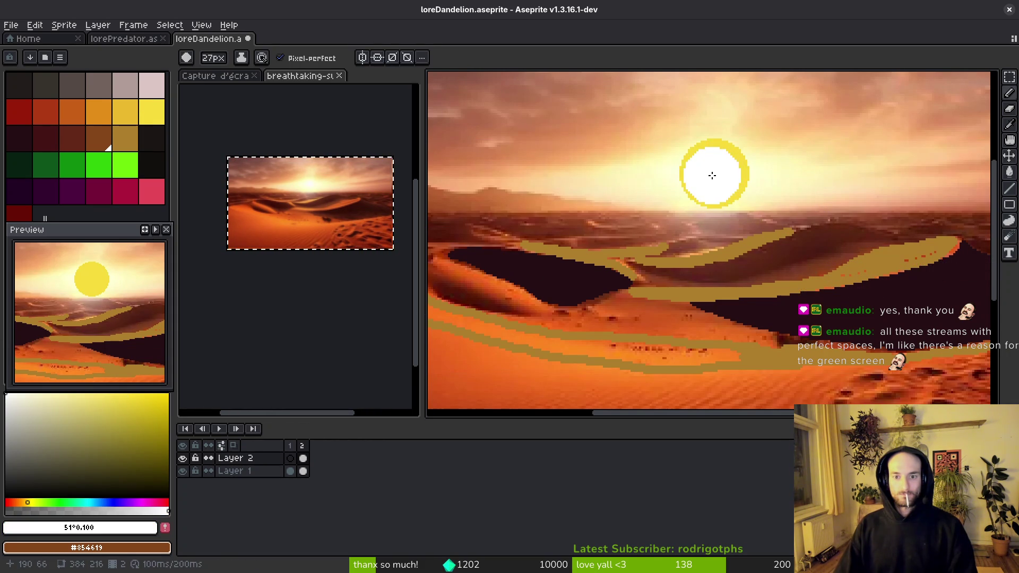
scroll(714, 174, "up", 1)
left_click(715, 175)
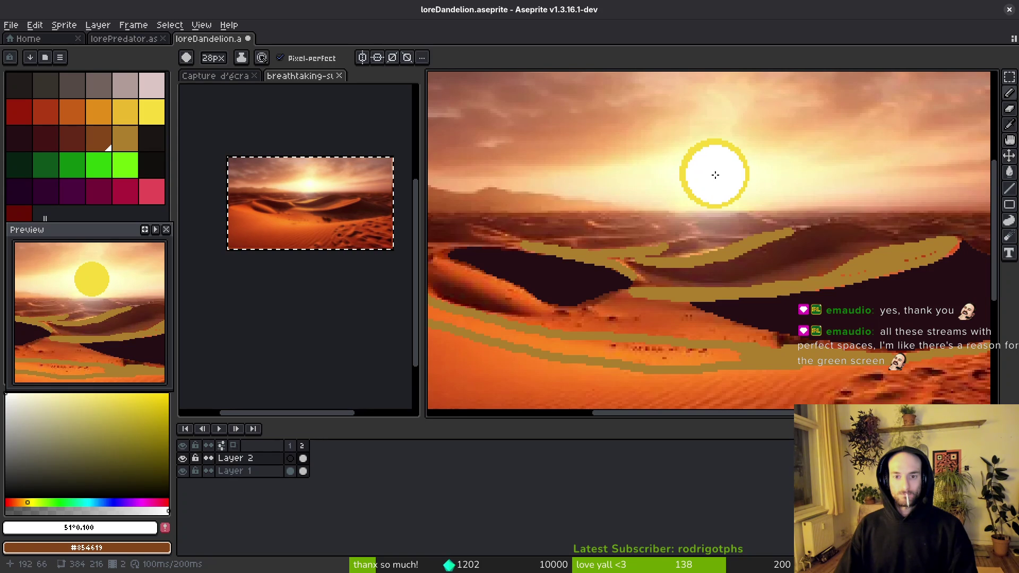
scroll(714, 175, "down", 3)
scroll(711, 204, "up", 3)
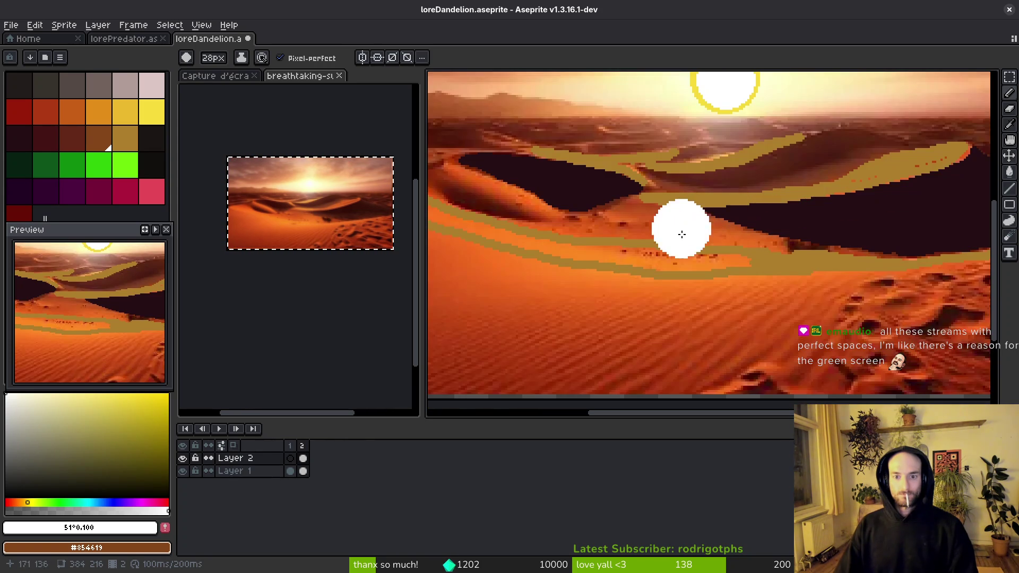
scroll(732, 230, "down", 1)
scroll(718, 223, "up", 1)
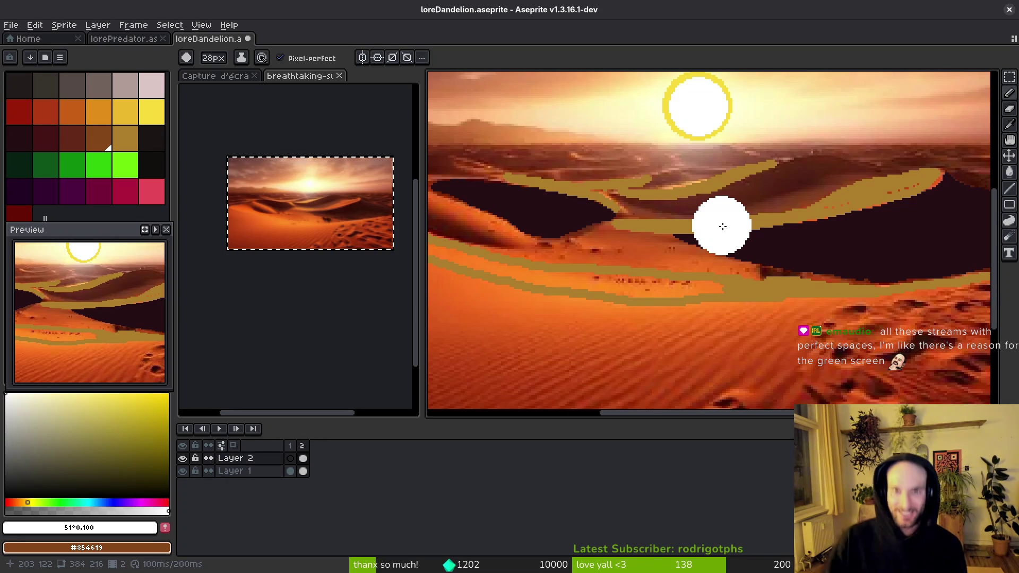
key("i")
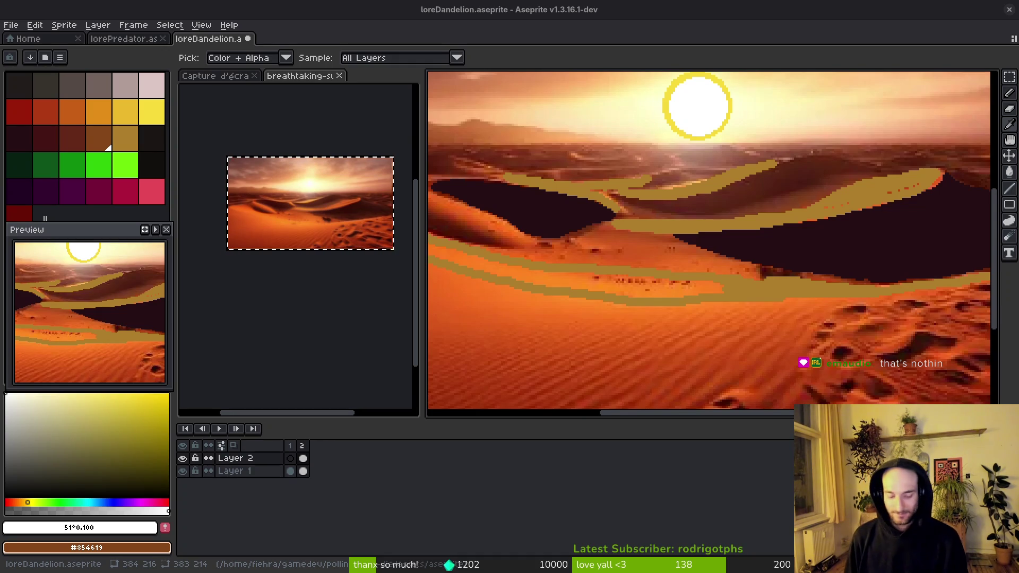
key("alt+Tab")
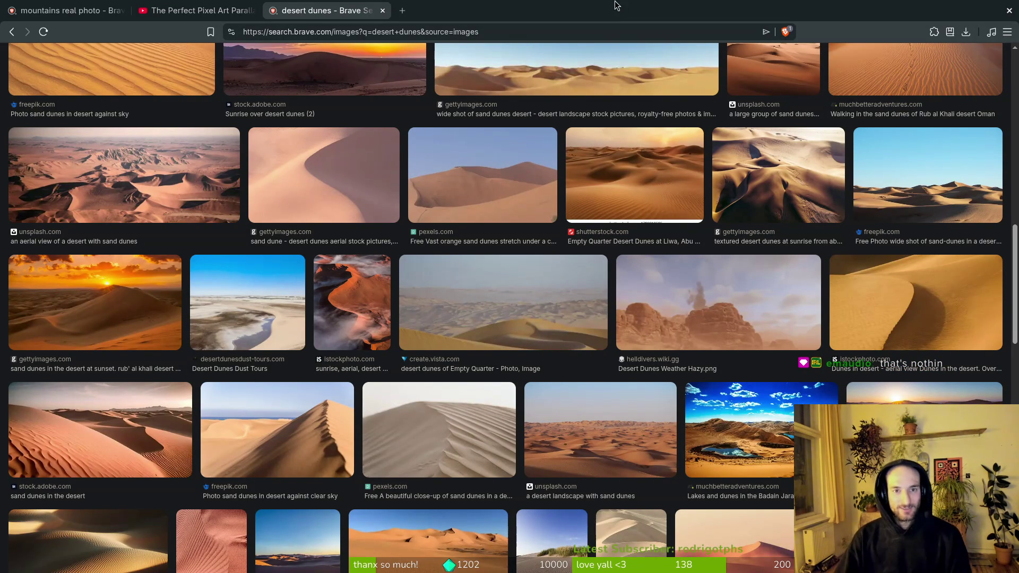
key("ctrl+Tab")
key("alt+Tab")
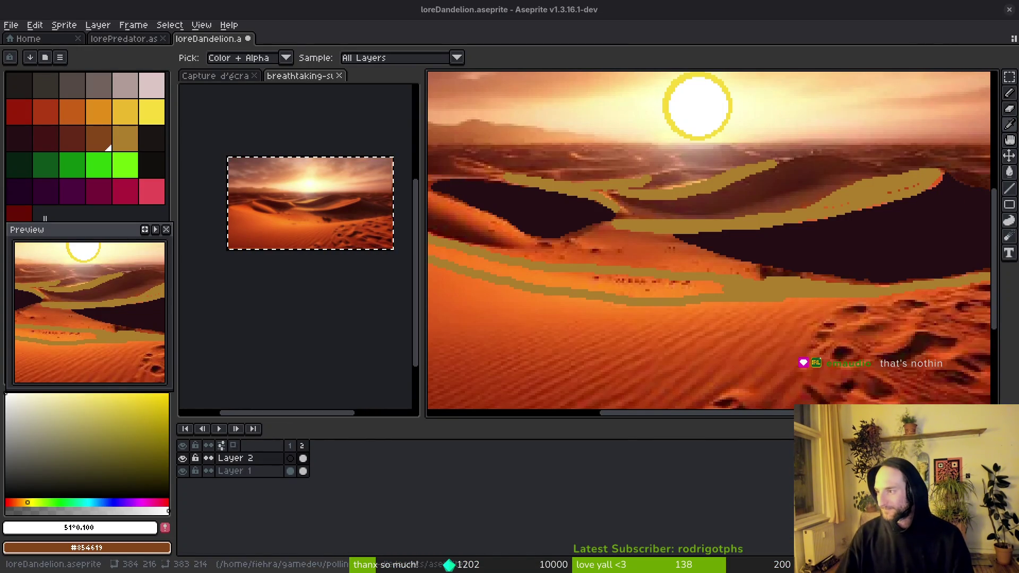
- Sample the olive tan from the dunes and switch to the fill bucket (G)
scroll(674, 245, "down", 4)
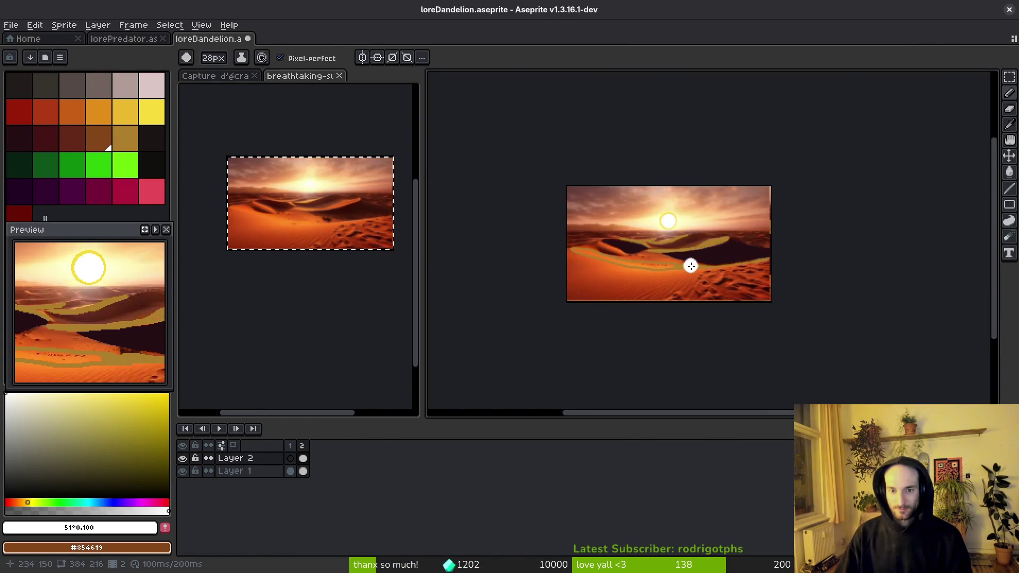
scroll(689, 265, "up", 4)
left_click(652, 273, "alt")
scroll(748, 297, "down", 2)
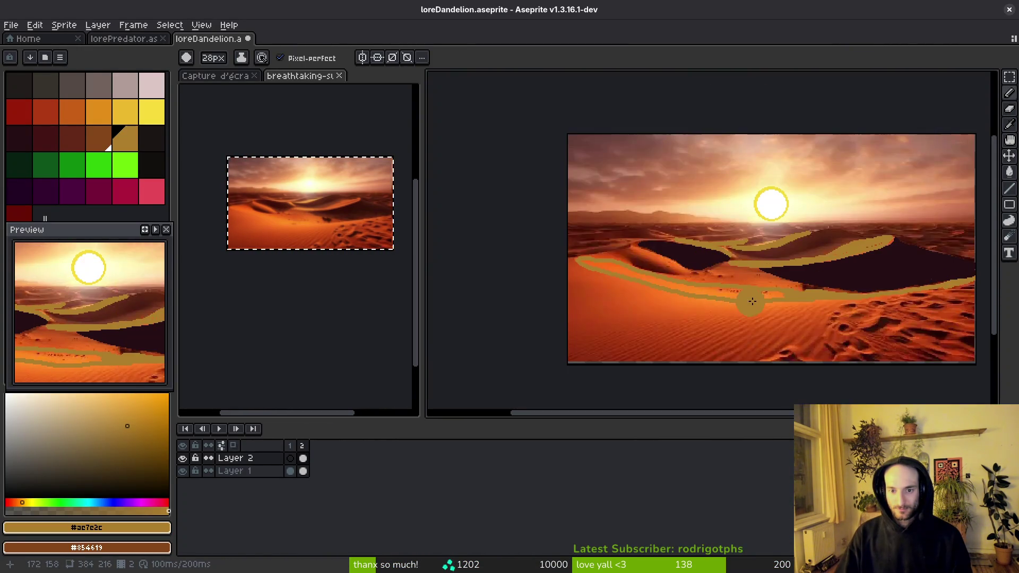
scroll(769, 297, "up", 2)
key("g")
scroll(759, 287, "down", 4)
scroll(759, 287, "up", 1)
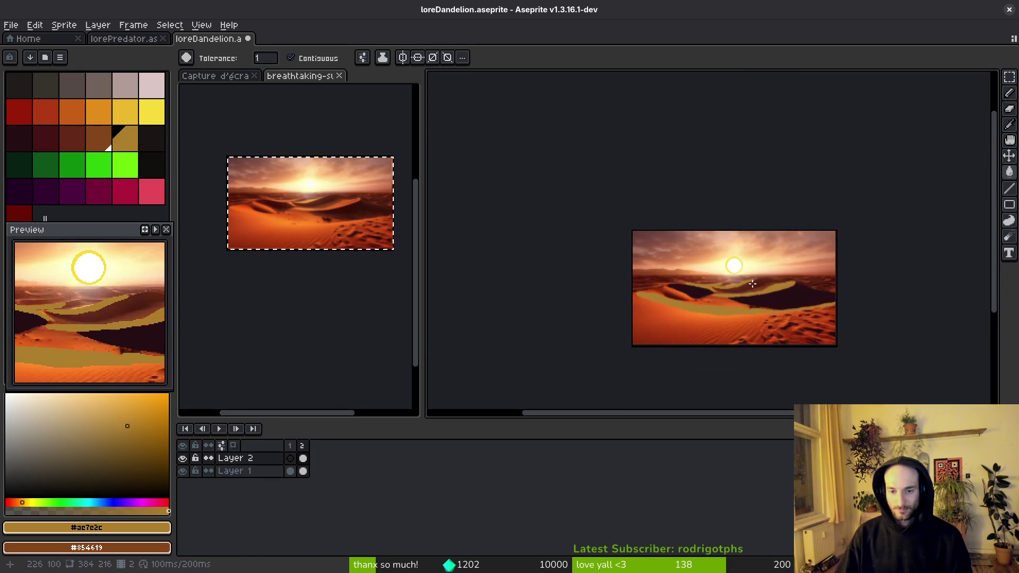
scroll(769, 289, "up", 3)
left_click_drag(773, 289, 699, 303)
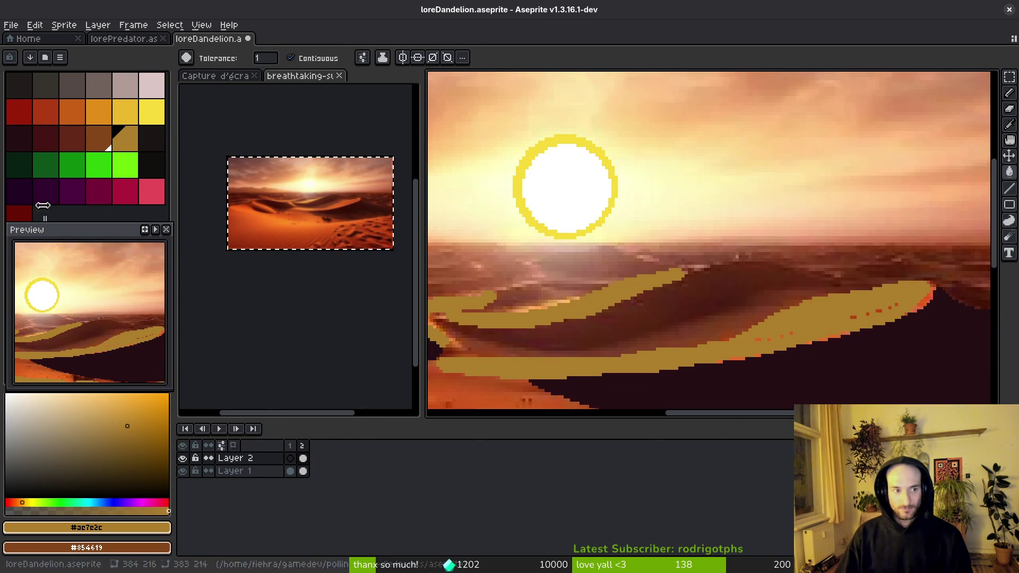
- Shade the far dune crest dark maroon with a shrunken pencil brush
left_click(48, 145)
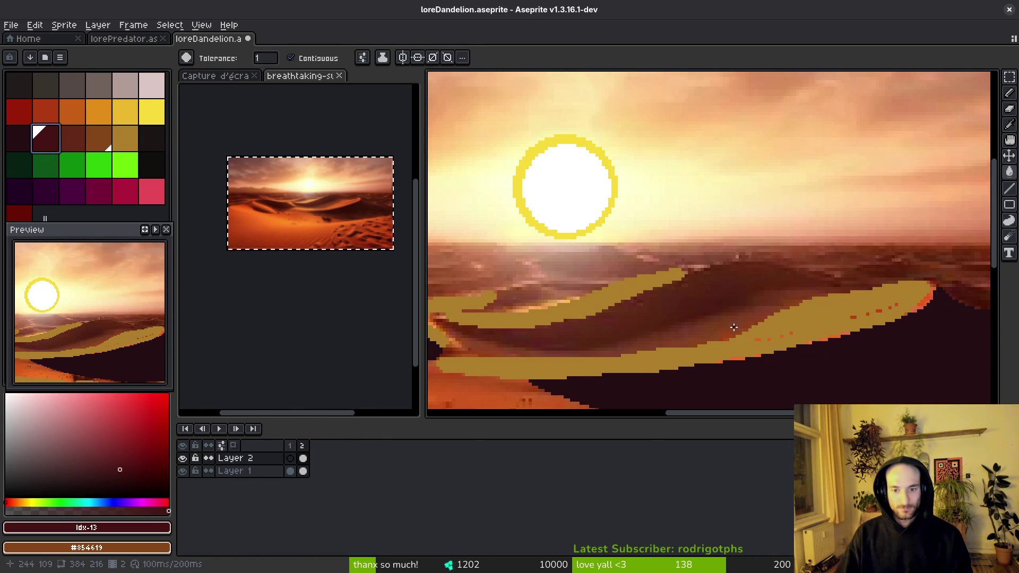
key("b")
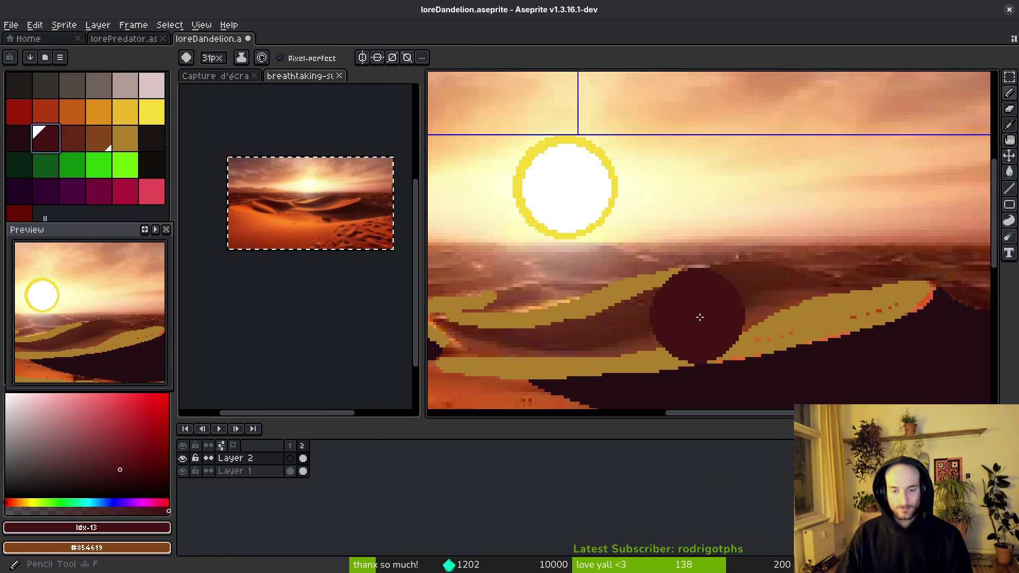
key("minus")
key("minus")
key("minus")
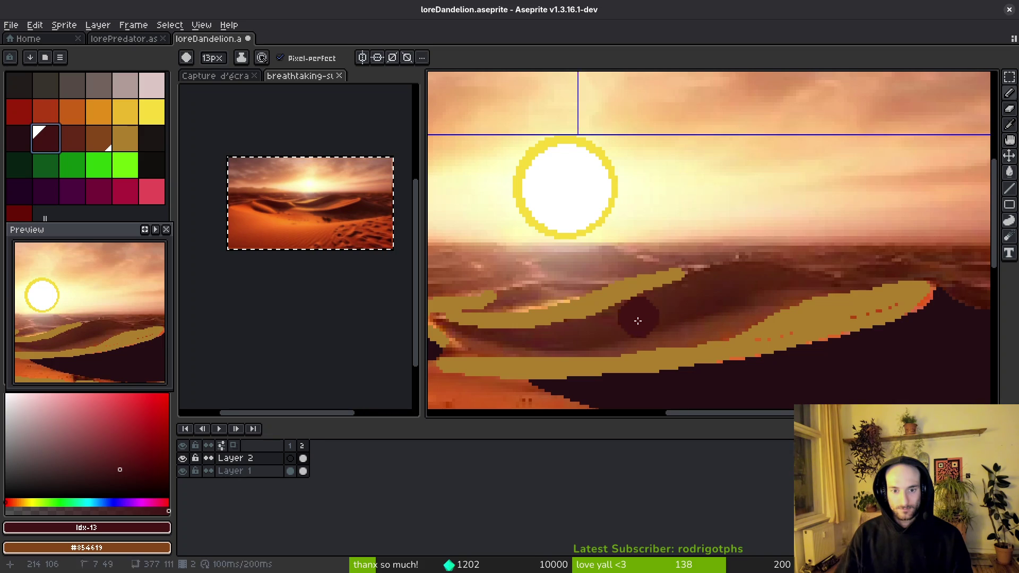
key("minus")
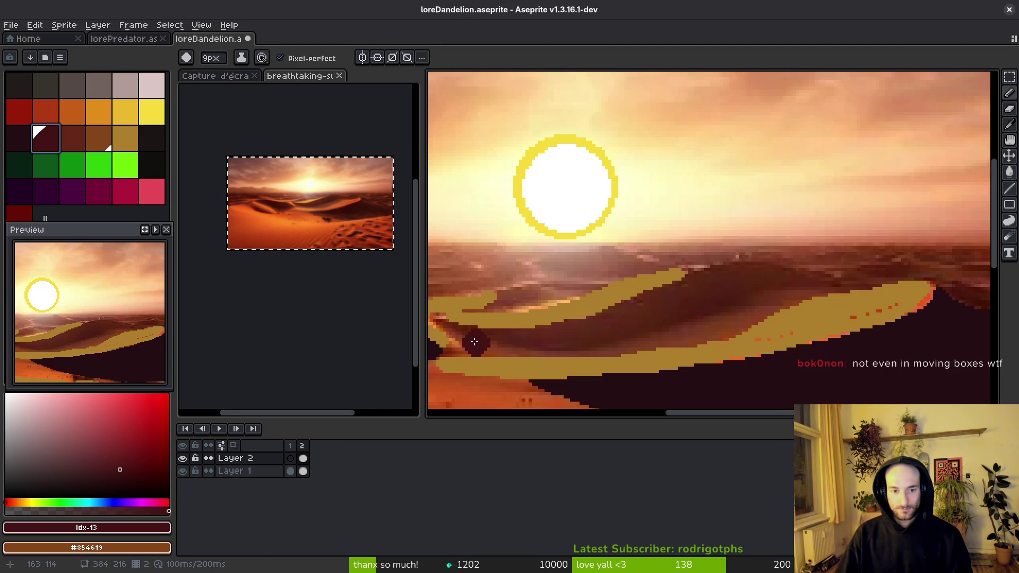
mouse_move(664, 301)
left_mouse_down()
mouse_move(694, 287)
mouse_move(822, 291)
left_mouse_up()
key("minus")
key("minus")
key("minus")
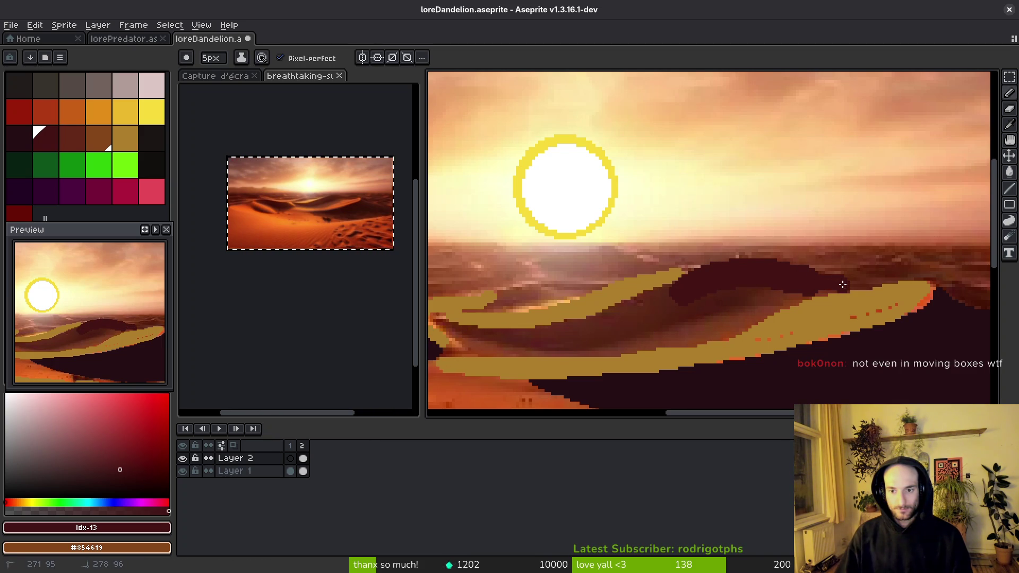
left_click_drag(781, 303, 695, 319)
- Paint more dark maroon along the distant dune, then pick a darker brown at 3px
scroll(695, 318, "down", 5)
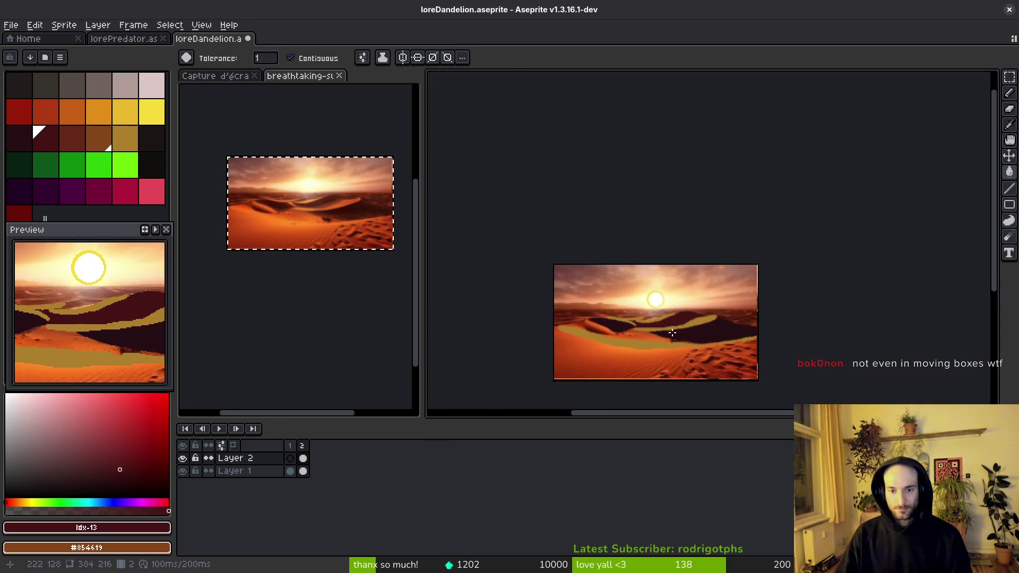
scroll(696, 307, "up", 5)
scroll(697, 306, "up", 2)
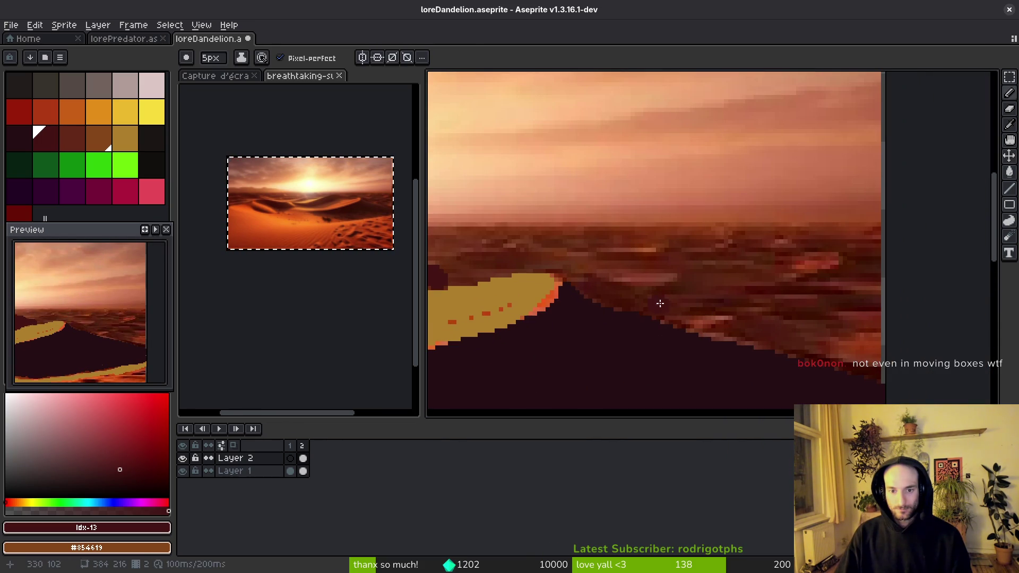
left_click_drag(659, 307, 742, 305)
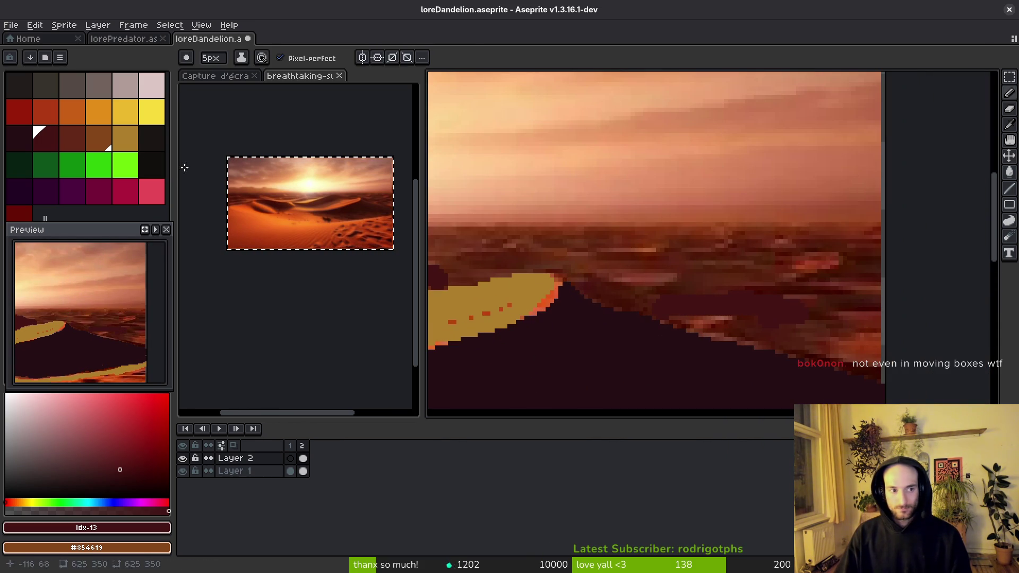
left_click(82, 143)
key("minus")
key("minus")
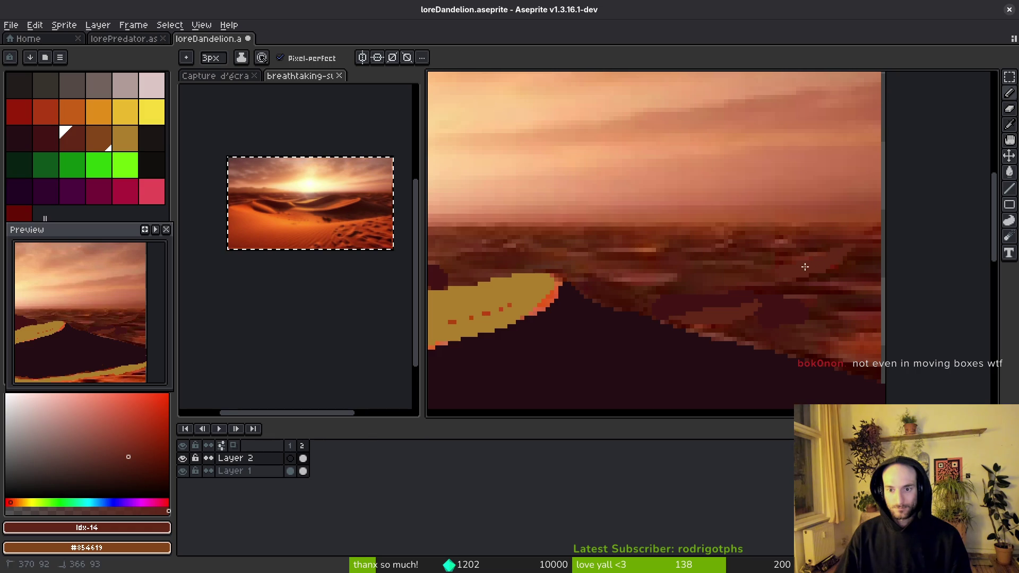
- Paint an eyedropped dark maroon line along the horizon, extending it left and right
left_click(769, 300, "alt")
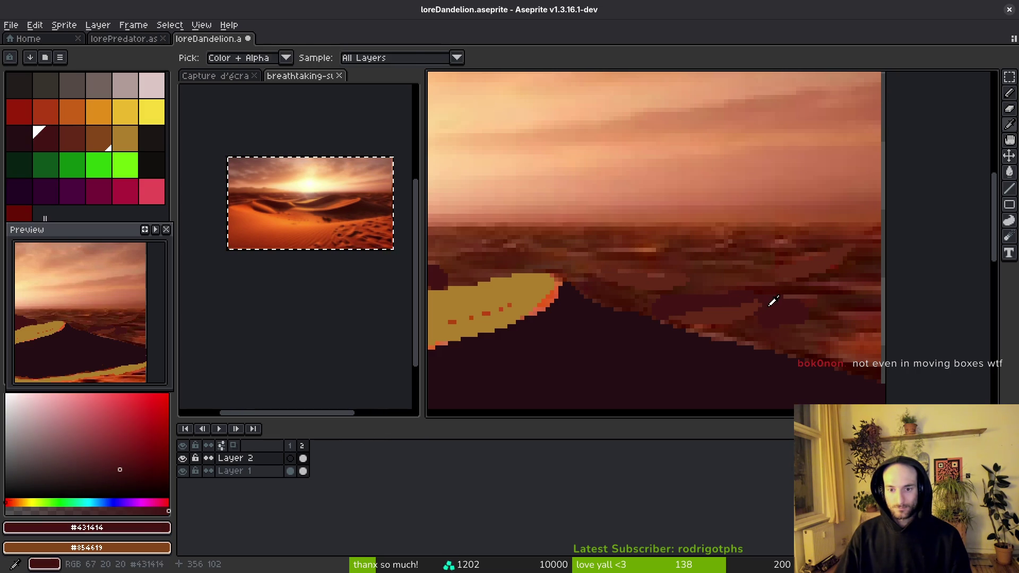
mouse_move(650, 233)
left_mouse_down()
mouse_move(869, 232)
mouse_move(600, 250)
left_mouse_up()
scroll(902, 239, "left", 5)
left_click_drag(554, 253, 741, 262)
scroll(741, 262, "left", 10)
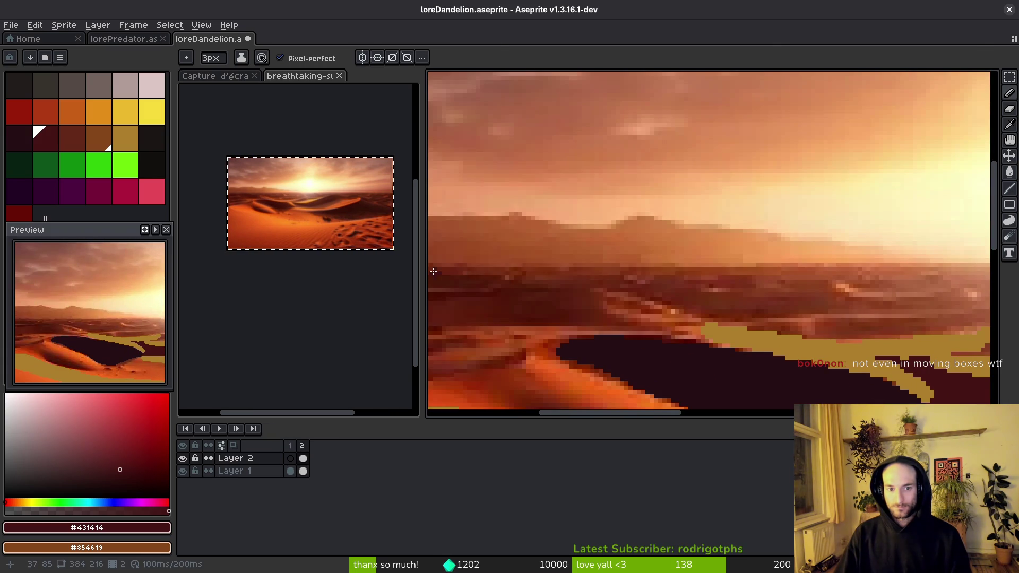
left_click_drag(433, 271, 823, 270)
scroll(538, 279, "right", 5)
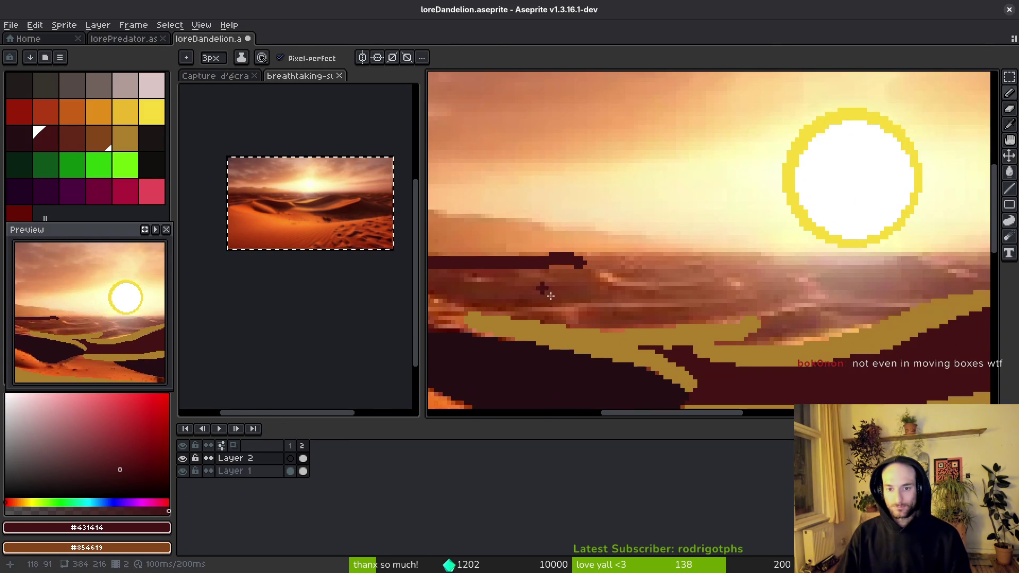
- Paint a brown #854619 band along the horizon below the sun
left_click(72, 138)
left_click_drag(571, 264, 690, 270)
scroll(485, 267, "right", 5)
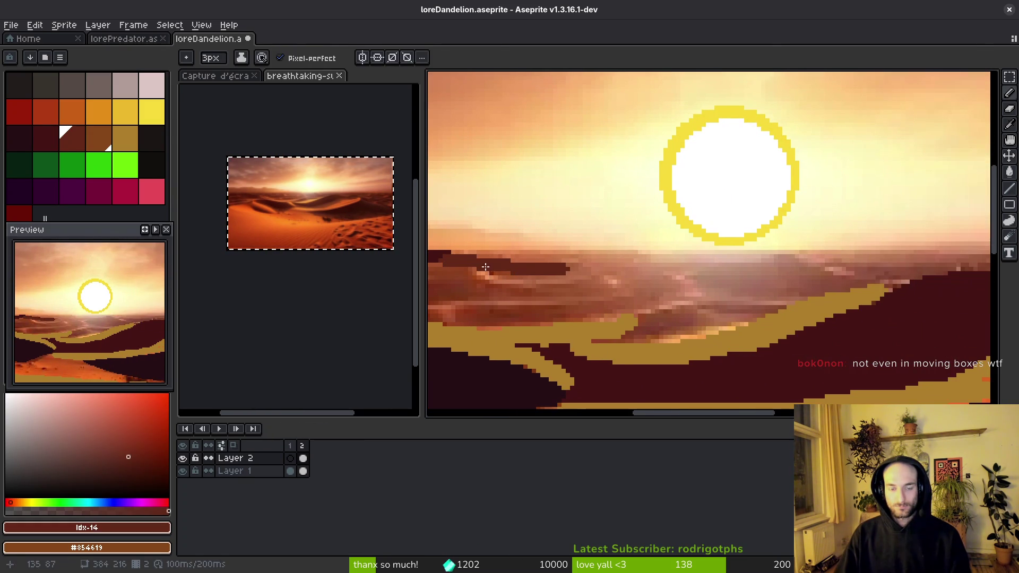
left_click(105, 144)
left_click_drag(529, 259, 665, 261)
left_click_drag(773, 260, 802, 261)
mouse_move(803, 261)
left_mouse_down()
mouse_move(628, 272)
mouse_move(600, 262)
left_mouse_up()
left_click_drag(666, 265, 824, 261)
- Sample the horizon brown and paint brown strokes across the distant dunes
left_click(65, 148)
scroll(777, 261, "down", 3)
scroll(689, 250, "up", 3)
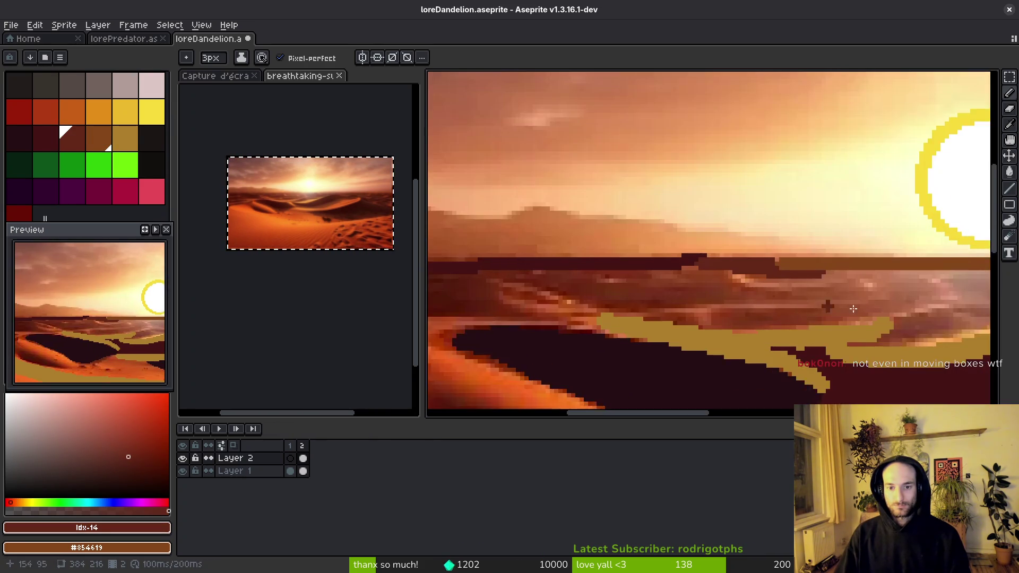
left_click(674, 246, "alt")
mouse_move(460, 251)
left_mouse_down()
mouse_move(610, 273)
mouse_move(756, 252)
mouse_move(584, 262)
mouse_move(701, 262)
left_mouse_up()
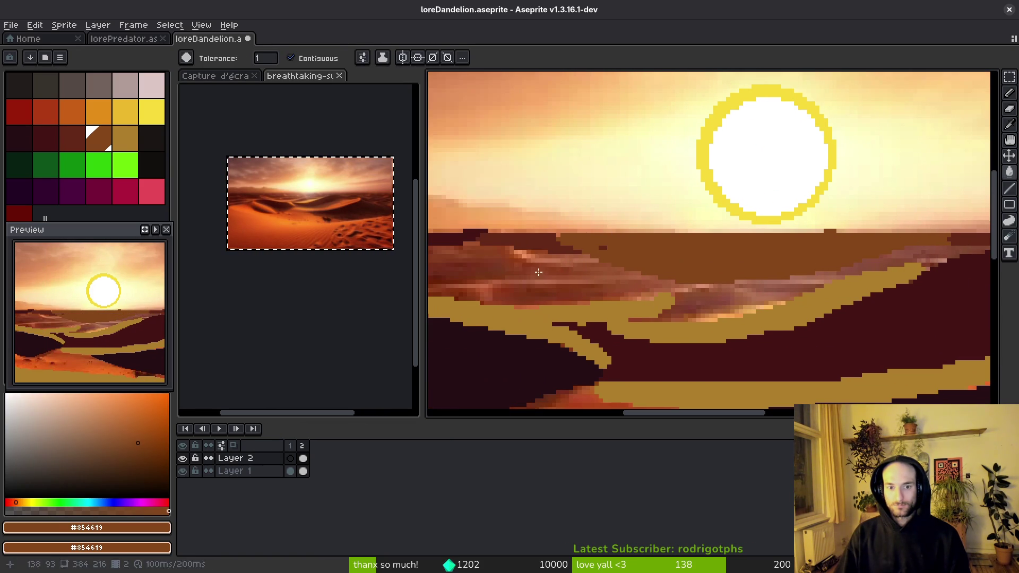
- Pick #632718 from the canvas and test-fill below the horizon, undoing the too-dark fill
left_click(503, 259, "alt")
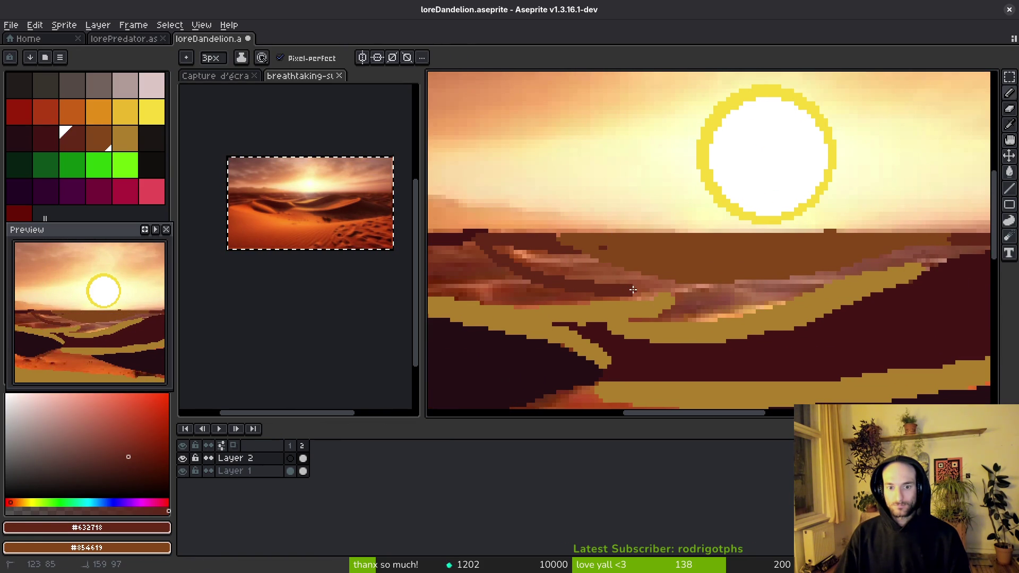
key("g")
left_click(627, 296)
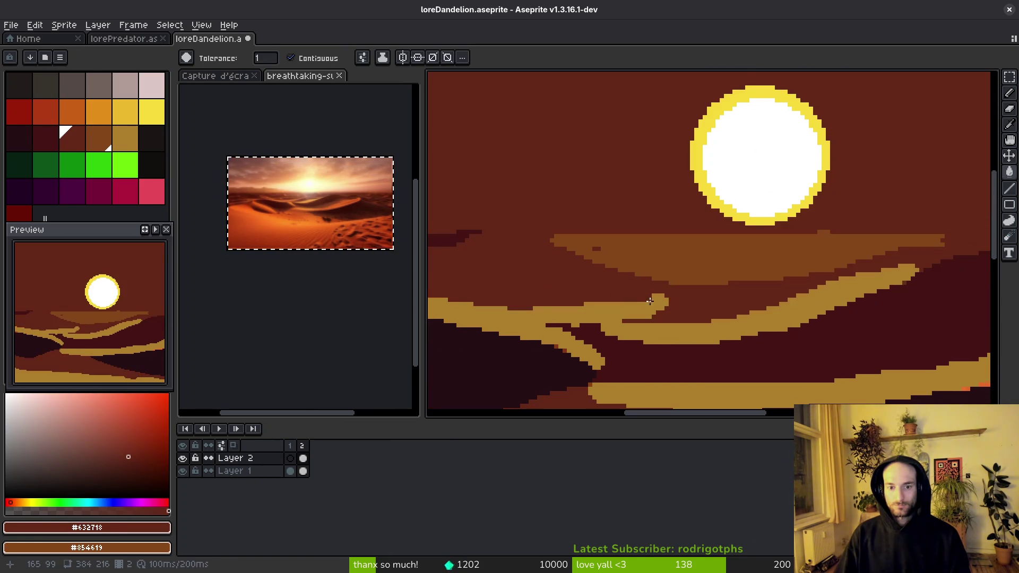
key("ctrl+z")
key("b")
- Fill the dune strips left of the horizon dark, undoing the fill that spilled into the sky
left_click_drag(628, 296, 318, 286)
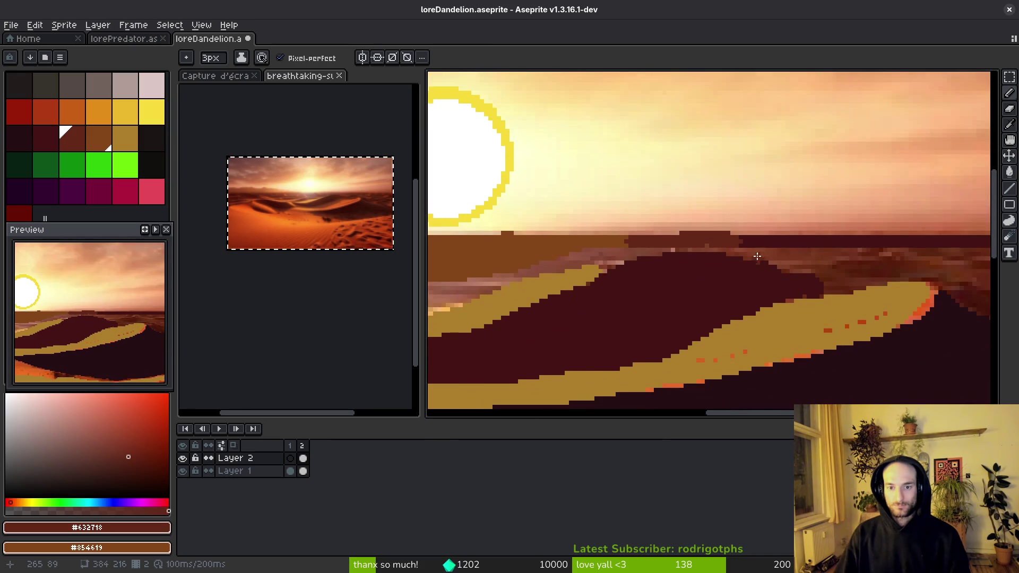
key("g")
left_click(596, 257)
scroll(624, 317, "left", 10)
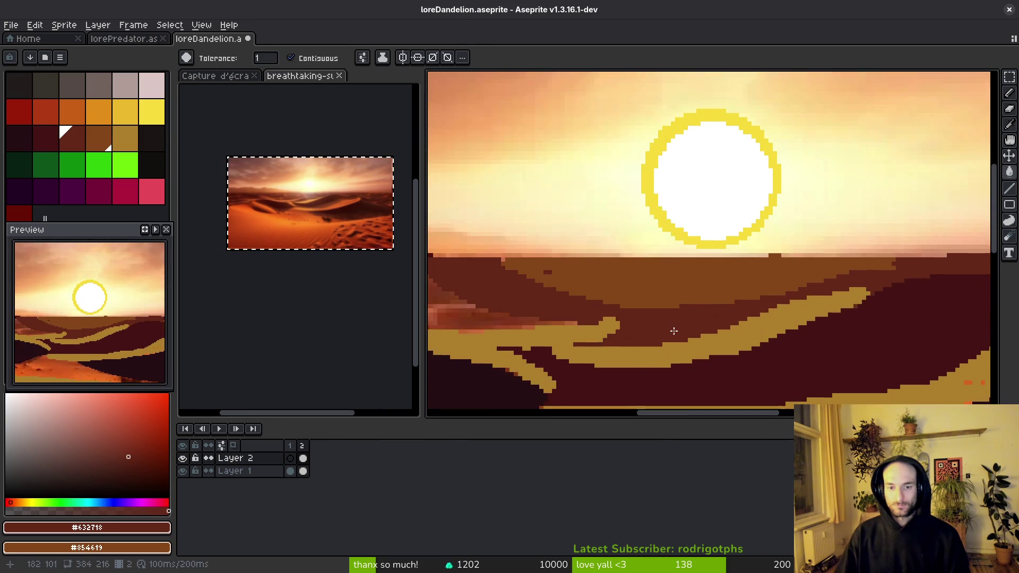
left_click(557, 267, "alt")
left_click(557, 267)
key("ctrl+z")
key("b")
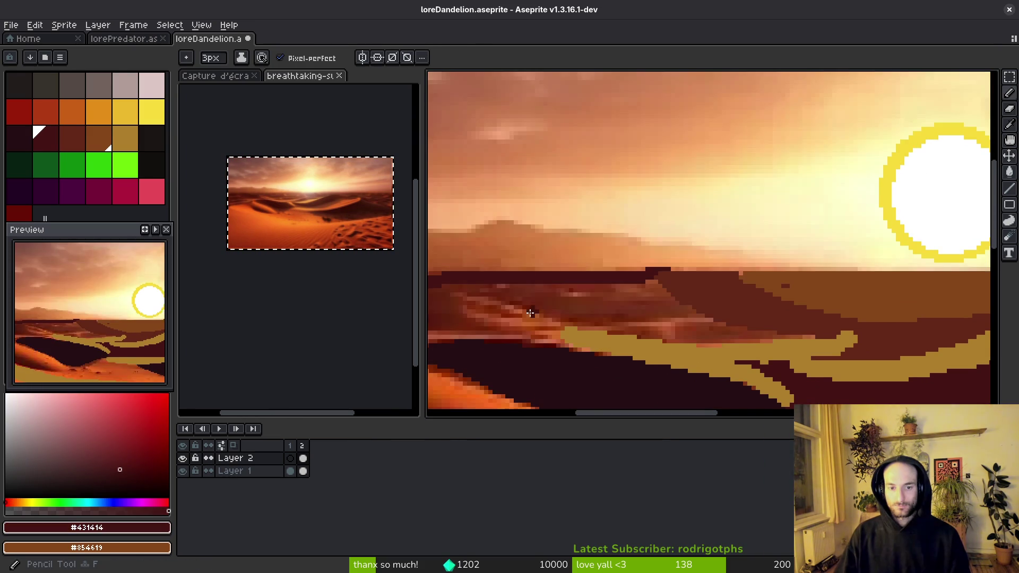
scroll(643, 296, "left", 10)
- Extend the dark outline left along the dune and fill the enclosed area dark maroon
left_click_drag(756, 281, 605, 283)
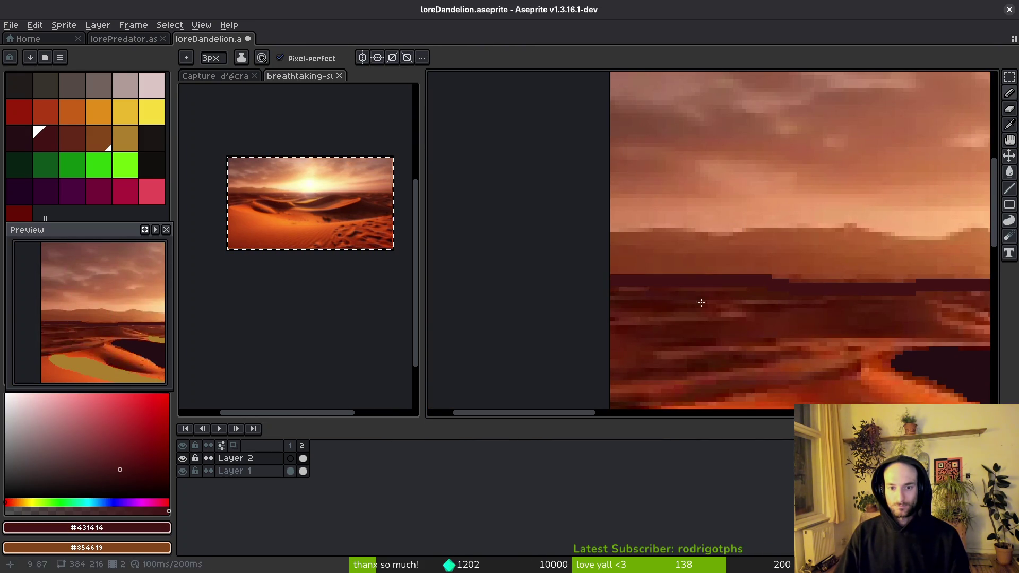
scroll(660, 296, "right", 10)
scroll(675, 268, "left", 3)
key("g")
left_click(625, 238)
scroll(625, 238, "down", 3)
scroll(732, 327, "up", 5)
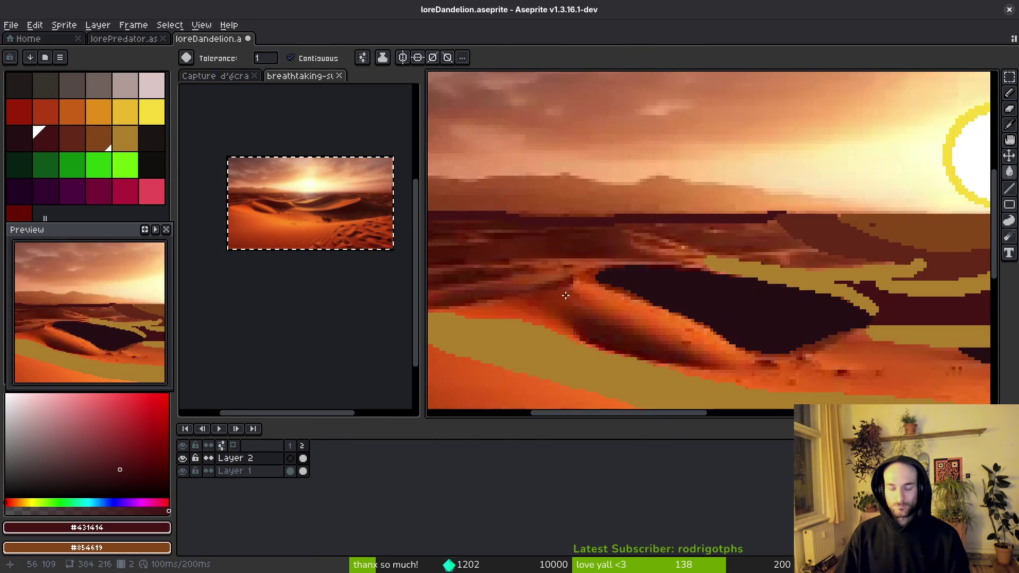
- Sample red-brown #632718 from the dunes and try a dune fill, undoing it
key("i")
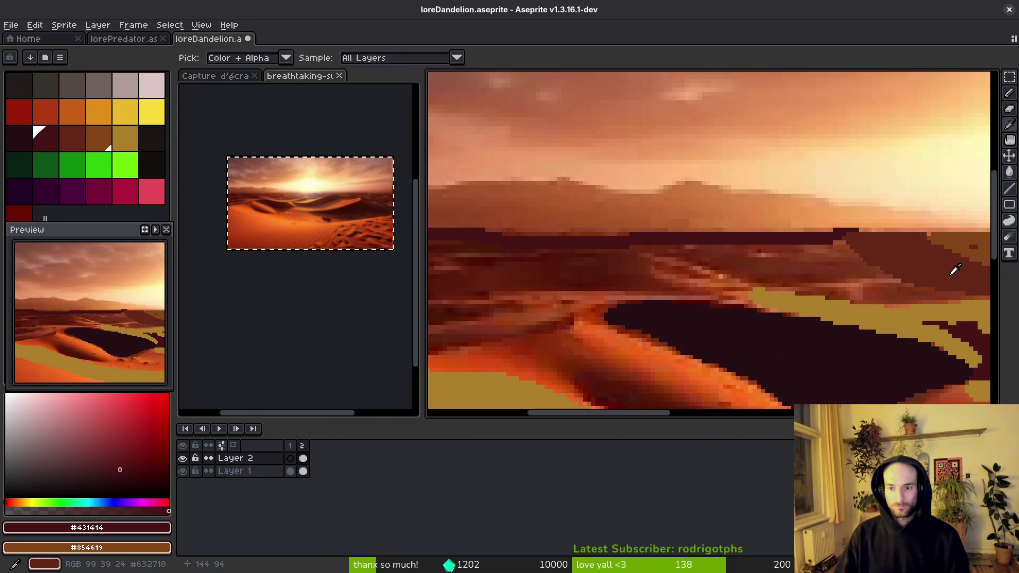
left_click(936, 267)
scroll(742, 265, "down", 3)
scroll(742, 297, "up", 3)
key("g")
scroll(744, 309, "left", 5)
scroll(577, 308, "up", 4)
left_click(512, 291)
key("ctrl+z")
key("b")
- Cover the light orange streaks with dark red-brown and trace a dark dune edge
scroll(503, 298, "up", 2)
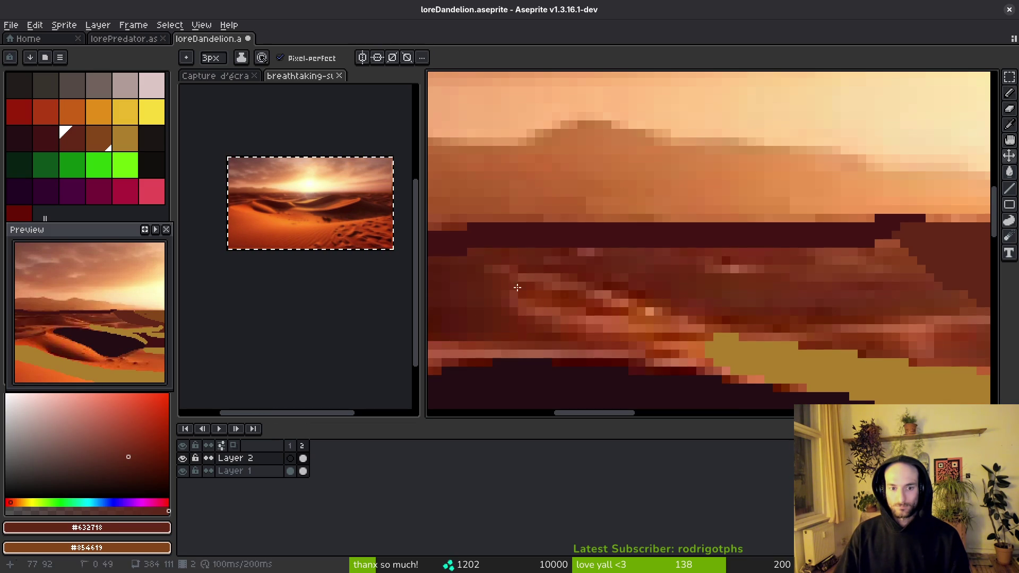
left_click_drag(519, 295, 778, 333)
mouse_move(644, 316)
left_mouse_down()
mouse_move(759, 318)
mouse_move(853, 301)
mouse_move(836, 333)
left_mouse_up()
scroll(584, 320, "left", 3)
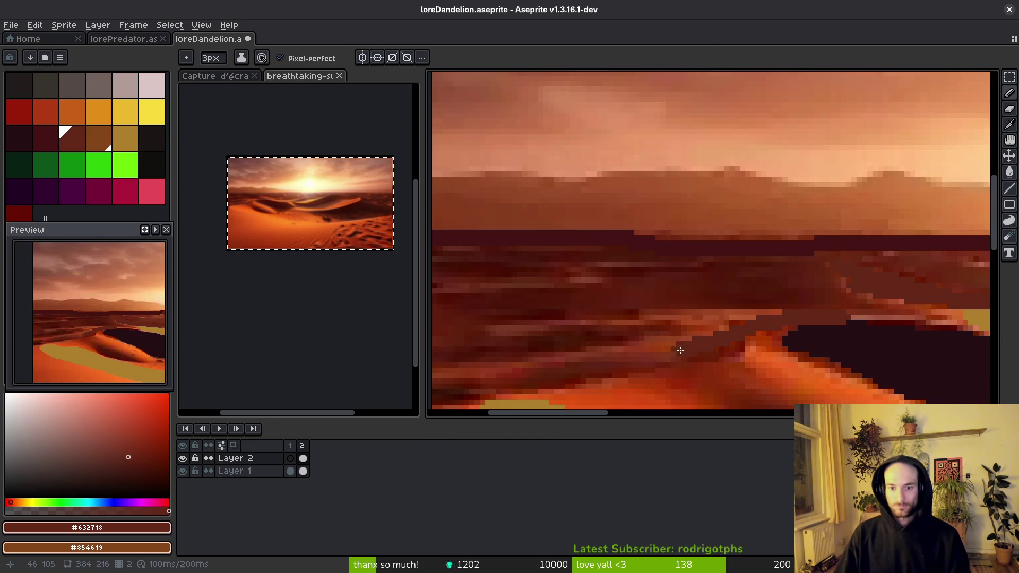
scroll(753, 332, "left", 3)
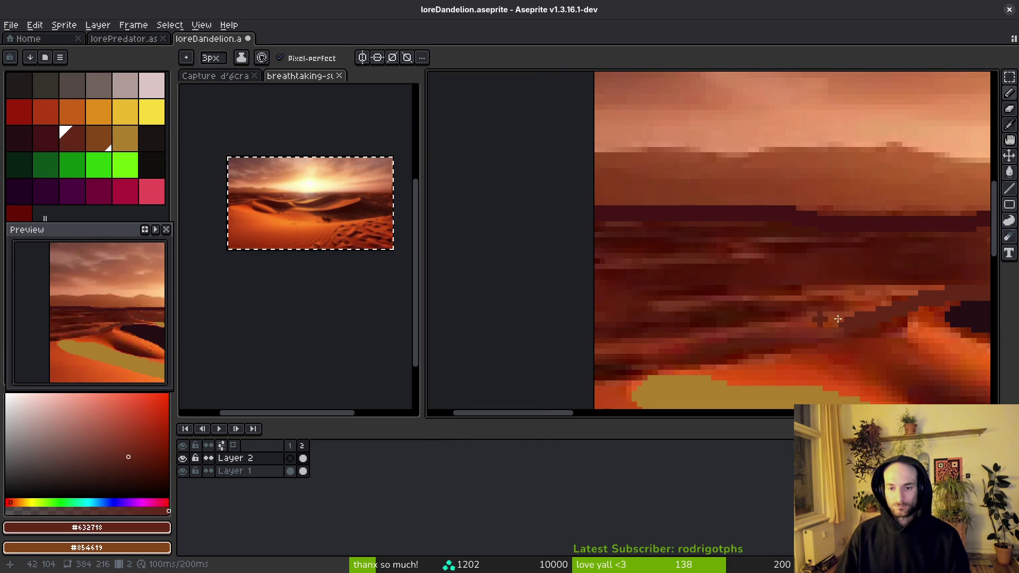
- Choose brown #854619 and try brown ridge lines, undoing the misplaced ones
left_click(98, 139)
scroll(578, 336, "right", 2)
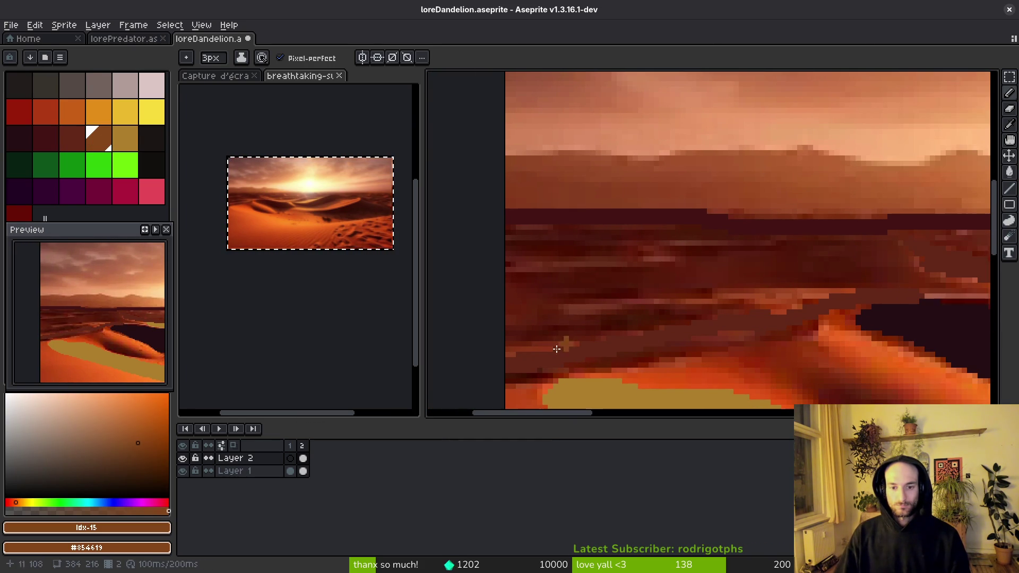
left_click_drag(507, 362, 801, 321)
key("ctrl+z")
scroll(801, 322, "right", 4)
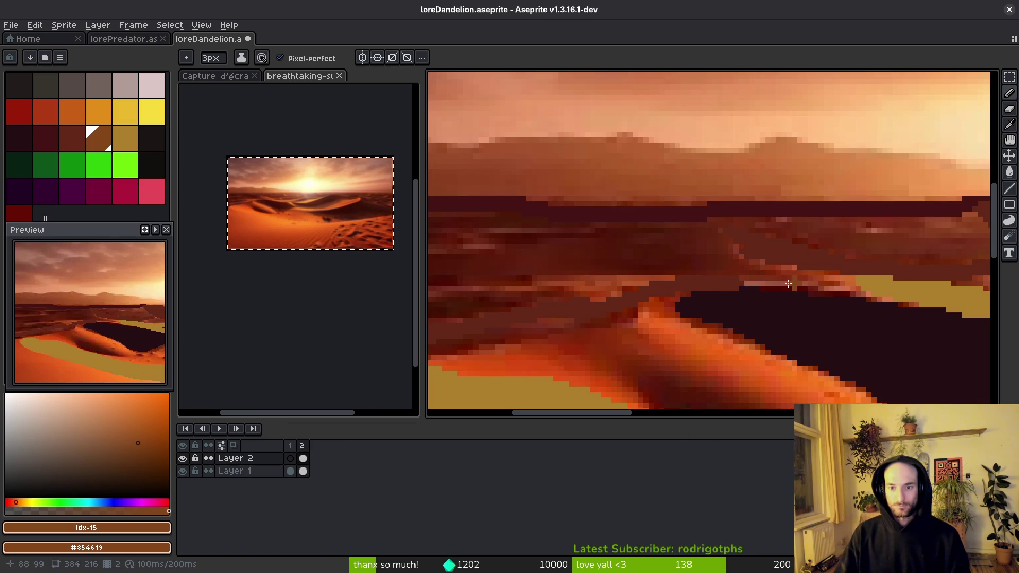
left_click_drag(799, 284, 628, 287)
scroll(564, 313, "left", 2)
scroll(564, 313, "down", 1)
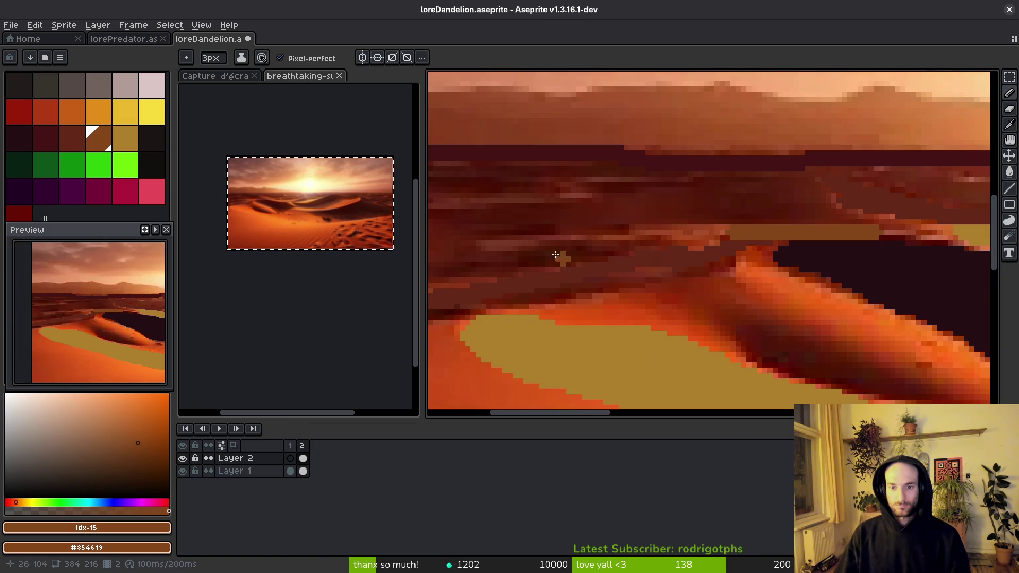
key("ctrl+z")
- Draw a #632718 dark red-brown line along the dune shadow
left_click(747, 236, "alt")
scroll(653, 244, "left", 4)
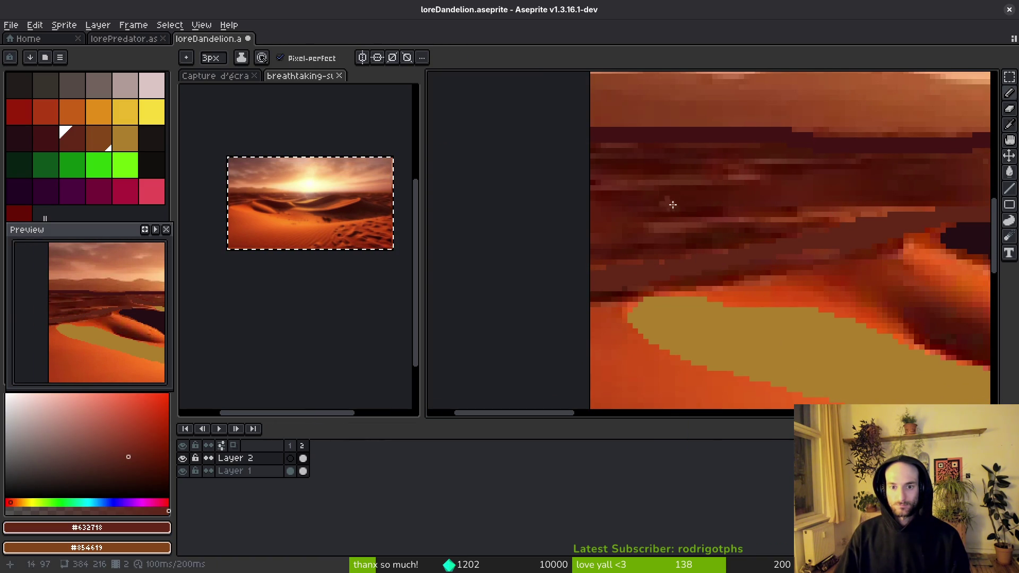
left_click_drag(607, 197, 722, 217)
scroll(506, 173, "right", 5)
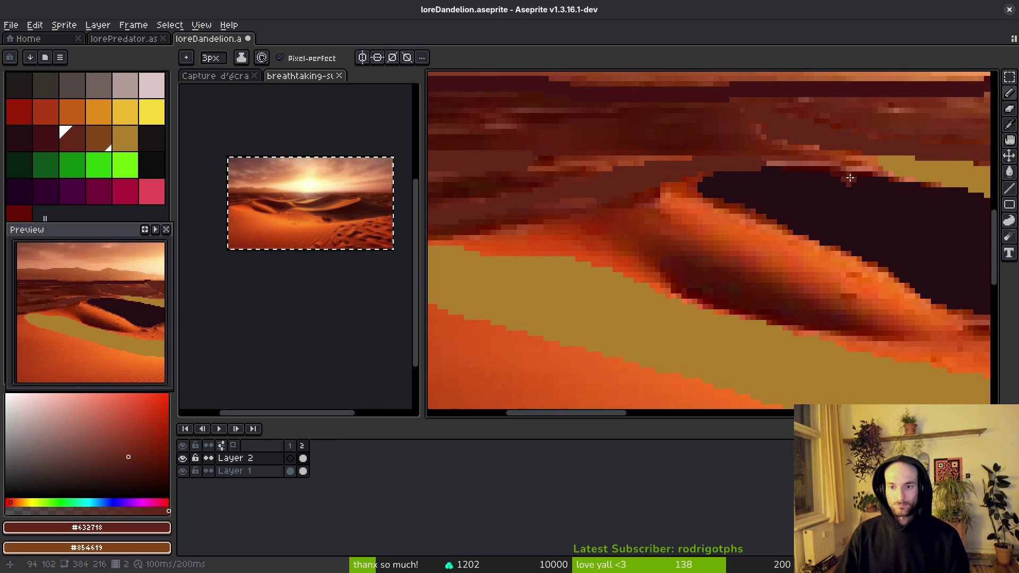
- Outline the dune ridge in brown #854619 and fill the enclosed band brown
left_click(99, 139)
mouse_move(681, 193)
left_mouse_down()
mouse_move(728, 205)
mouse_move(854, 272)
left_mouse_up()
left_click_drag(932, 312, 611, 234)
left_click_drag(654, 277, 447, 239)
left_click_drag(554, 223, 673, 194)
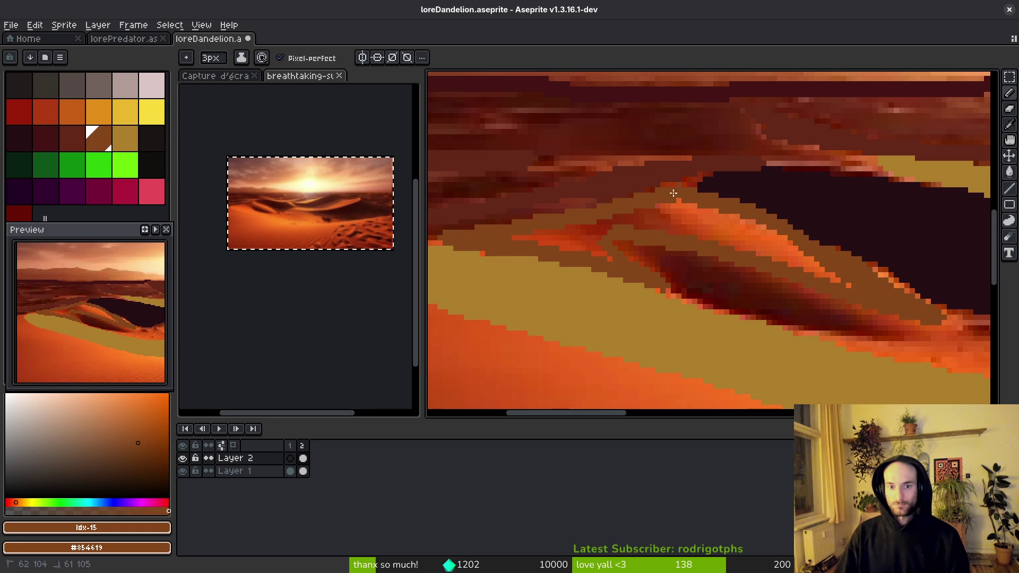
key("g")
left_click(692, 215)
scroll(773, 253, "right", 5)
left_click(748, 270)
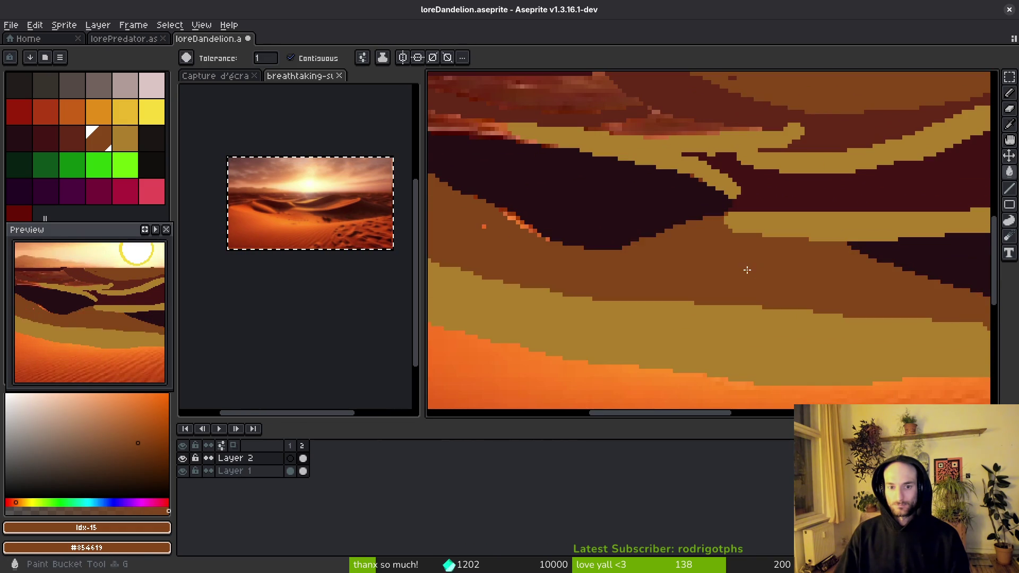
key("b")
- Add brown shading strokes along the lower edges of the dark maroon dunes
scroll(761, 266, "up", 1)
mouse_move(795, 250)
left_mouse_down()
mouse_move(727, 284)
mouse_move(679, 281)
left_mouse_up()
scroll(689, 255, "right", 4)
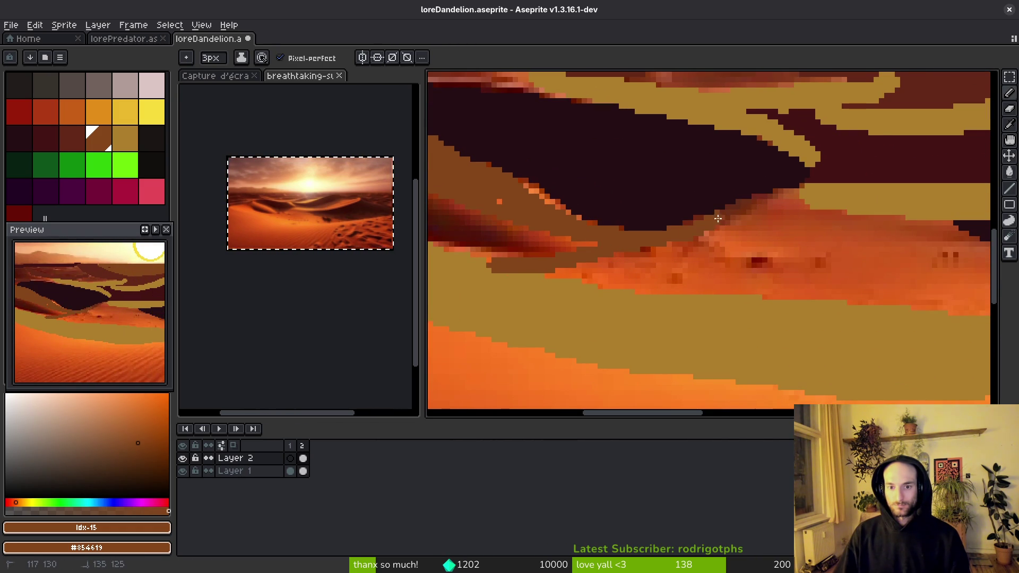
scroll(803, 204, "right", 4)
left_click_drag(562, 175, 920, 268)
scroll(631, 248, "right", 4)
left_click_drag(714, 251, 838, 268)
scroll(559, 250, "right", 4)
left_click_drag(499, 237, 695, 263)
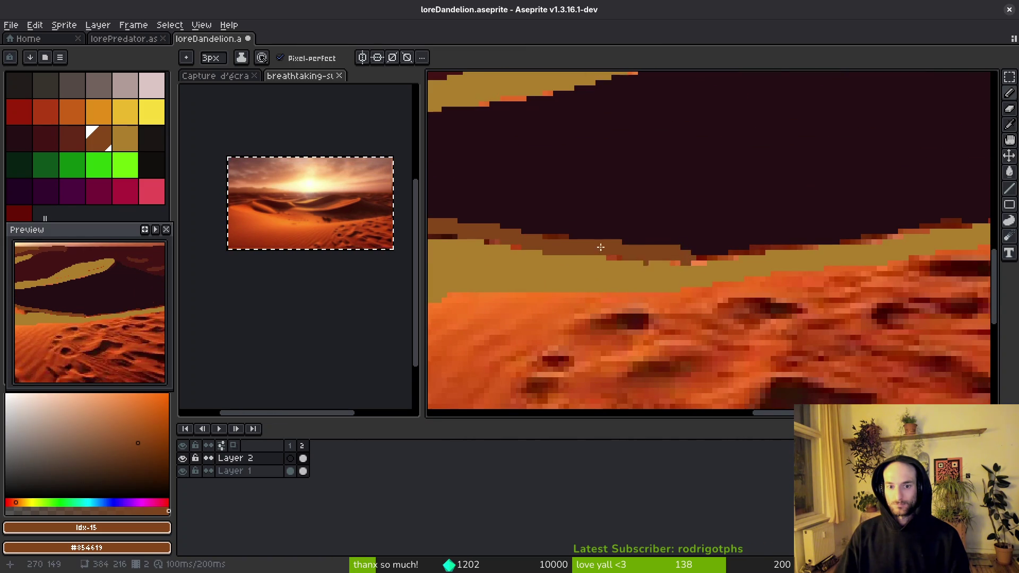
scroll(689, 263, "up", 5)
- Sample the darkest maroon #431414 from the canvas
key("g")
scroll(693, 300, "down", 3)
scroll(732, 304, "up", 2)
scroll(633, 269, "up", 4)
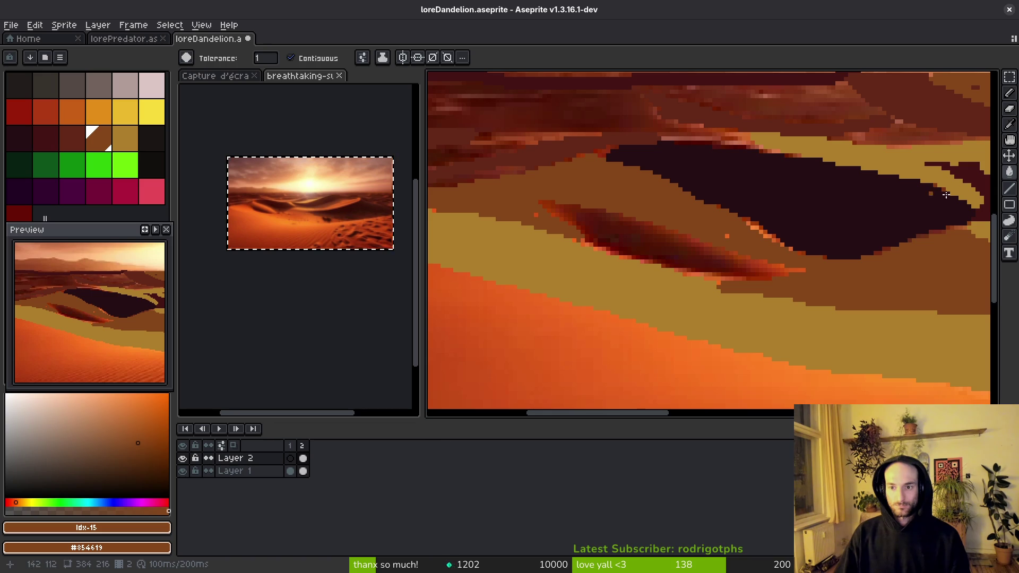
left_click(679, 239, "alt")
scroll(663, 238, "down", 1)
scroll(642, 262, "down", 1)
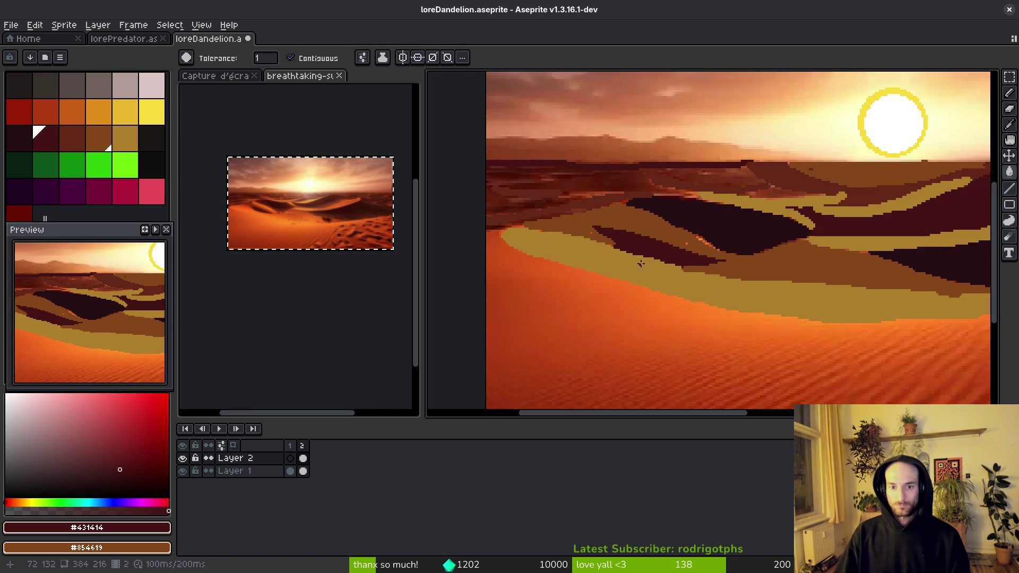
scroll(759, 315, "down", 1)
scroll(743, 320, "up", 1)
scroll(739, 254, "down", 5)
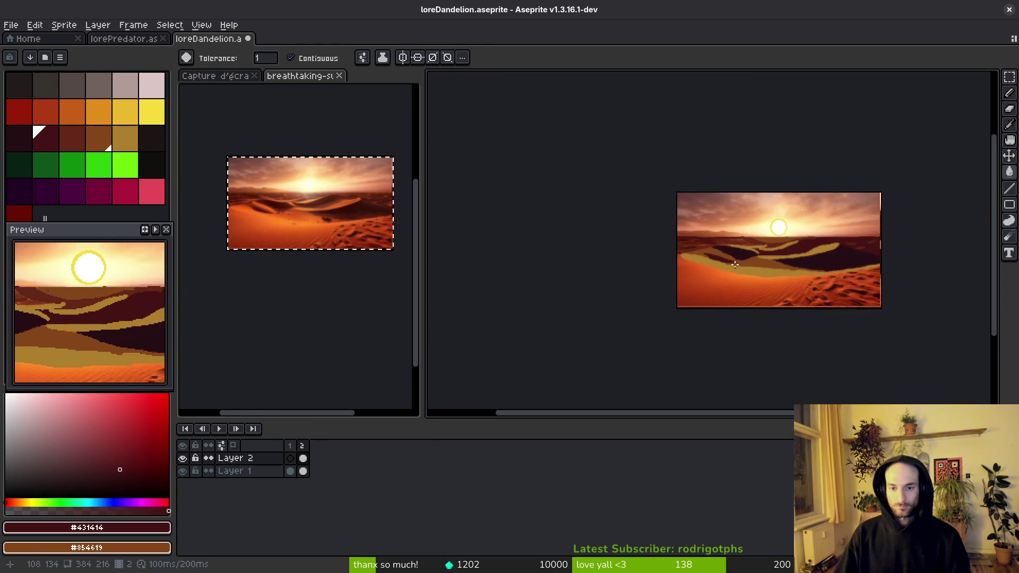
scroll(568, 160, "up", 6)
left_click(562, 164, "alt")
scroll(627, 238, "down", 3)
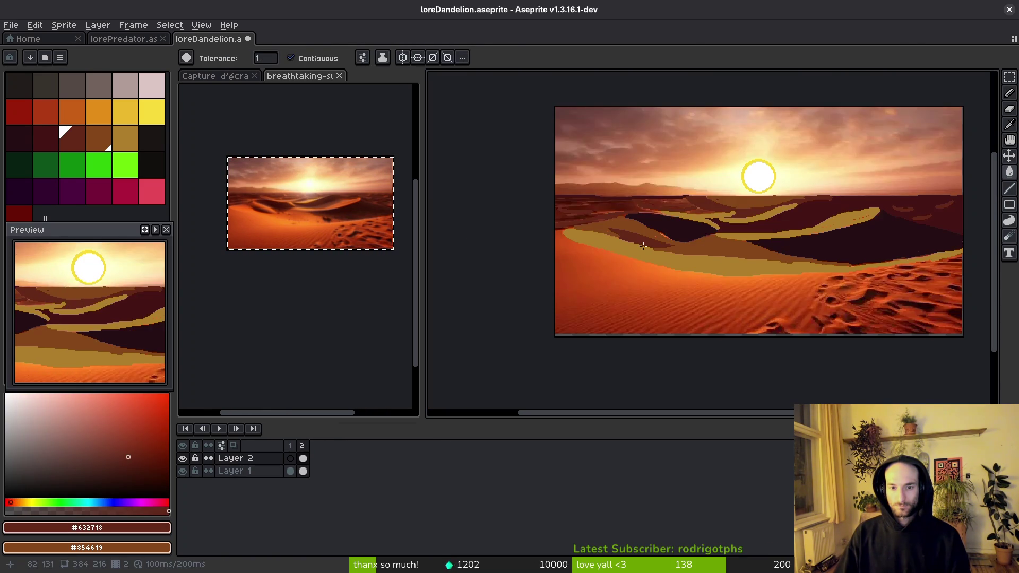
scroll(652, 241, "up", 3)
scroll(616, 270, "up", 1)
scroll(616, 270, "up", 1)
left_click(768, 83, "alt")
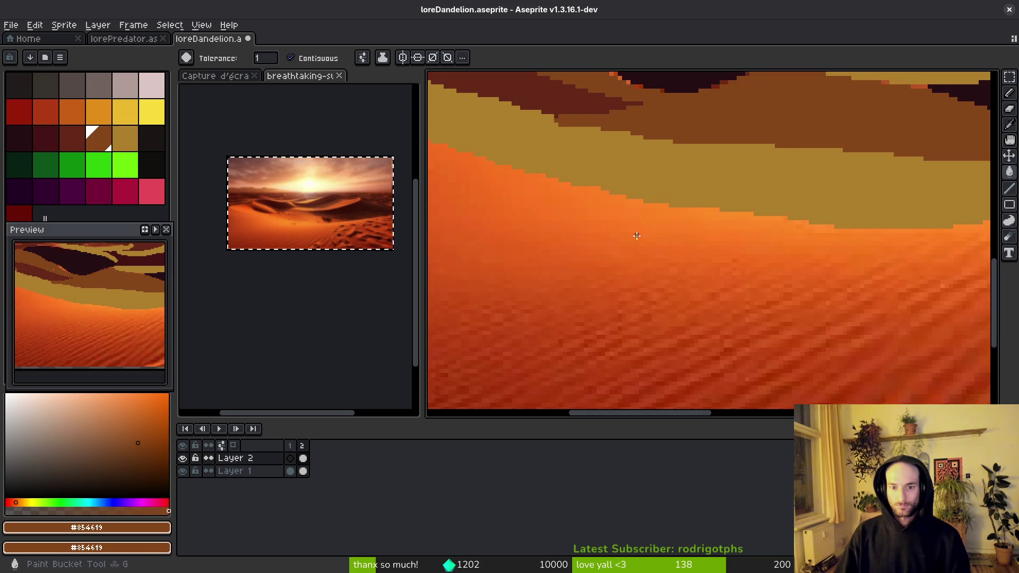
scroll(636, 235, "down", 4)
mouse_move(630, 275)
left_mouse_down()
mouse_move(678, 271)
mouse_move(654, 271)
left_mouse_up()
left_click_drag(743, 246, 696, 244)
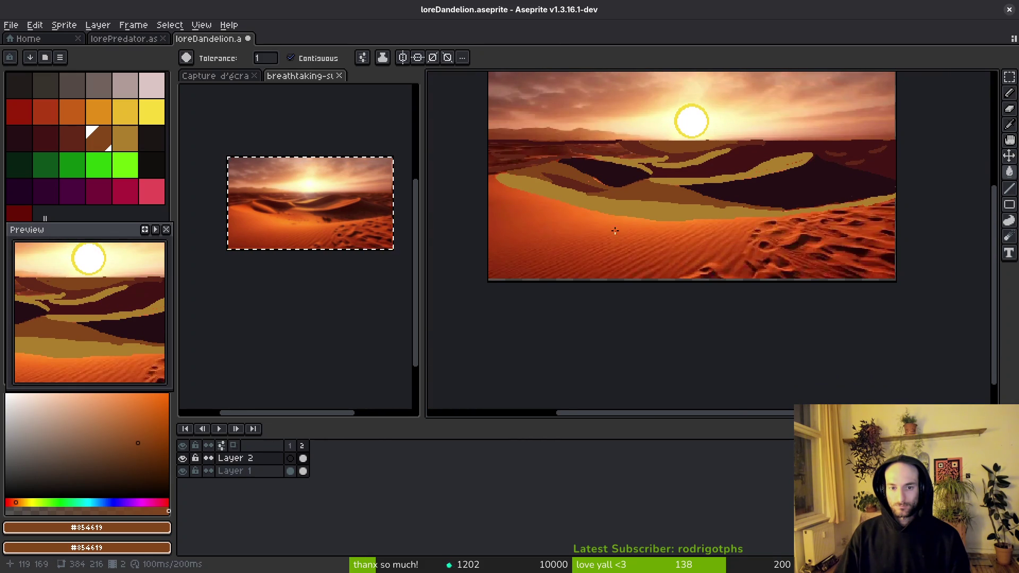
scroll(615, 229, "up", 2)
key("b")
left_click_drag(854, 228, 711, 232)
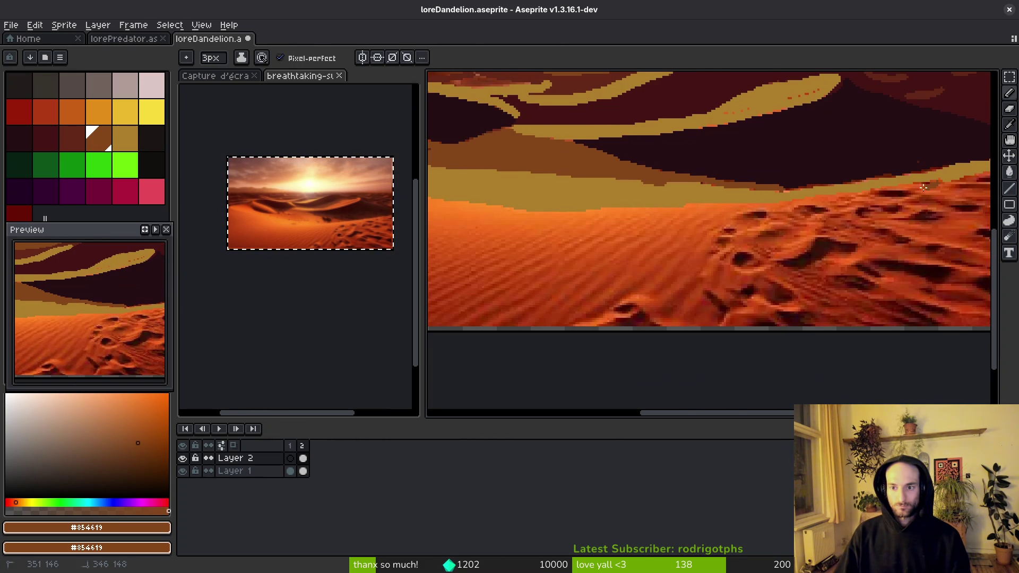
left_click_drag(825, 207, 600, 243)
scroll(863, 247, "up", 2)
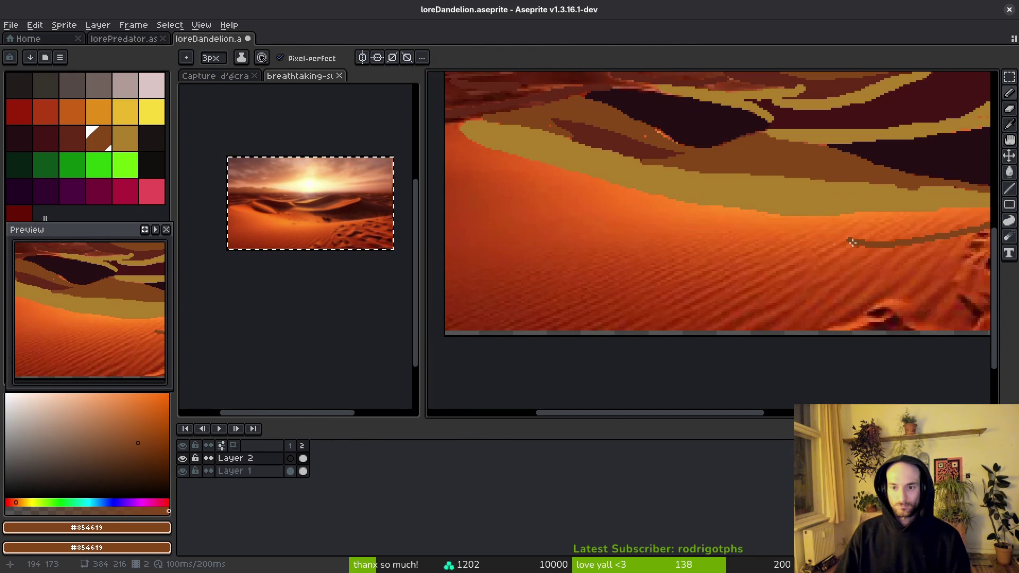
left_click_drag(859, 244, 598, 224)
scroll(466, 163, "up", 2)
left_click_drag(466, 164, 643, 203)
left_click_drag(700, 180, 595, 200)
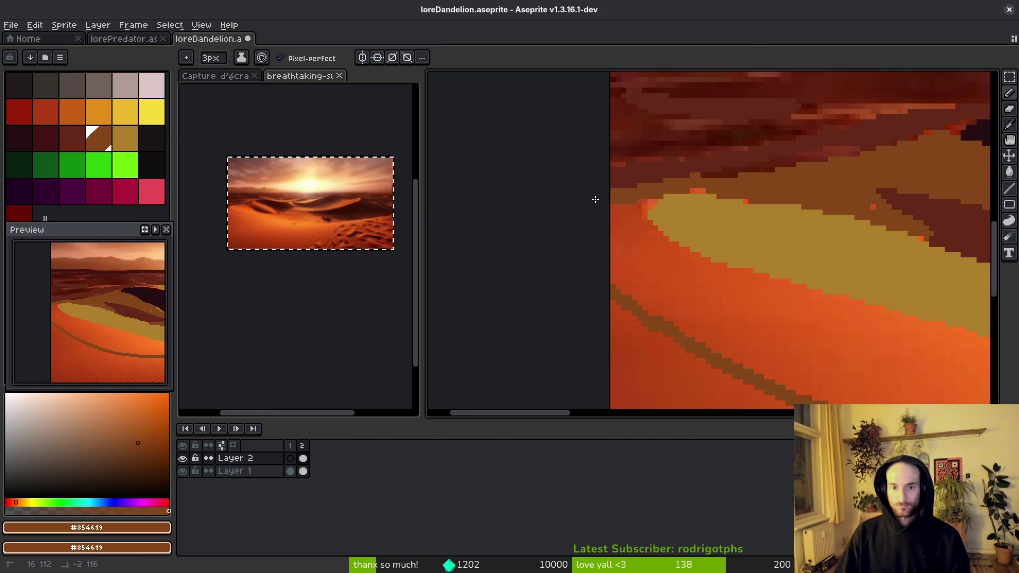
mouse_move(668, 203)
left_mouse_down()
mouse_move(581, 261)
mouse_move(510, 213)
left_mouse_up()
scroll(581, 261, "down", 3)
key("g")
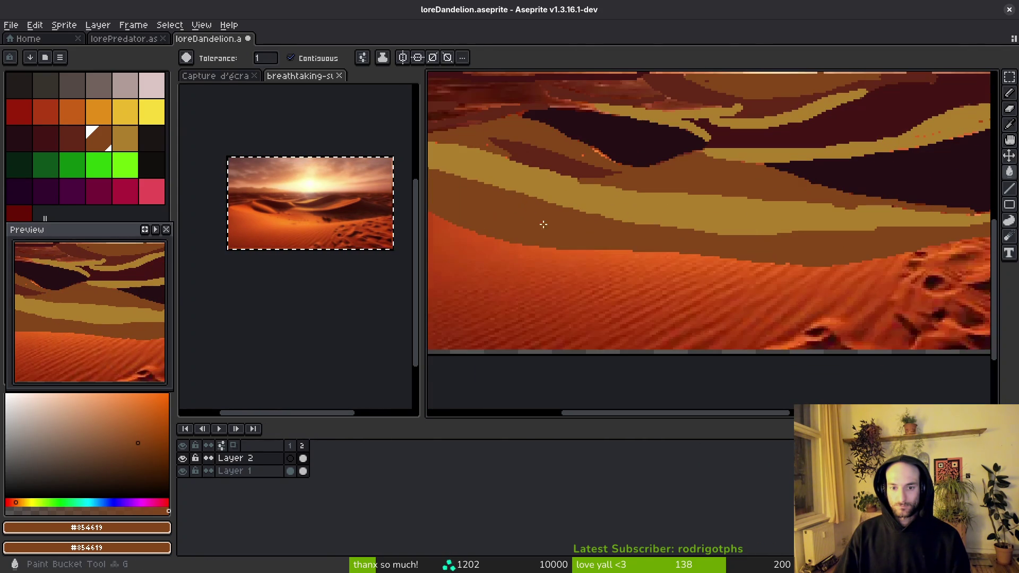
key("i")
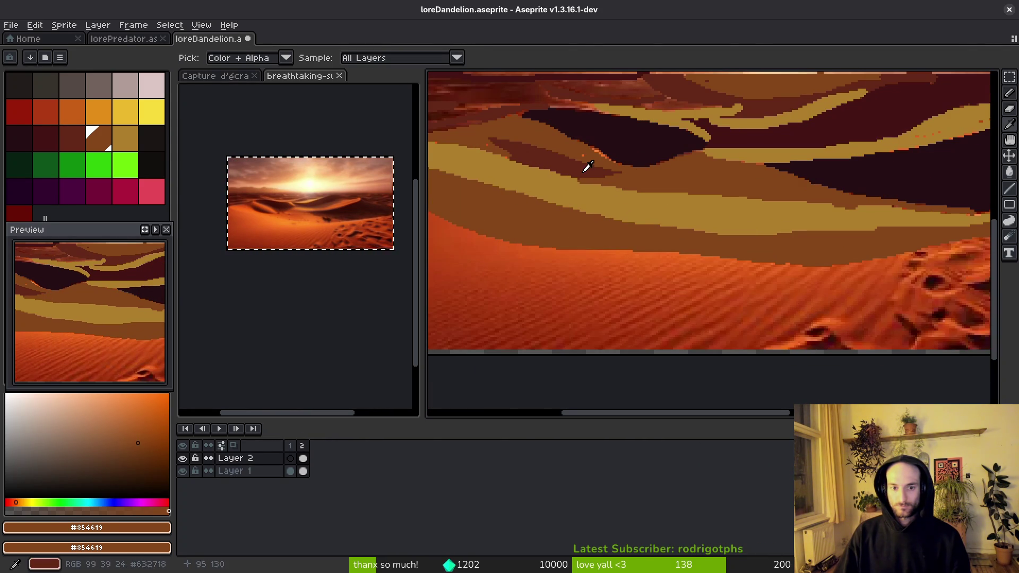
left_click(595, 168)
key("b")
mouse_move(689, 265)
left_mouse_down()
mouse_move(739, 293)
mouse_move(837, 318)
left_mouse_up()
mouse_move(570, 225)
left_mouse_down()
mouse_move(833, 281)
mouse_move(930, 273)
left_mouse_up()
left_click_drag(828, 288, 735, 282)
key("ctrl+z")
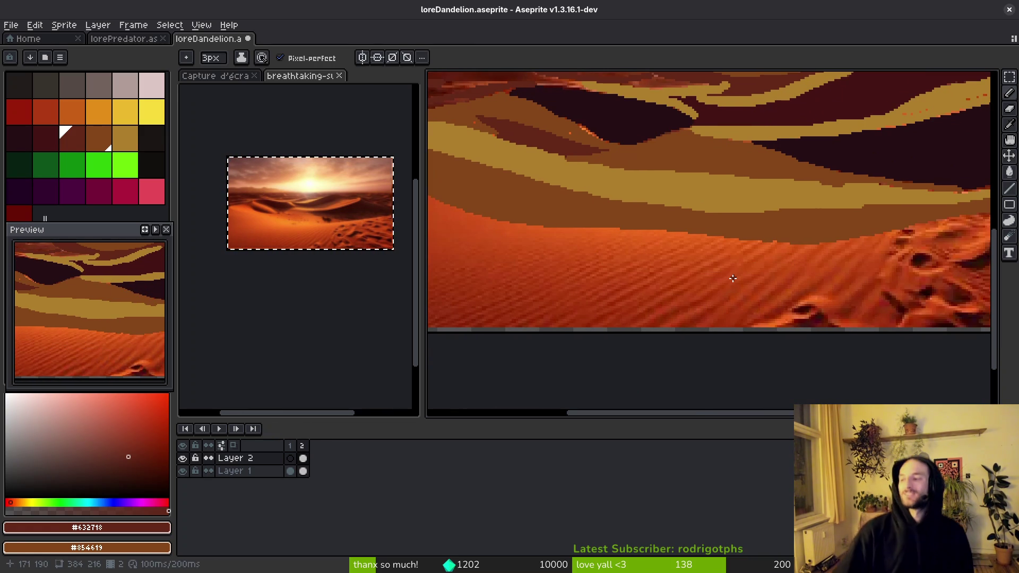
scroll(673, 223, "down", 3)
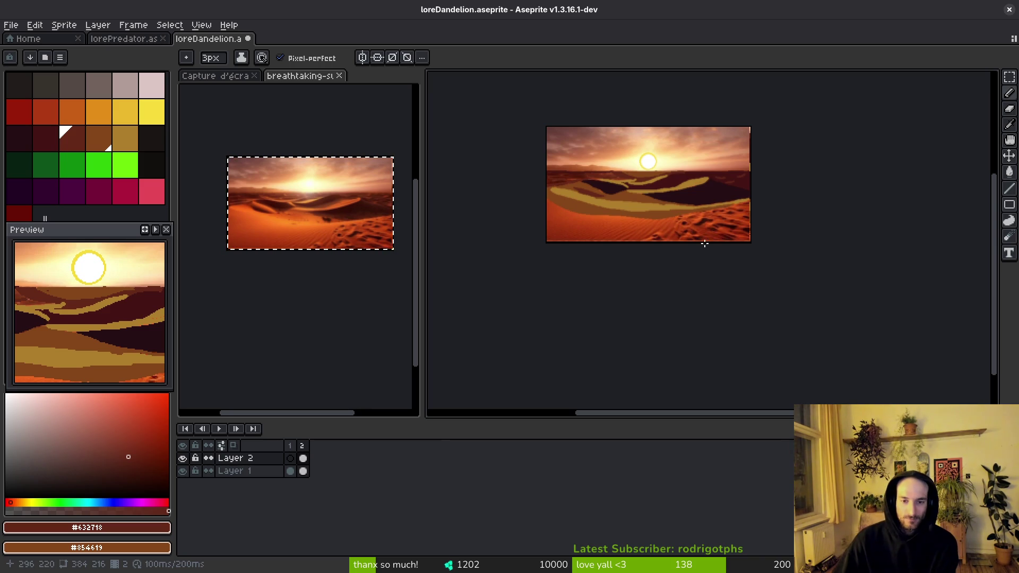
left_click_drag(674, 236, 679, 272)
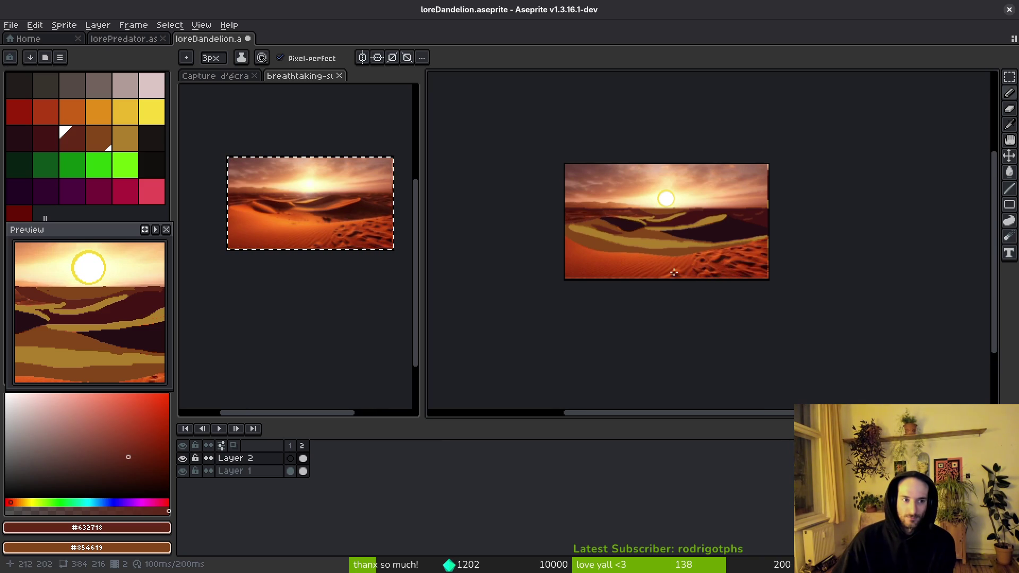
scroll(673, 253, "up", 2)
scroll(674, 255, "down", 2)
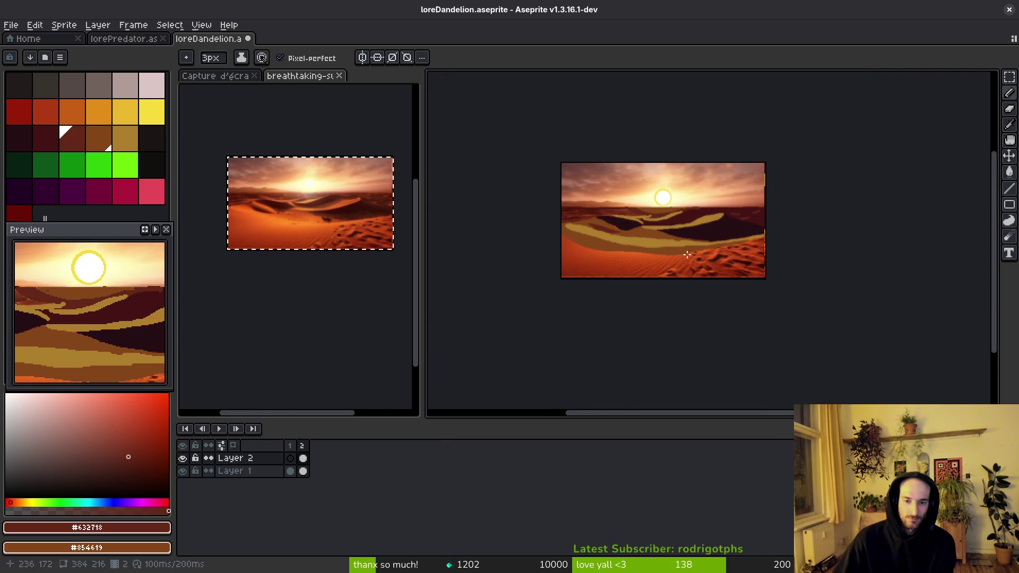
scroll(686, 254, "up", 4)
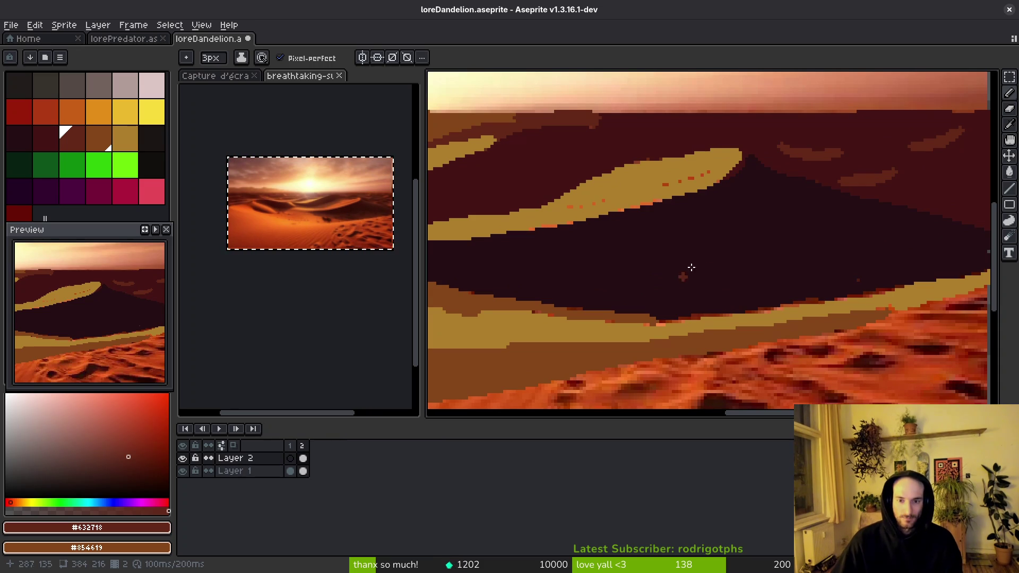
- Bring the sun into view and sample the dark maroon dune colour
left_click_drag(677, 281, 794, 284)
key("g")
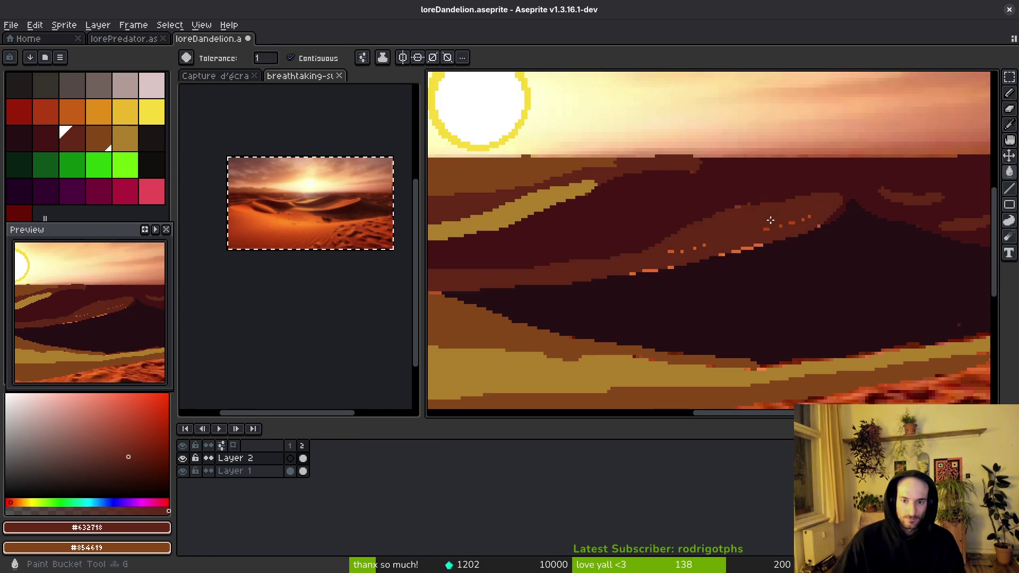
scroll(704, 278, "down", 4)
scroll(701, 297, "up", 4)
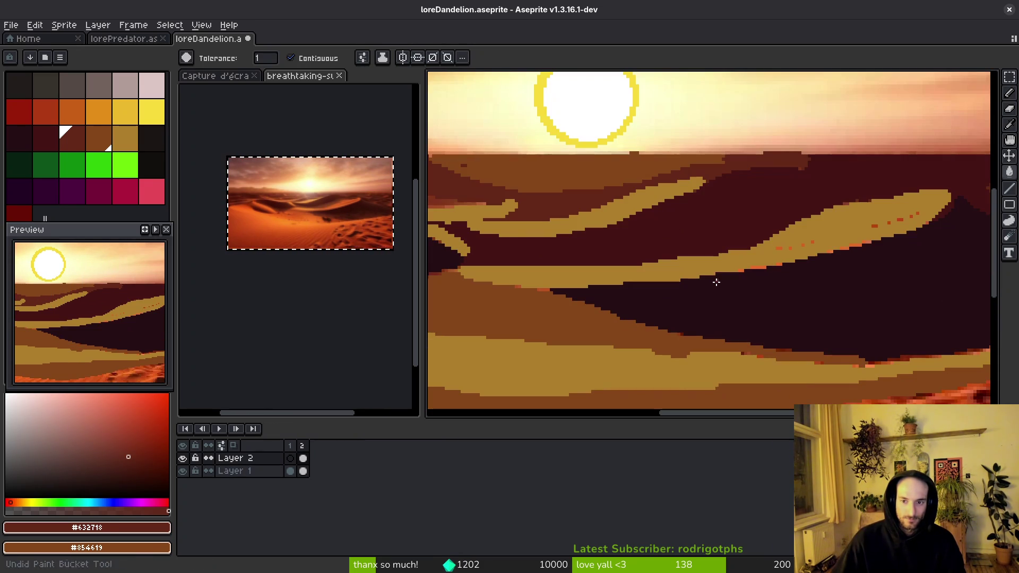
scroll(796, 265, "left", 5)
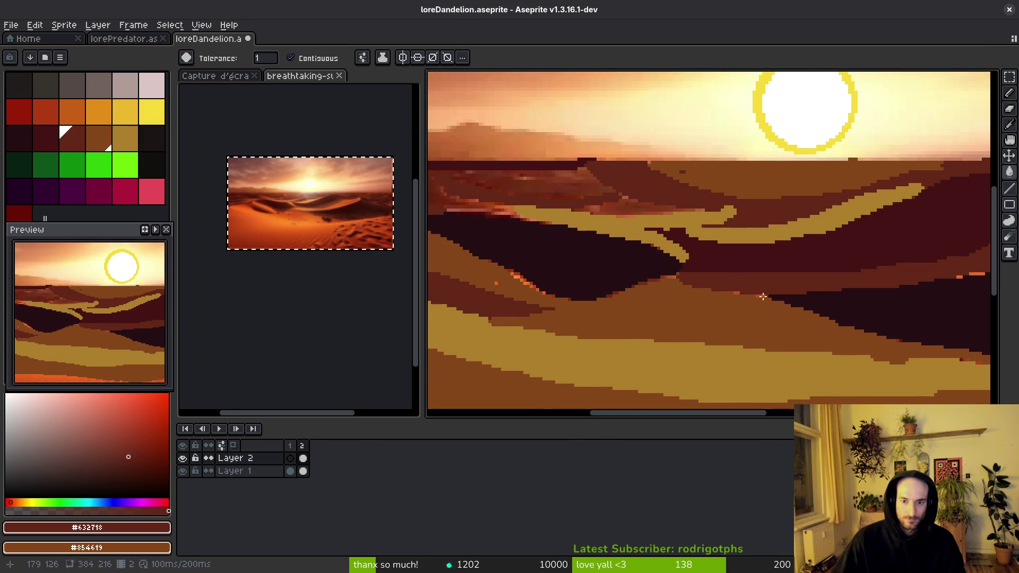
scroll(656, 279, "down", 1)
scroll(663, 254, "left", 2)
scroll(678, 239, "up", 1)
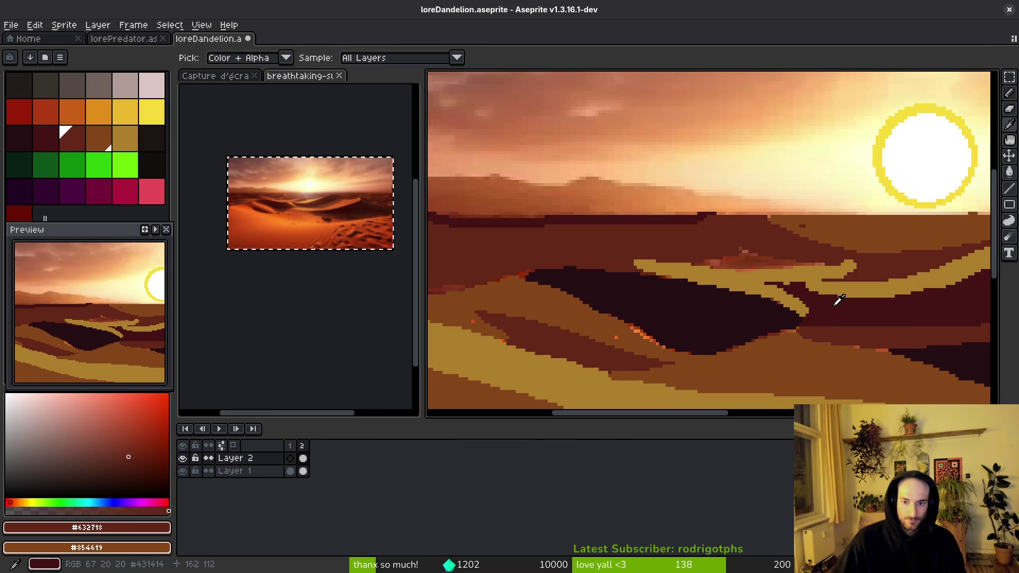
left_click(754, 263, "alt")
- Outline the distant dune ridge along the horizon and fill it dark maroon
scroll(753, 263, "down", 1)
scroll(711, 281, "up", 2)
scroll(732, 318, "down", 1)
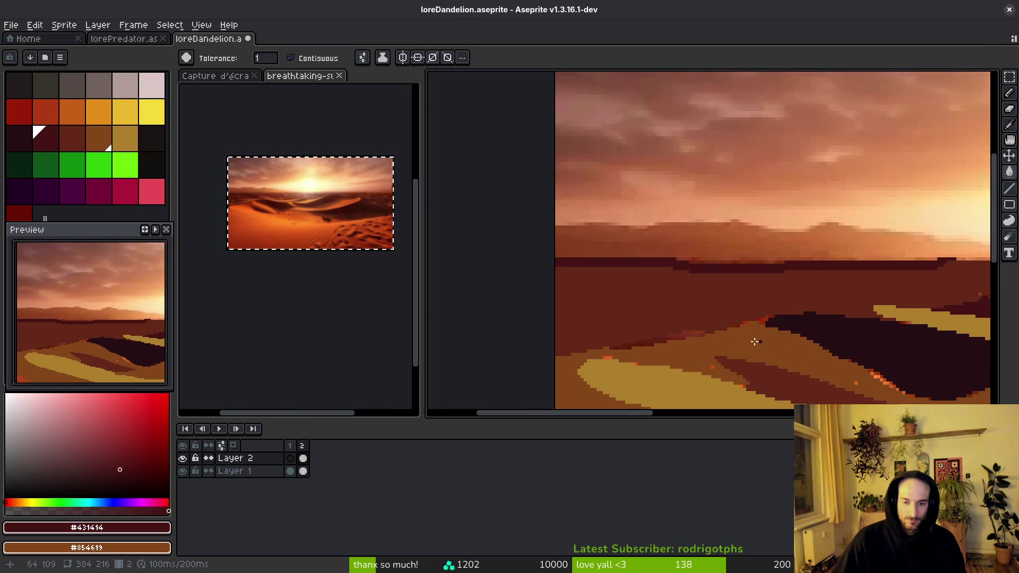
scroll(752, 342, "down", 1)
scroll(687, 291, "up", 2)
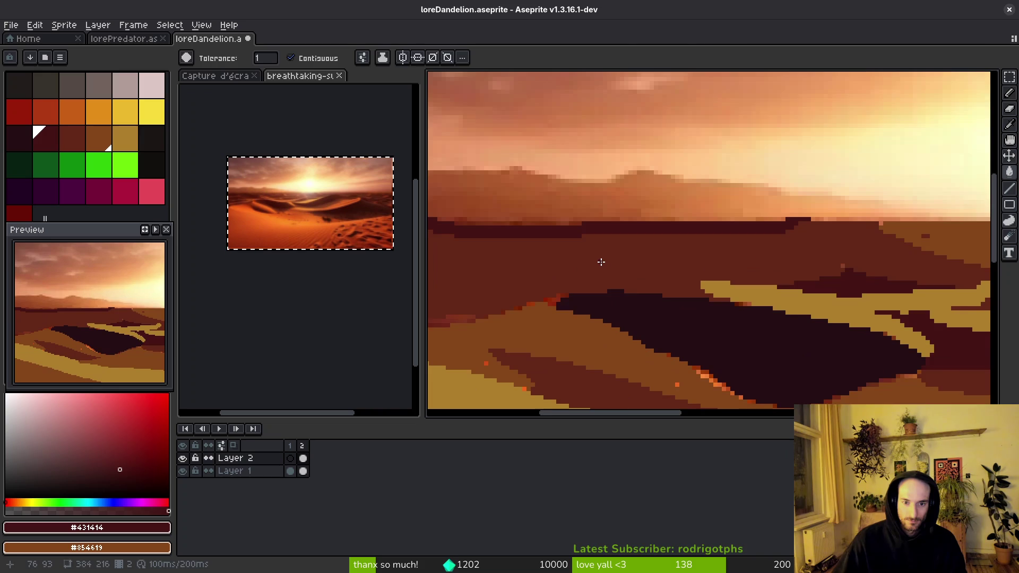
scroll(252, 269, "up", 4)
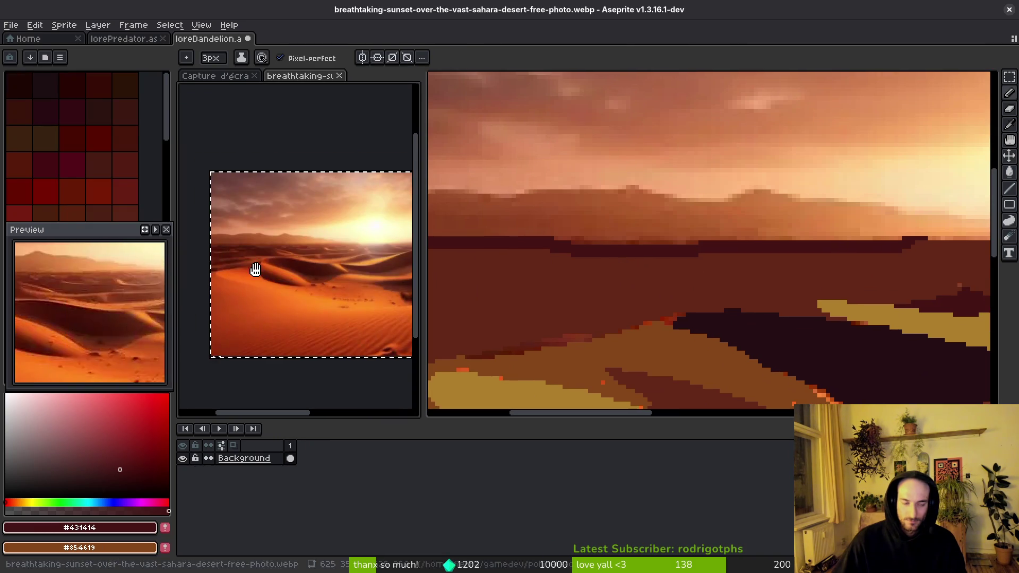
scroll(256, 270, "down", 3)
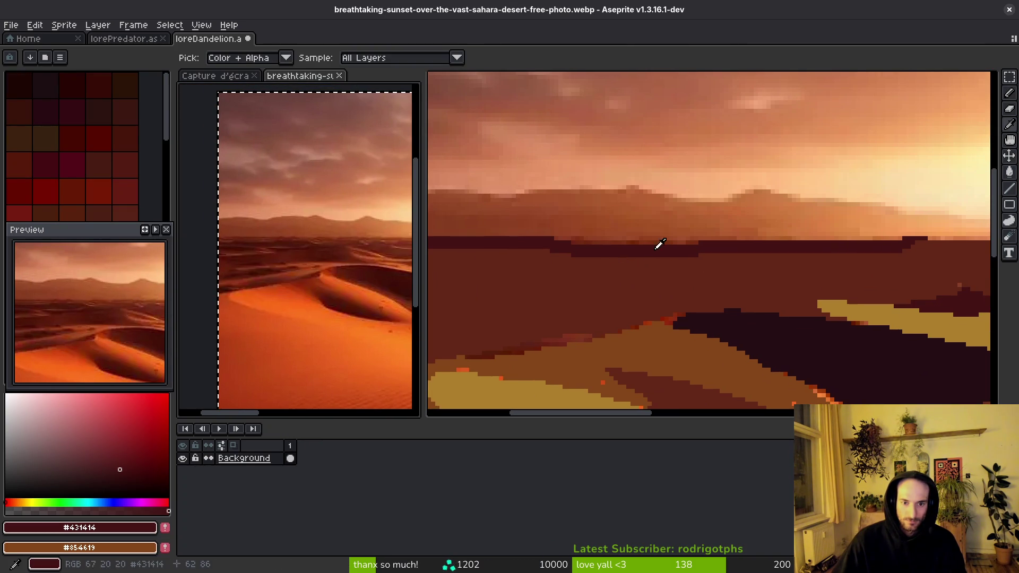
left_click(565, 257)
mouse_move(695, 278)
left_mouse_down()
mouse_move(735, 274)
mouse_move(494, 307)
left_mouse_up()
key("g")
left_click(565, 273)
- Add another dark maroon ridge line near the horizon, then pick an orange for the sky
scroll(683, 299, "right", 5)
key("b")
left_click_drag(522, 258, 658, 258)
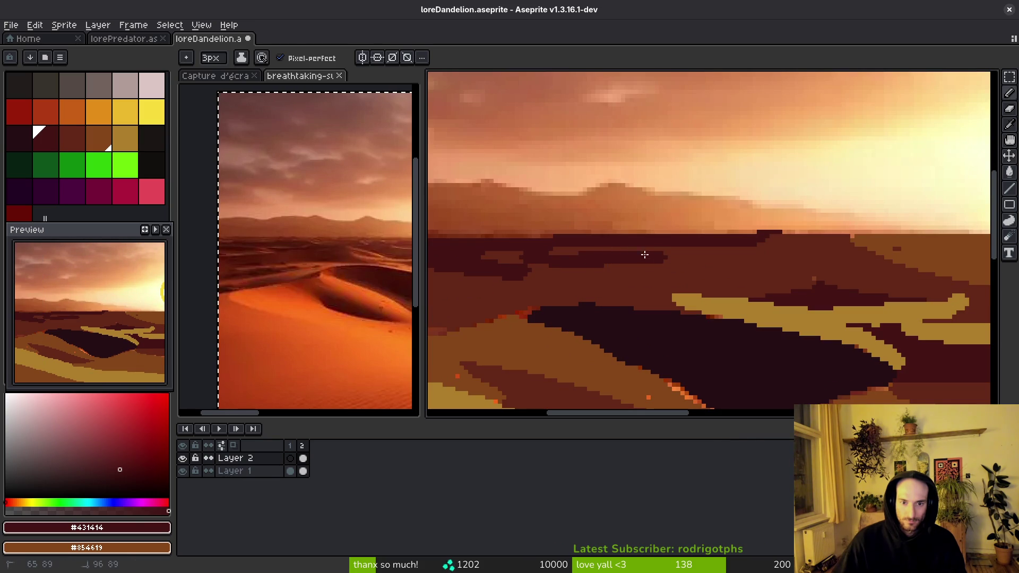
scroll(518, 258, "down", 3)
scroll(674, 253, "up", 2)
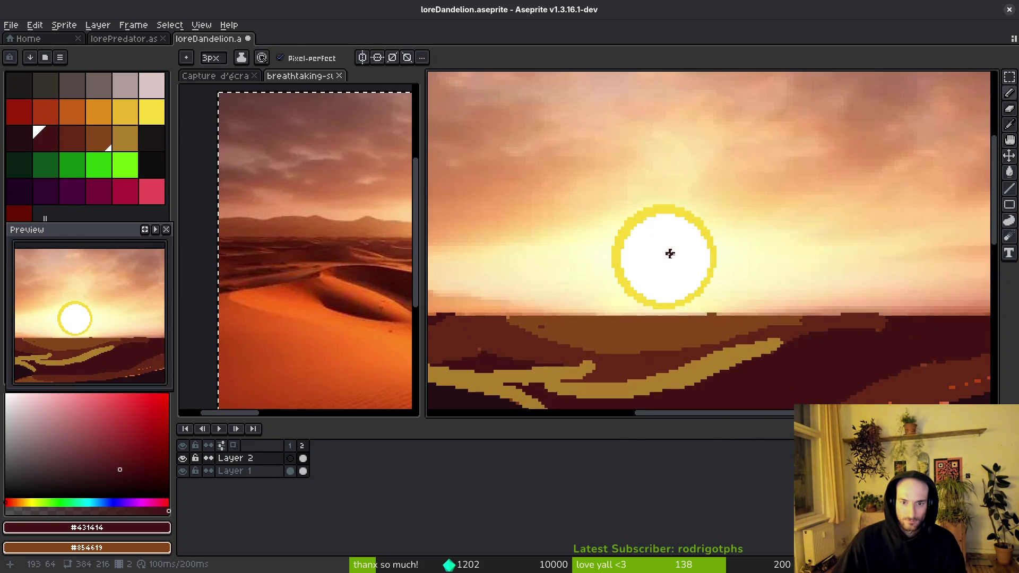
scroll(656, 284, "down", 2)
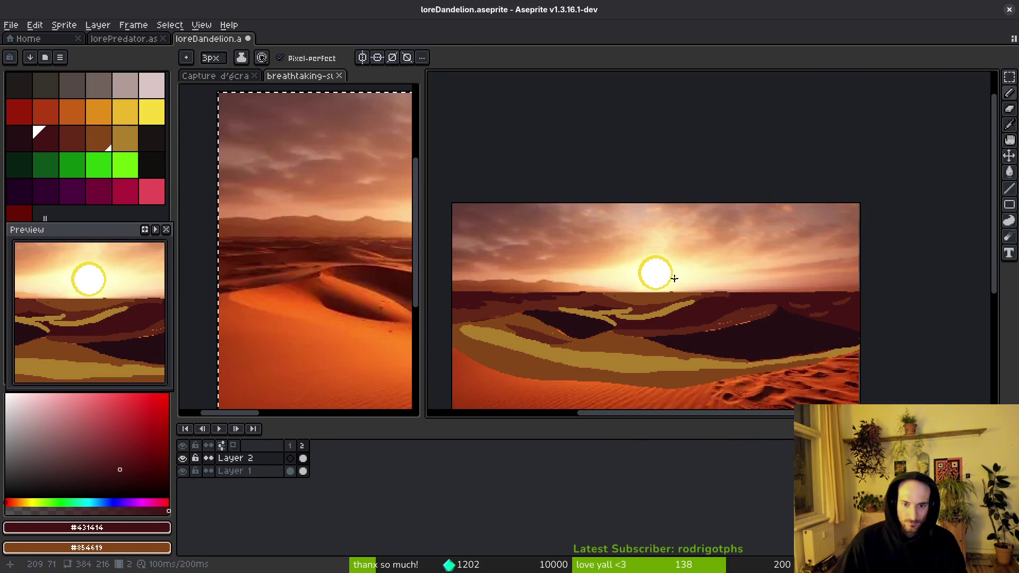
left_click(681, 292)
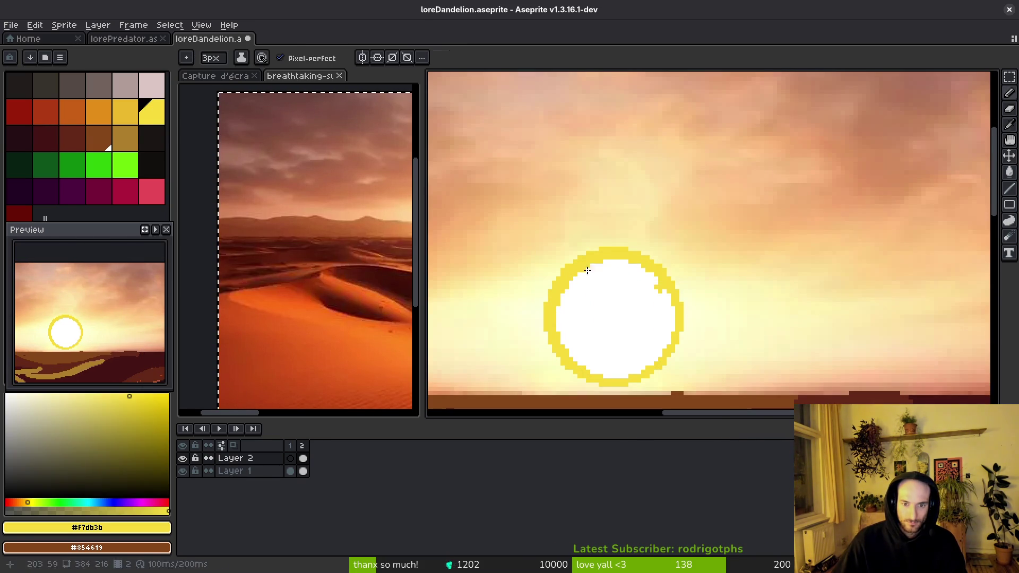
- Pick an orange from the palette and bucket-fill the whole sky flat orange
left_click(99, 111)
key("g")
left_click(77, 111)
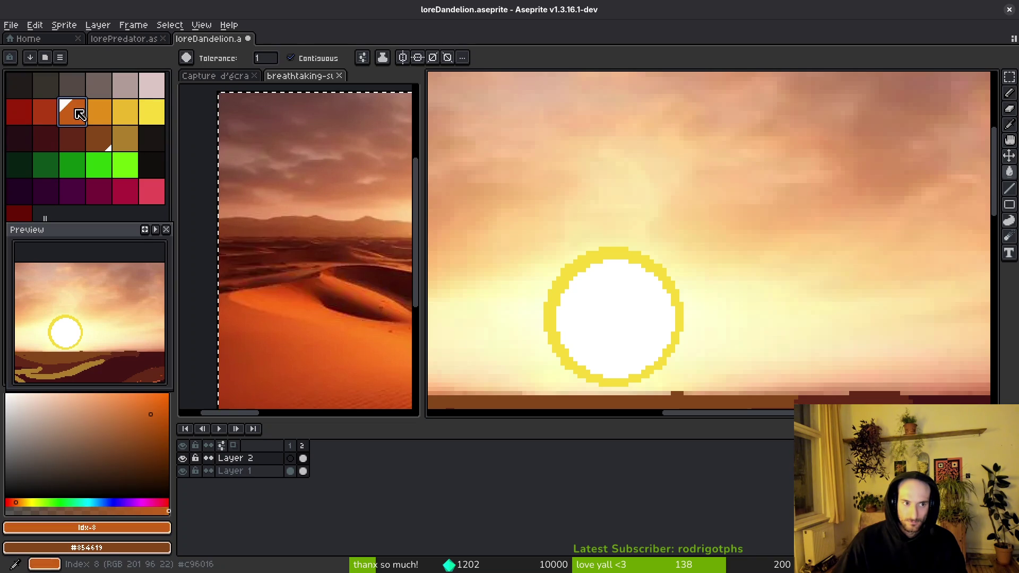
left_click(659, 200)
scroll(663, 223, "down", 5)
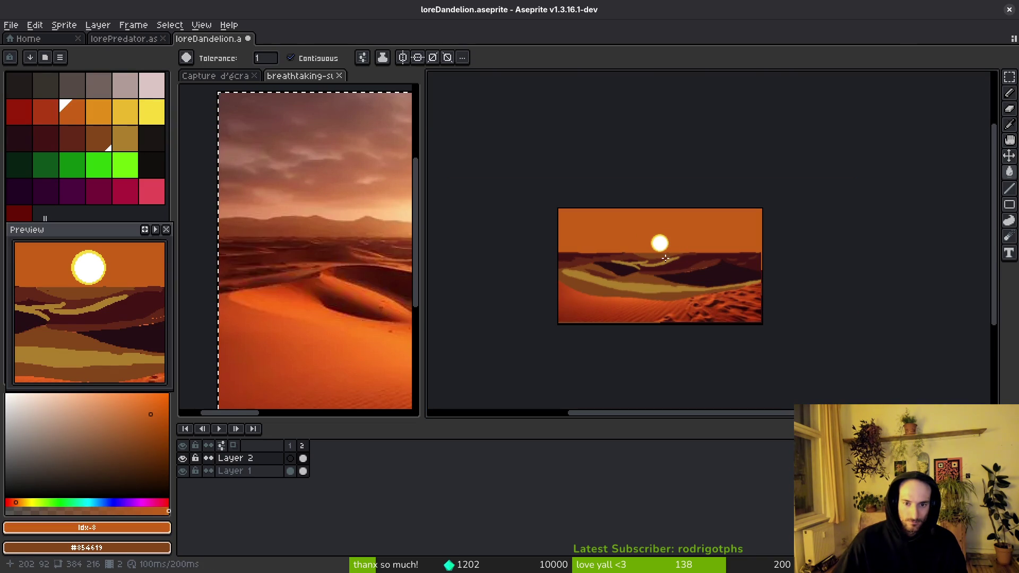
scroll(665, 259, "up", 4)
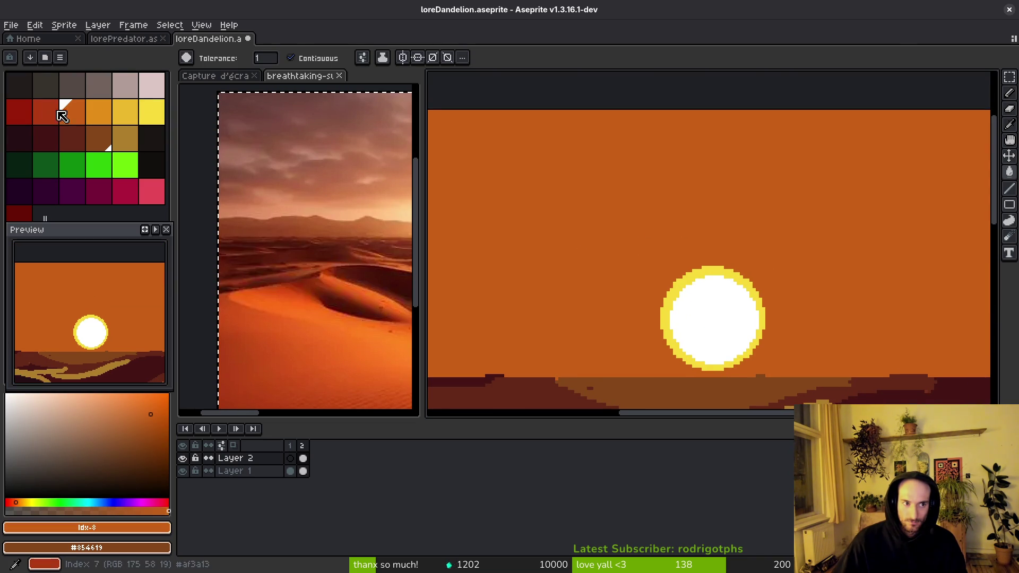
- Pencil a red-orange arc around the sun and fill the sky outside it red
left_click(44, 109)
scroll(607, 244, "down", 2)
key("b")
mouse_move(586, 200)
left_mouse_down()
mouse_move(776, 278)
mouse_move(787, 313)
left_mouse_up()
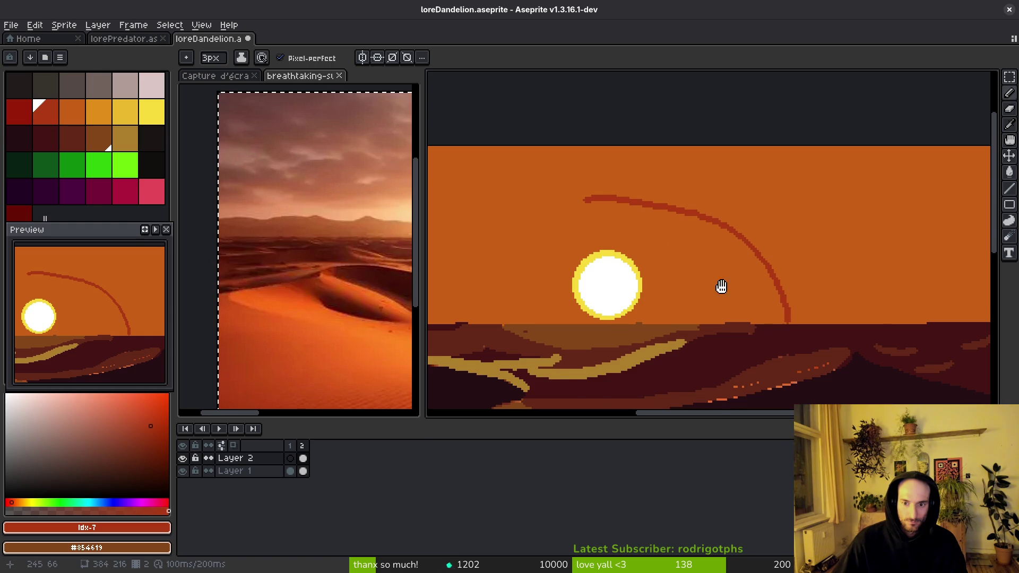
left_click_drag(482, 311, 592, 293)
mouse_move(700, 180)
left_mouse_down()
mouse_move(639, 179)
mouse_move(552, 270)
mouse_move(541, 306)
left_mouse_up()
key("g")
left_click(513, 227)
scroll(513, 226, "down", 1)
scroll(513, 227, "up", 1)
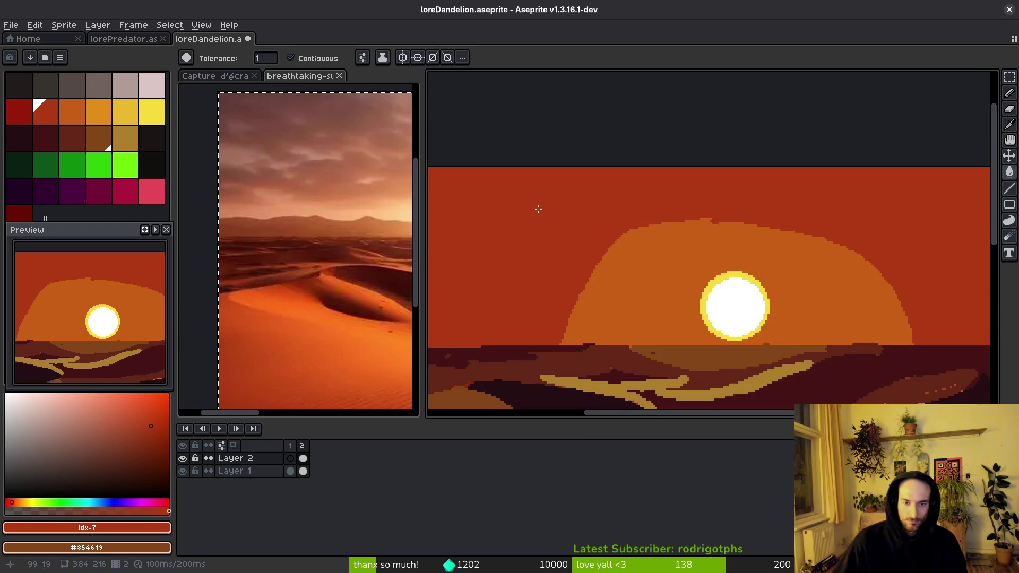
scroll(513, 227, "right", 2)
- Sample the red sky colour and pencil a red line along the glow's left arc
left_click(32, 111)
key("b")
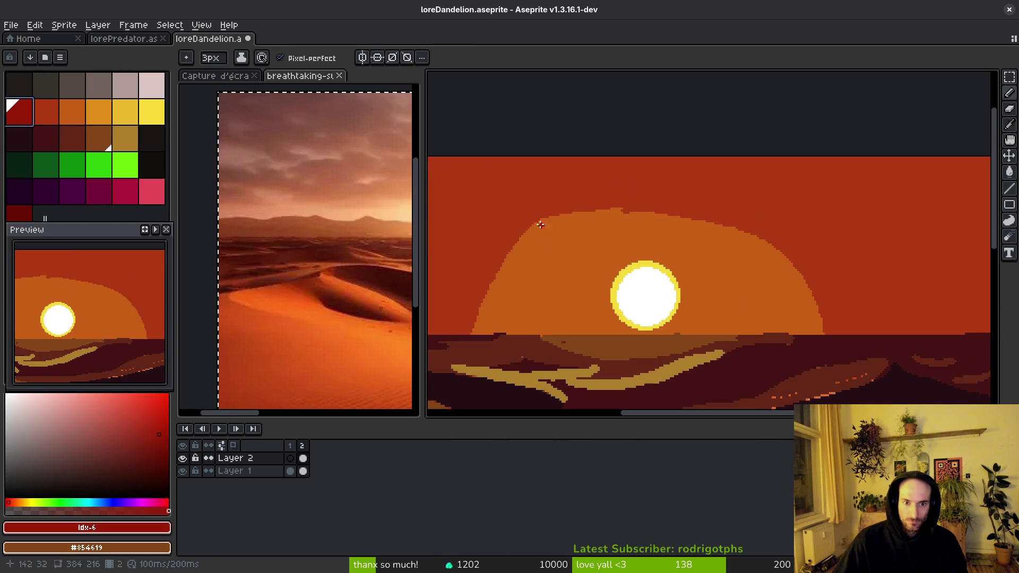
left_click(530, 233, "alt")
left_click_drag(479, 331, 589, 231)
key("ctrl+z")
left_click(513, 295)
mouse_move(481, 332)
left_mouse_down()
mouse_move(531, 261)
mouse_move(631, 233)
mouse_move(733, 272)
left_mouse_up()
key("ctrl+z")
mouse_move(796, 330)
left_mouse_down()
mouse_move(735, 239)
mouse_move(708, 223)
left_mouse_up()
key("ctrl+z")
mouse_move(572, 219)
left_mouse_down()
mouse_move(513, 271)
mouse_move(492, 316)
left_mouse_up()
- Bucket-fill the left glow band with red
key("g")
scroll(490, 332, "up", 3)
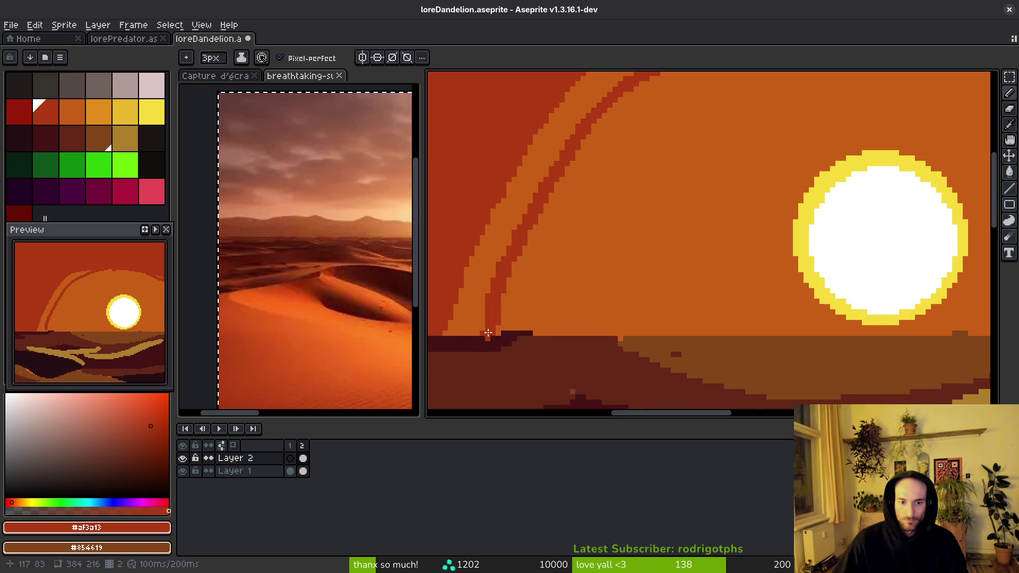
left_click(473, 320)
scroll(603, 261, "down", 3)
scroll(654, 268, "up", 4)
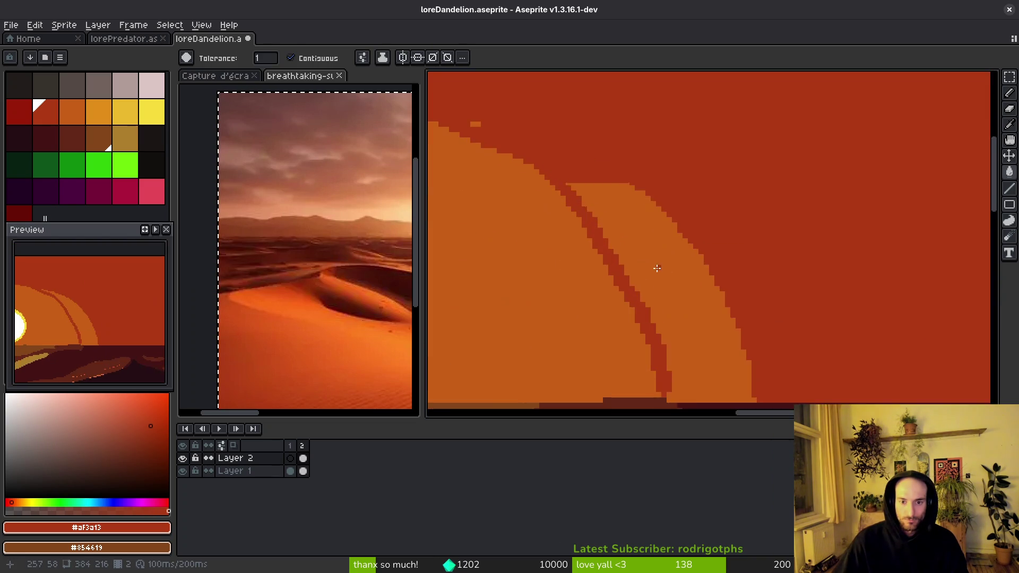
scroll(707, 296, "down", 4)
scroll(684, 279, "up", 2)
- Pencil a dark red arc over the sun using the darkest palette red
left_click(20, 111)
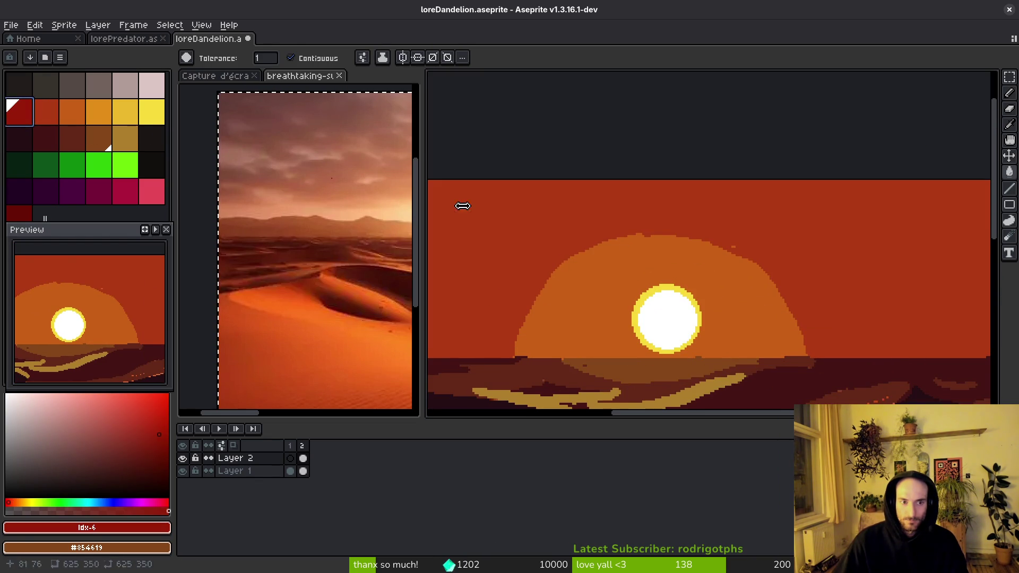
key("b")
left_click_drag(469, 356, 473, 287)
key("ctrl+z")
mouse_move(473, 364)
left_mouse_down()
mouse_move(472, 315)
mouse_move(503, 243)
mouse_move(616, 200)
left_mouse_up()
key("ctrl+z")
mouse_move(836, 360)
left_mouse_down()
mouse_move(831, 322)
mouse_move(796, 257)
mouse_move(639, 207)
mouse_move(561, 232)
mouse_move(505, 291)
mouse_move(476, 359)
left_mouse_up()
- Undo a trial dark red fill and pencil over the gap in the arc stroke
key("g")
left_click(525, 250)
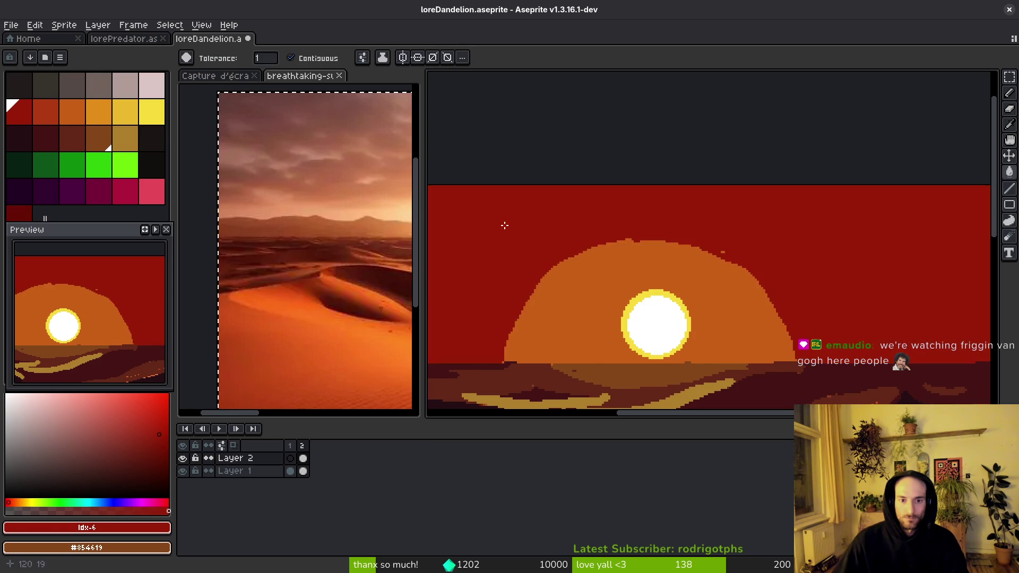
key("ctrl+z")
scroll(507, 225, "up", 2)
key("b")
scroll(522, 266, "up", 2)
scroll(841, 295, "up", 3)
left_click(803, 287)
- Pencil a short dark red curve to the right of the sun
key("g")
scroll(877, 220, "down", 5)
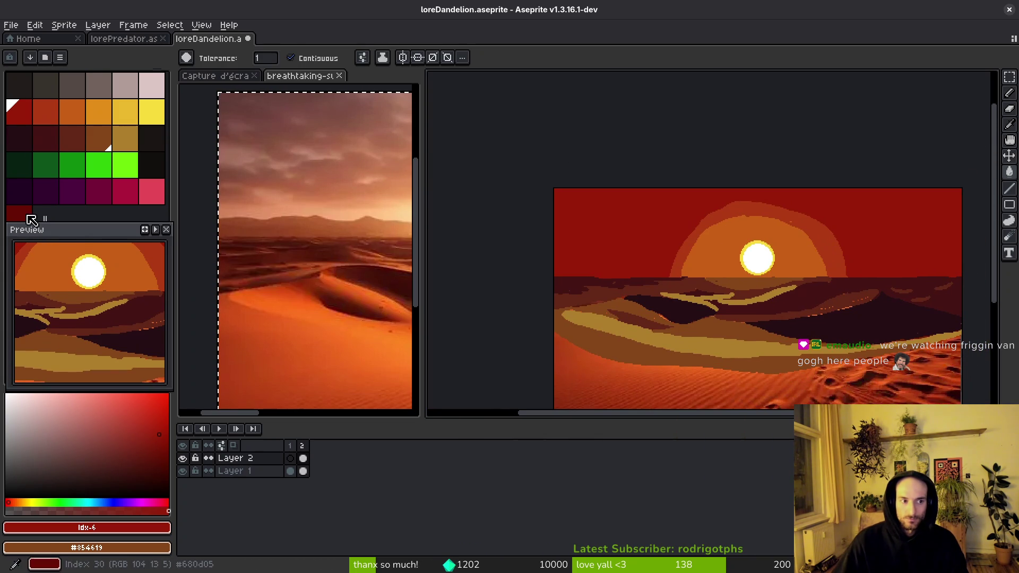
left_click(19, 213)
key("b")
mouse_move(805, 190)
left_mouse_down()
mouse_move(913, 251)
mouse_move(917, 270)
mouse_move(807, 180)
left_mouse_up()
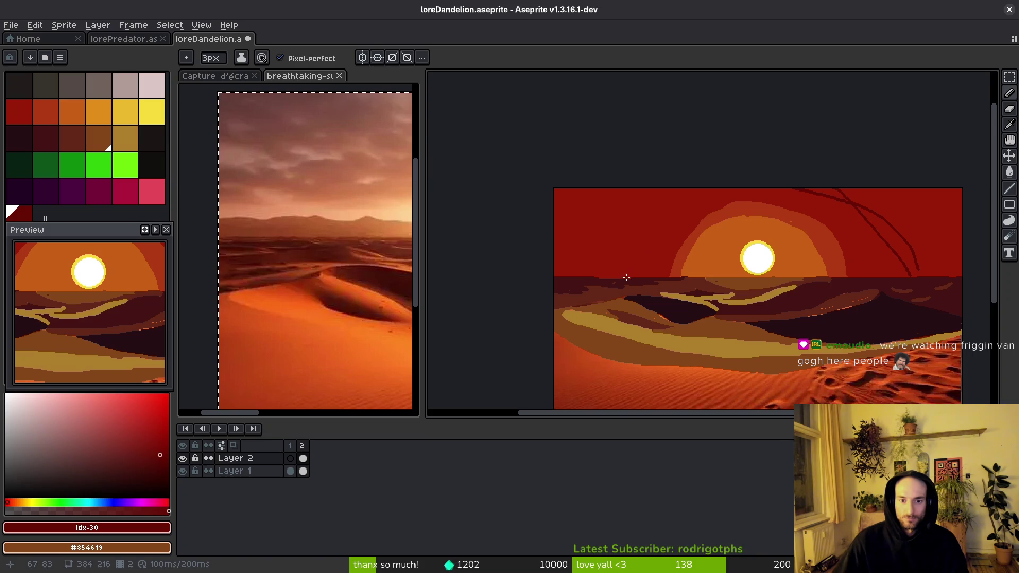
scroll(913, 271, "up", 5)
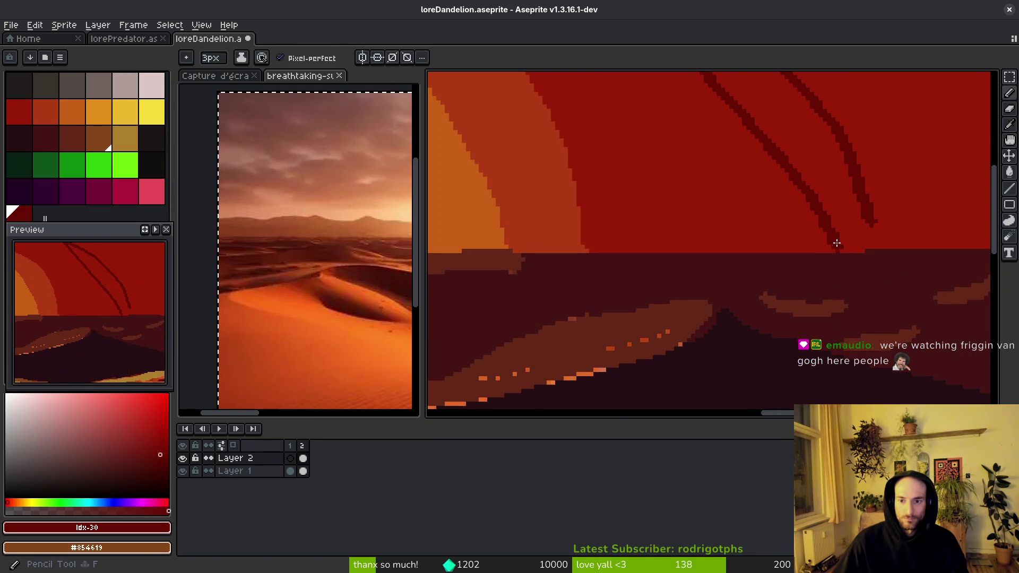
key("g")
scroll(950, 225, "down", 5)
scroll(720, 250, "up", 4)
scroll(719, 264, "down", 5)
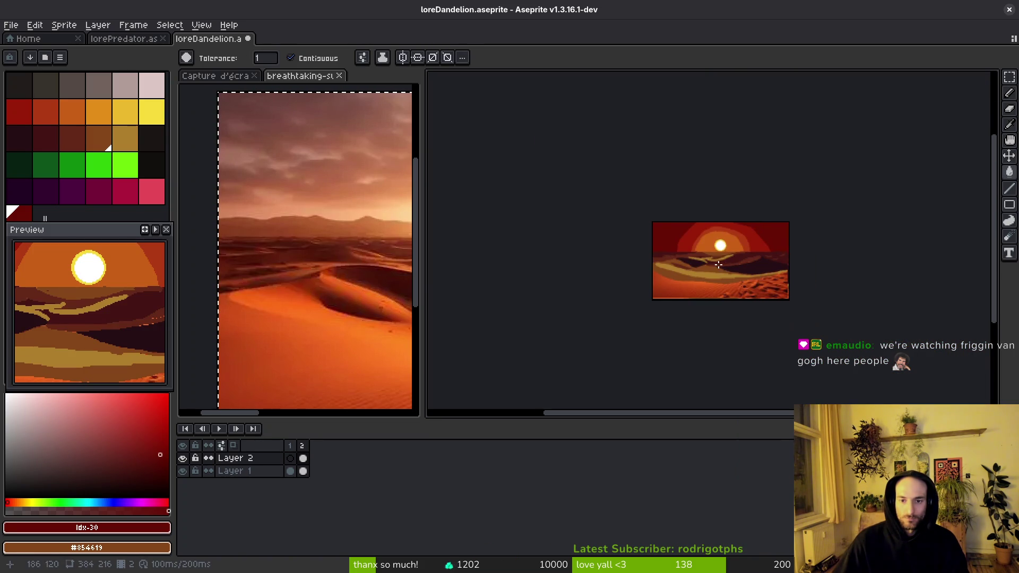
- Sample dune brown #632718 and pencil a curved outline across the dunes
scroll(684, 260, "up", 3)
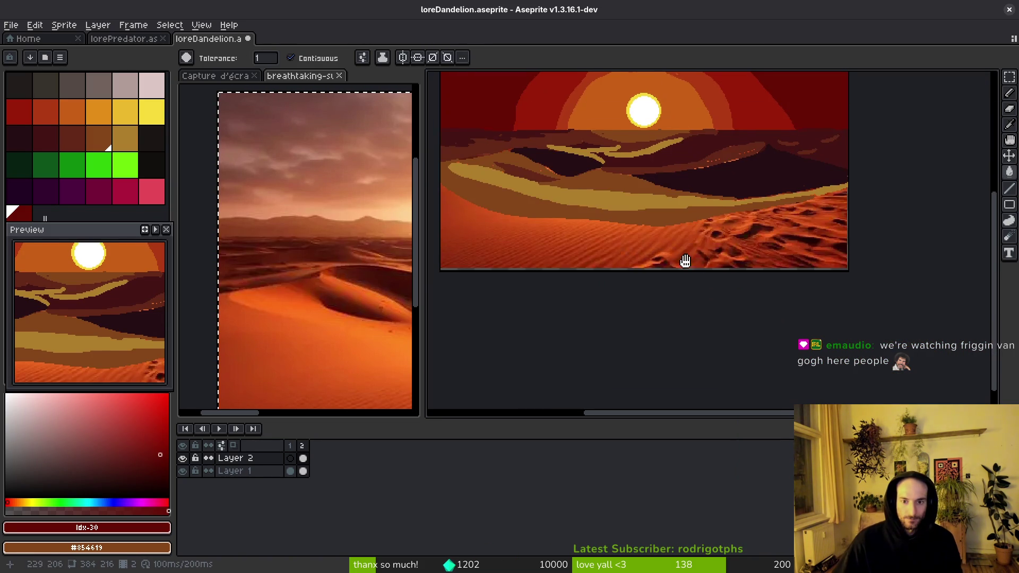
left_click_drag(682, 258, 708, 277)
scroll(547, 213, "up", 2)
left_click(559, 161, "alt")
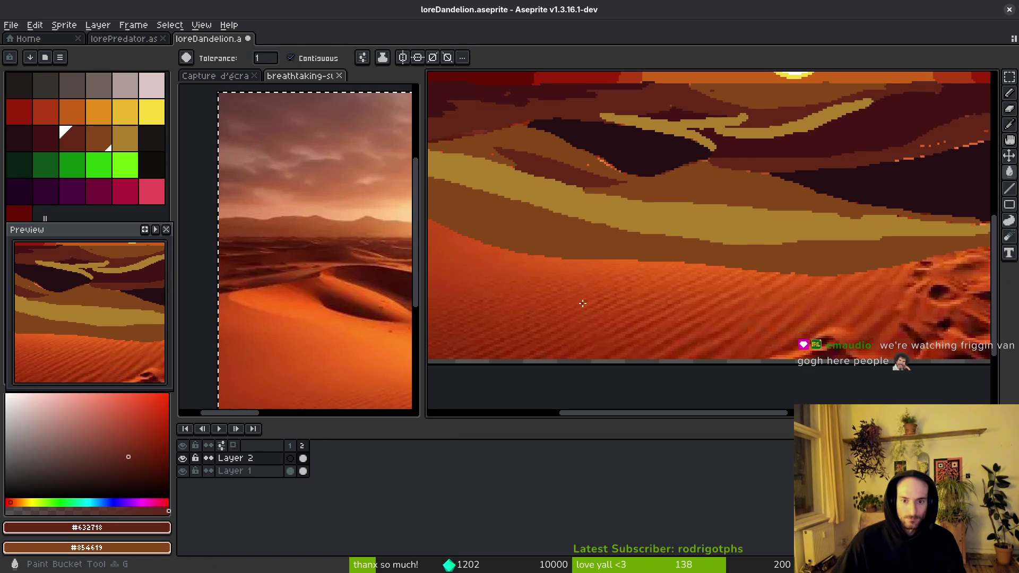
scroll(582, 303, "down", 4)
scroll(670, 309, "up", 4)
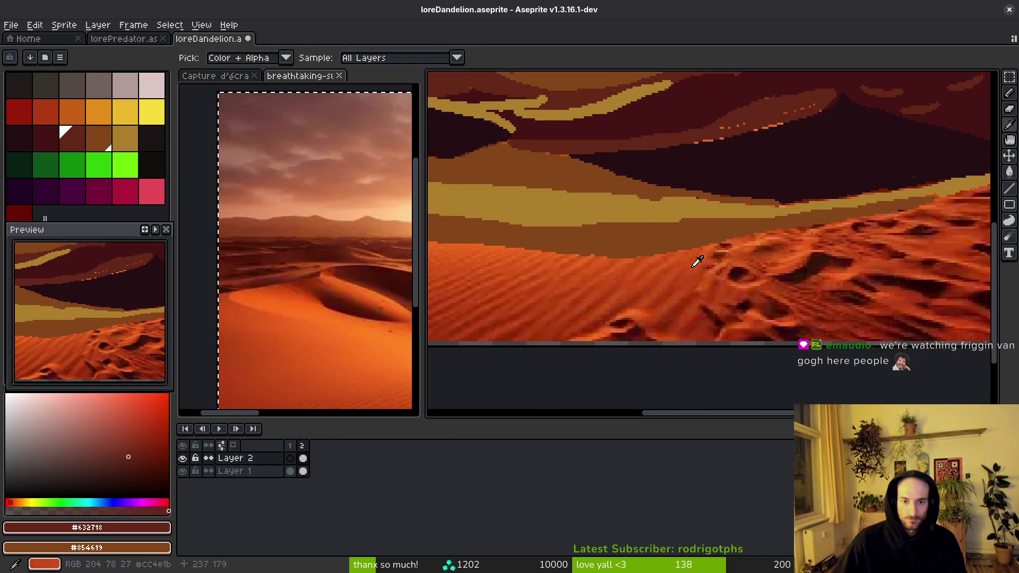
key("b")
mouse_move(987, 203)
left_mouse_down()
mouse_move(895, 253)
mouse_move(591, 304)
mouse_move(824, 294)
mouse_move(554, 277)
left_mouse_up()
mouse_move(554, 277)
left_mouse_down()
mouse_move(791, 301)
mouse_move(654, 211)
left_mouse_up()
key("g")
mouse_move(710, 296)
left_mouse_down()
mouse_move(628, 298)
mouse_move(566, 261)
left_mouse_up()
- Bucket-fill the lower dunes below the outline brown, undoing and redoing the fill once
scroll(641, 298, "up", 2)
scroll(673, 321, "up", 2)
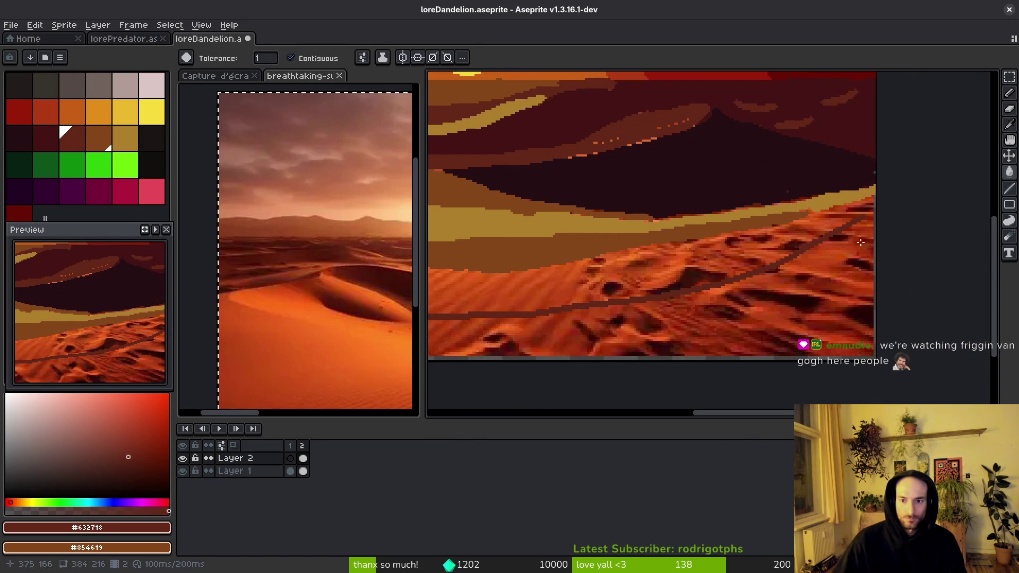
scroll(850, 259, "up", 2)
key("b")
key("g")
left_click(796, 276)
left_click(689, 180, "alt")
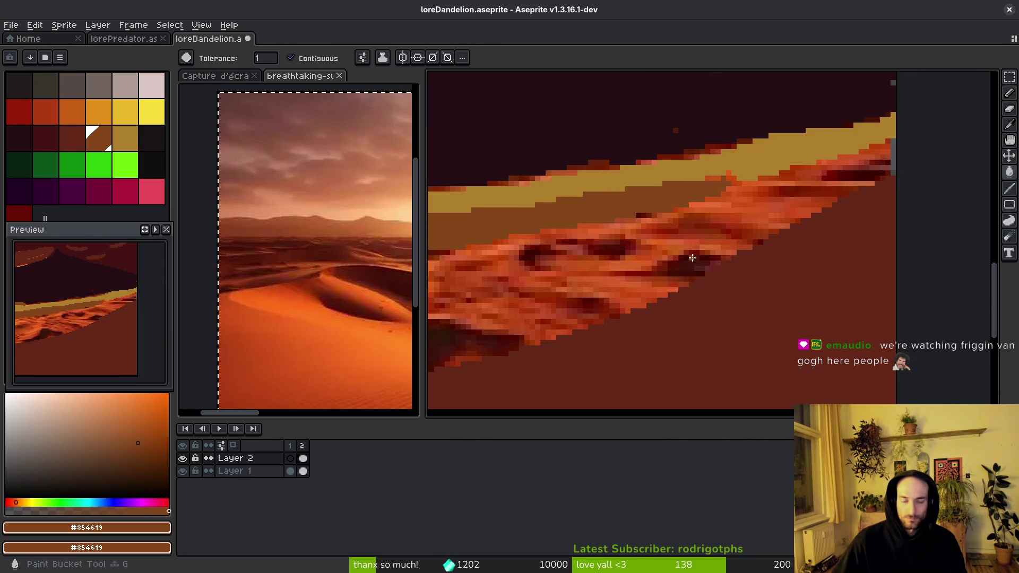
scroll(628, 303, "down", 3)
scroll(628, 304, "down", 3)
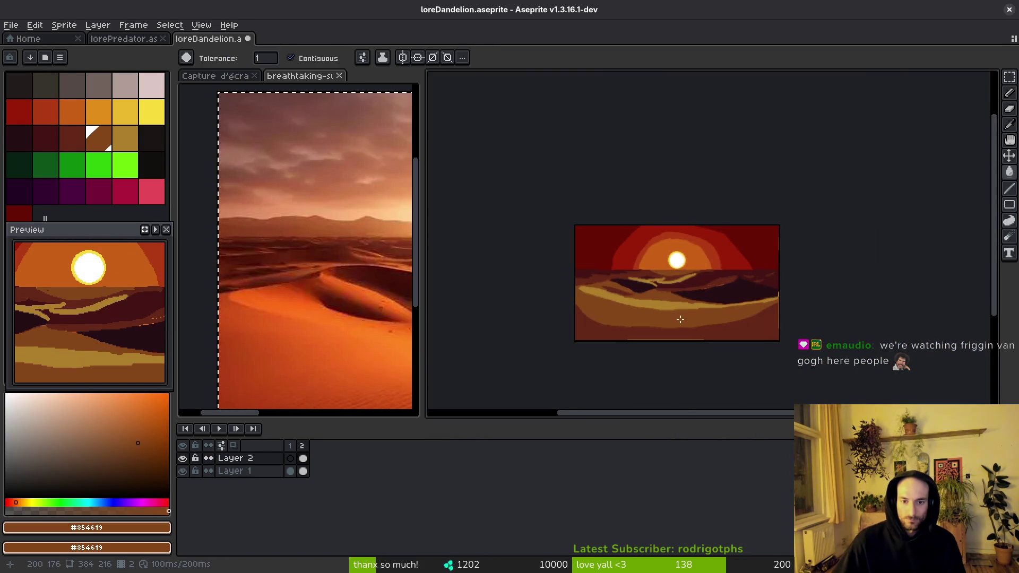
scroll(684, 318, "up", 2)
scroll(678, 321, "up", 1)
key("ctrl+z")
key("ctrl+z")
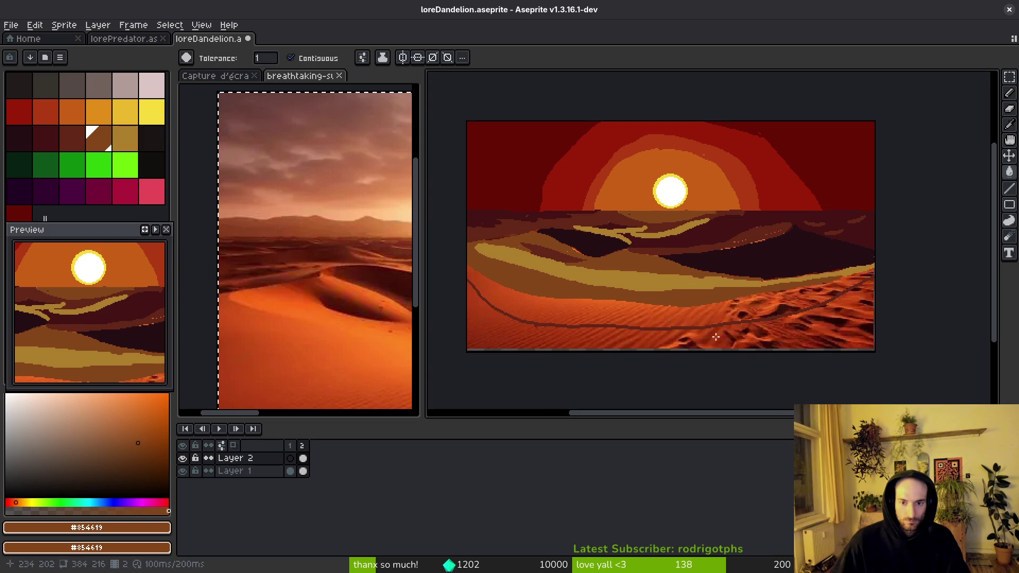
key("ctrl+y")
key("ctrl+y")
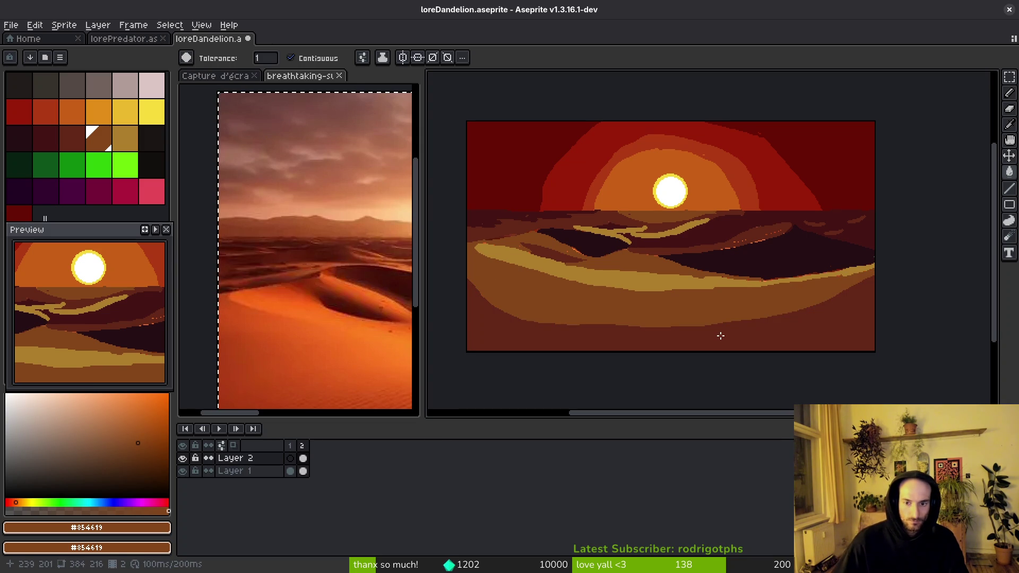
- Darken another dune band with a brown fill
left_click_drag(721, 276, 716, 325)
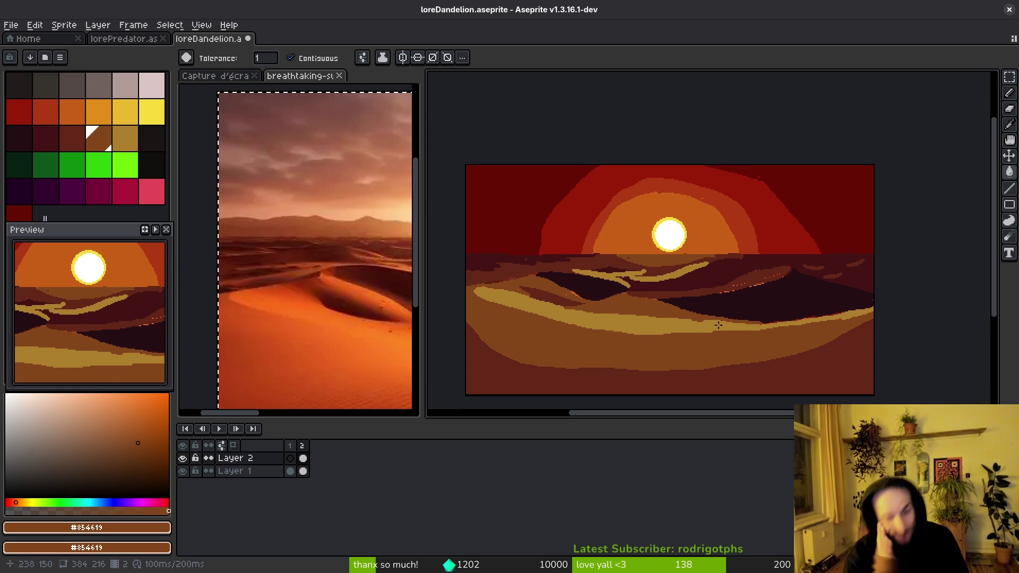
scroll(794, 324, "up", 4)
scroll(722, 250, "down", 2)
left_click(748, 249)
scroll(748, 250, "down", 3)
- Make the desert reference photo active and reposition it in its view
scroll(732, 357, "right", 3)
scroll(657, 353, "right", 1)
scroll(345, 350, "down", 2)
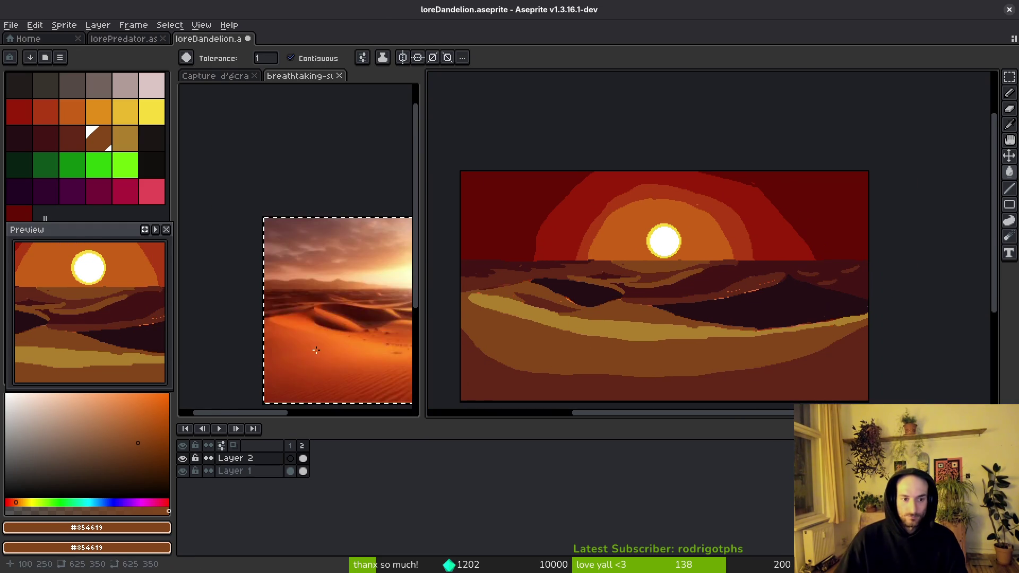
left_click(257, 303)
left_click_drag(266, 305, 358, 345)
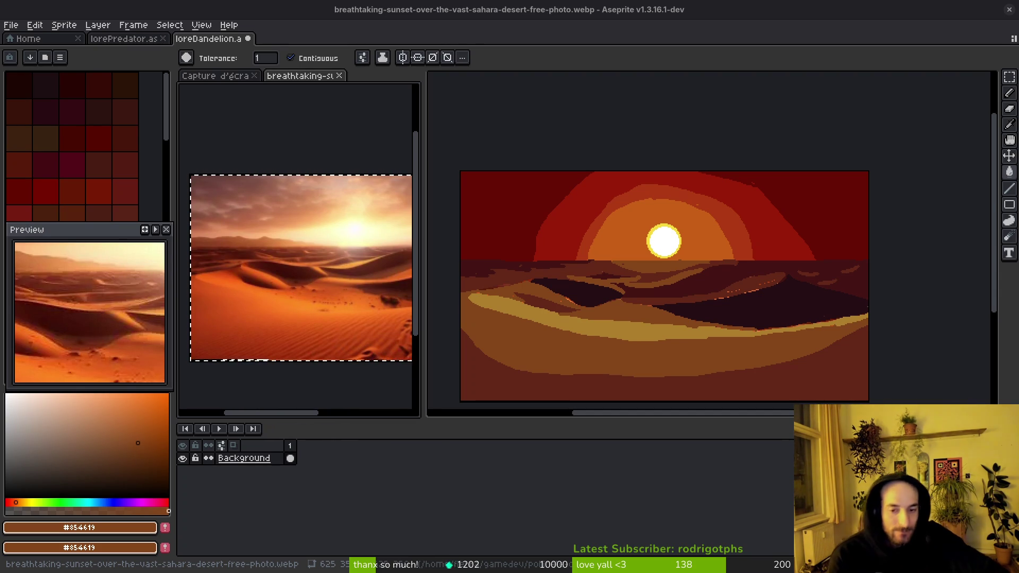
left_click_drag(447, 339, 467, 314)
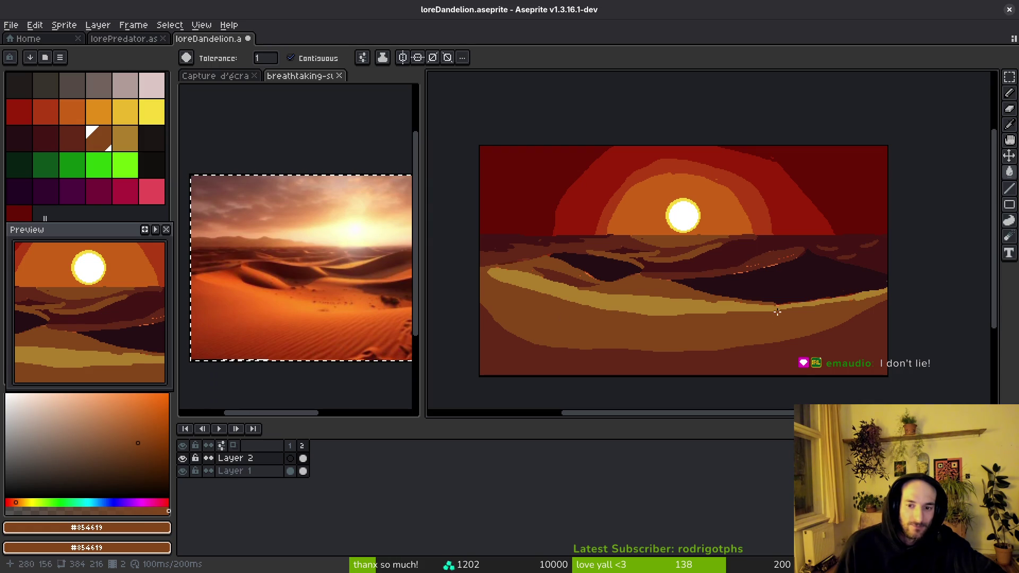
- Fill the stray orange specks on the dune ridge with dune brown #632718
scroll(788, 269, "up", 4)
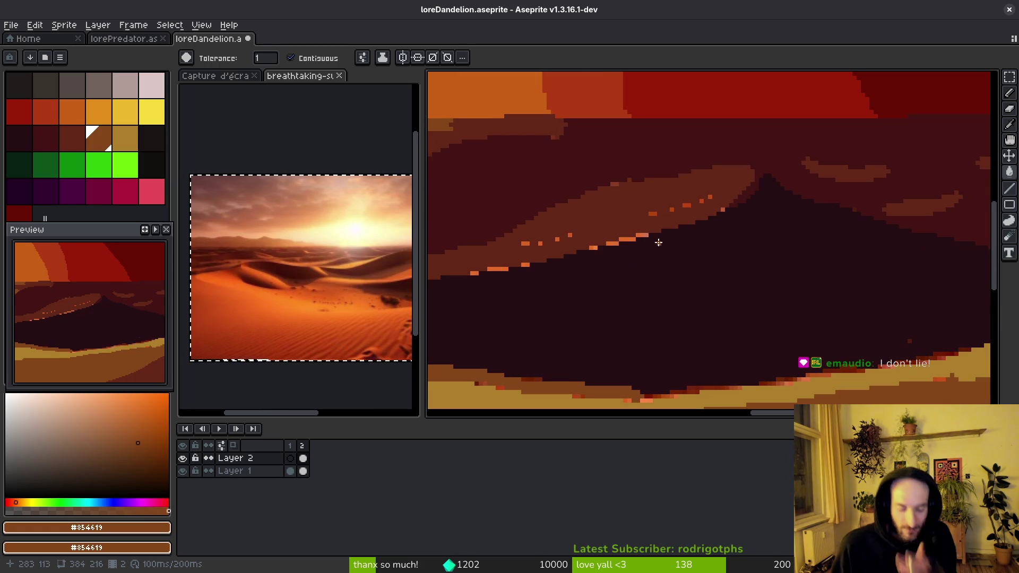
scroll(628, 224, "up", 1)
scroll(628, 224, "up", 1)
left_click(631, 234, "alt")
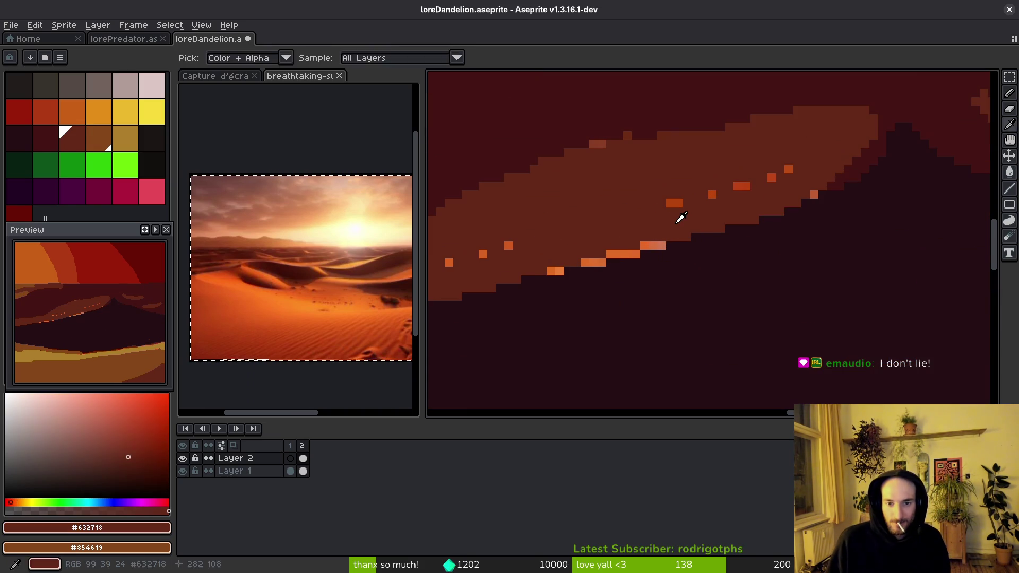
left_click(603, 262)
left_click(558, 272)
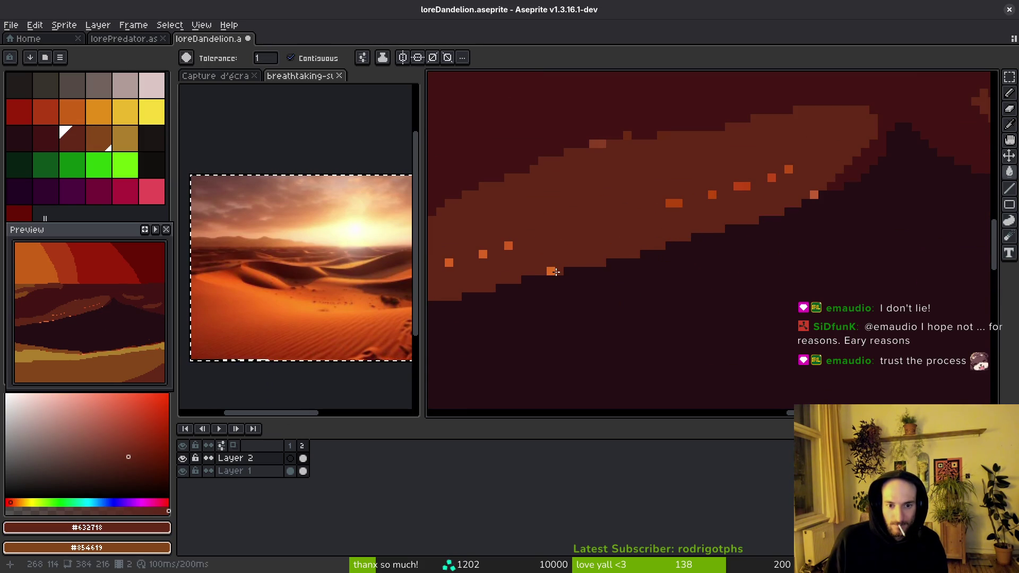
left_click(448, 262)
left_click(670, 202)
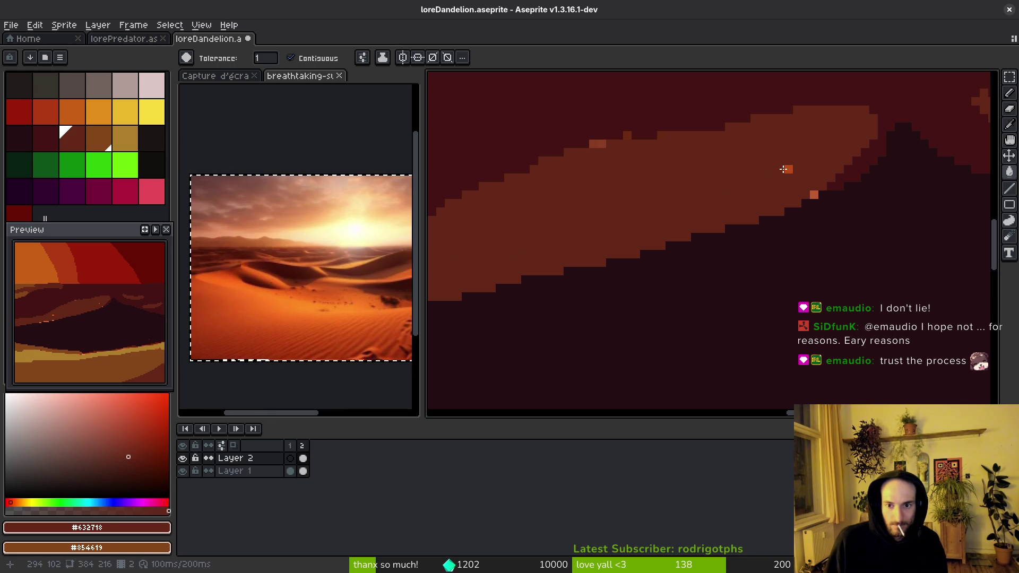
- Save loreDandelion.aseprite
scroll(779, 167, "down", 4)
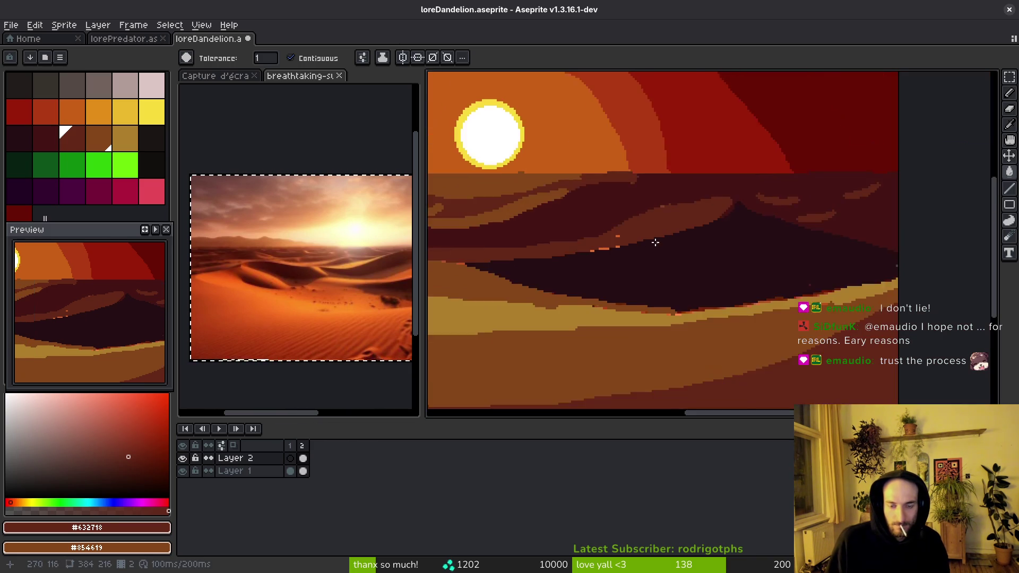
key("ctrl+s")
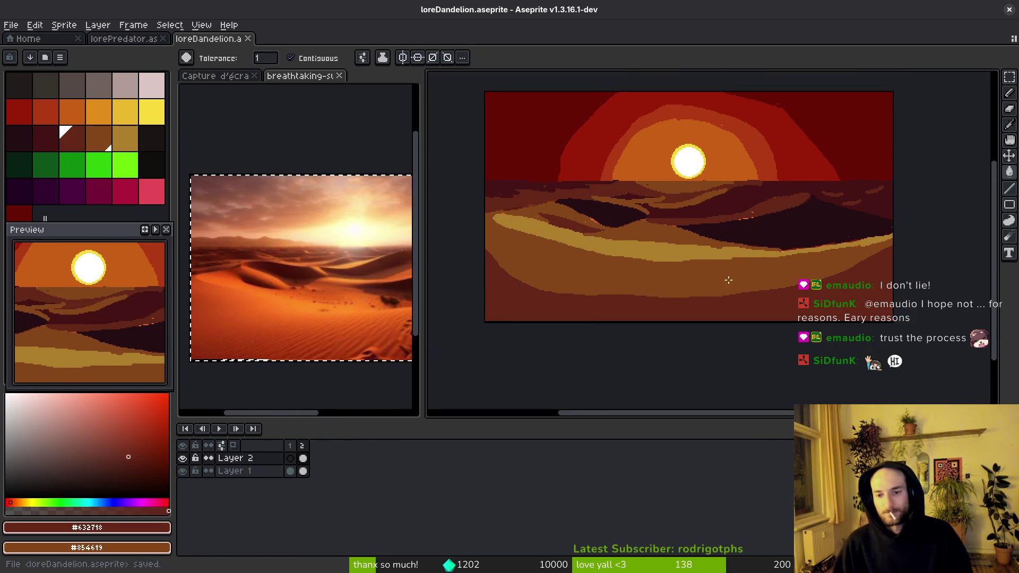
scroll(712, 273, "up", 2)
- Sample the tan dune colour #ac7c2c and check the desert reference photo
left_click(739, 234, "alt")
scroll(772, 270, "down", 3)
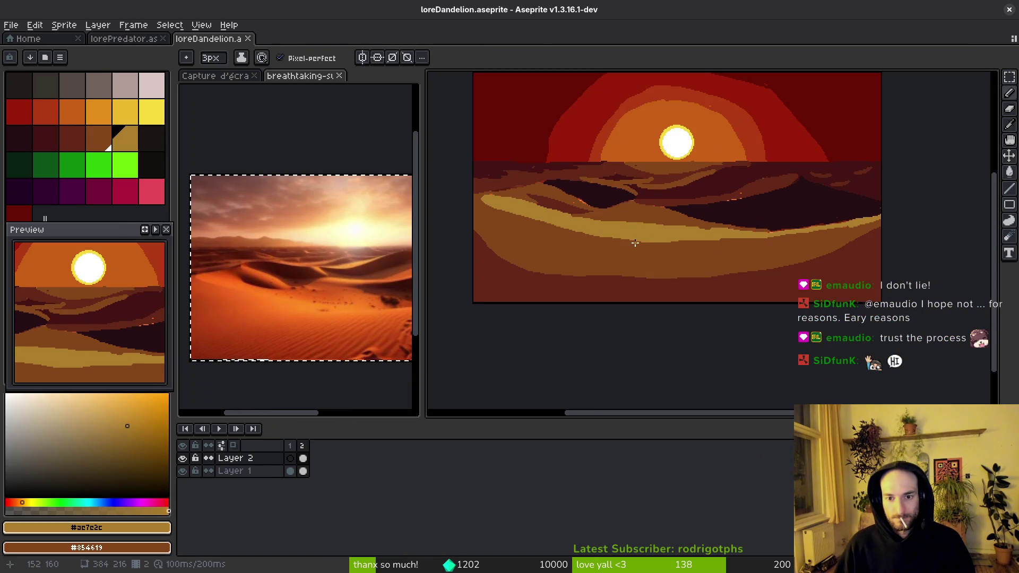
key("b")
left_click(294, 334)
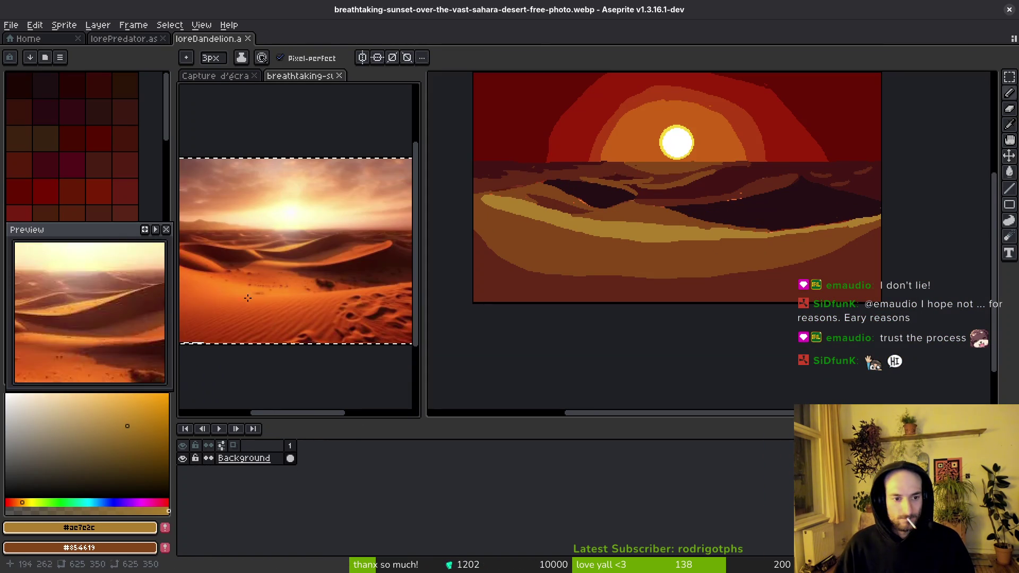
scroll(339, 313, "down", 2)
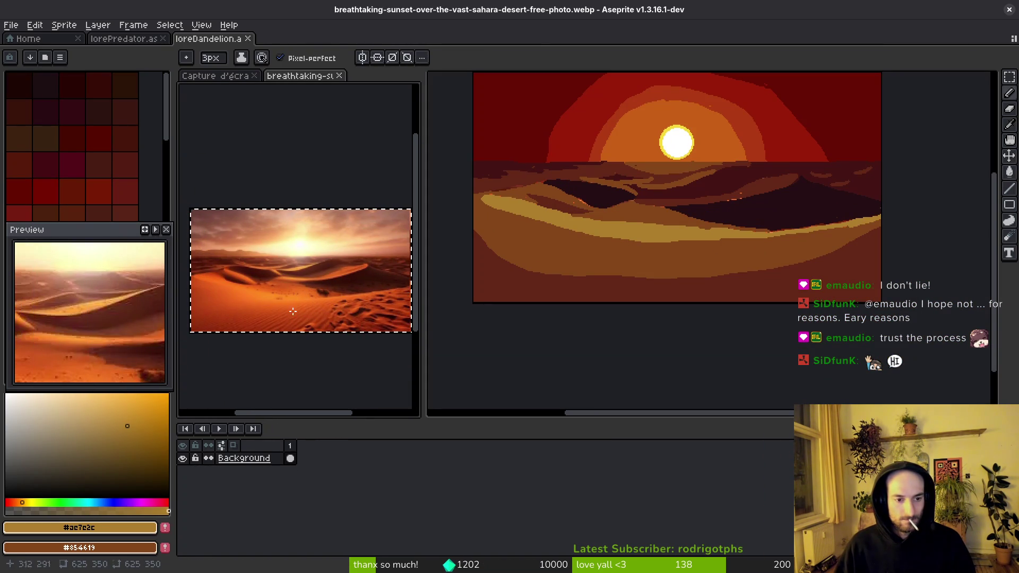
scroll(618, 268, "up", 2)
left_click(610, 264)
- Paint a small bright green plant on the lower brown sand
left_click(86, 169)
scroll(666, 287, "up", 2)
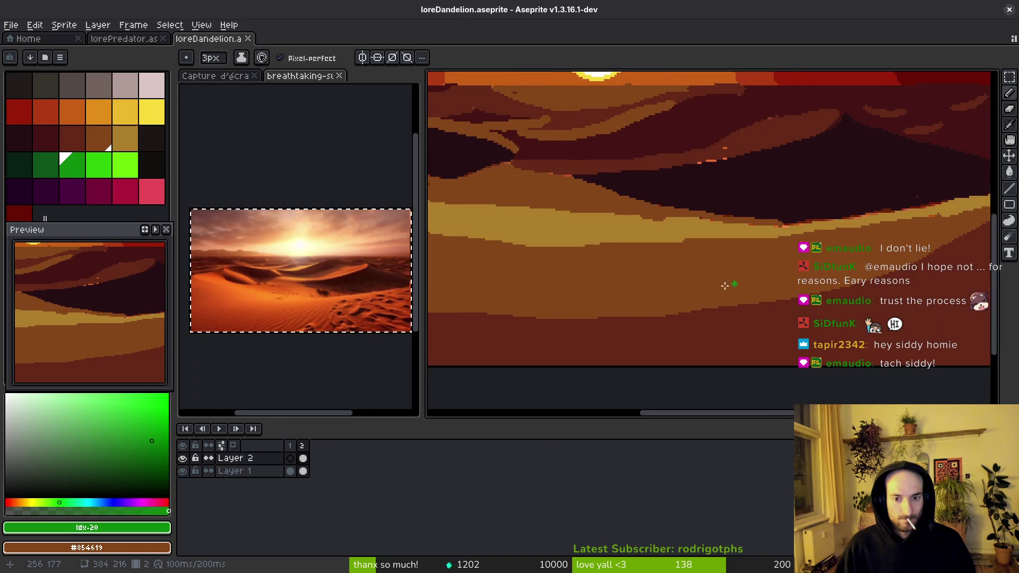
scroll(734, 283, "down", 3)
scroll(738, 285, "up", 3)
mouse_move(716, 301)
left_mouse_down()
mouse_move(652, 291)
mouse_move(663, 313)
mouse_move(653, 289)
mouse_move(671, 310)
mouse_move(725, 314)
mouse_move(695, 288)
mouse_move(735, 274)
mouse_move(700, 314)
mouse_move(704, 302)
left_mouse_up()
left_click(46, 164)
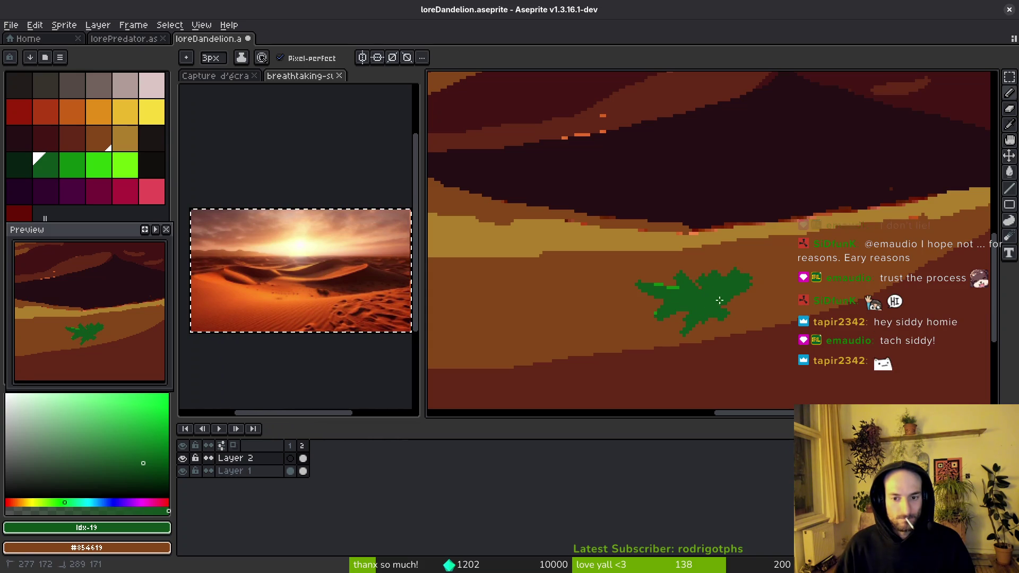
scroll(706, 297, "down", 5)
scroll(695, 317, "up", 4)
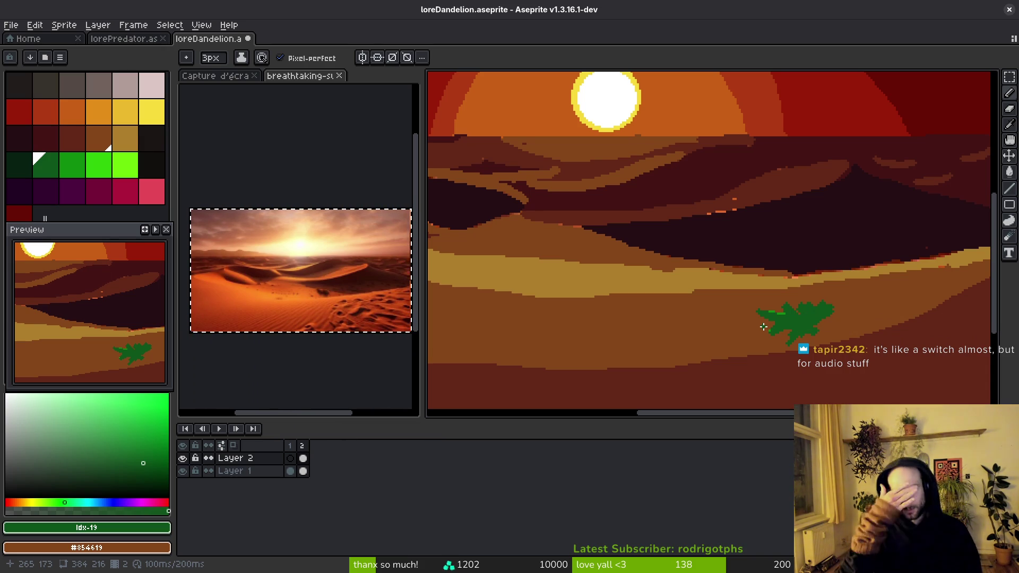
- Sample maroon #250c13, line the far dunes and fill the band above it
scroll(705, 227, "down", 2)
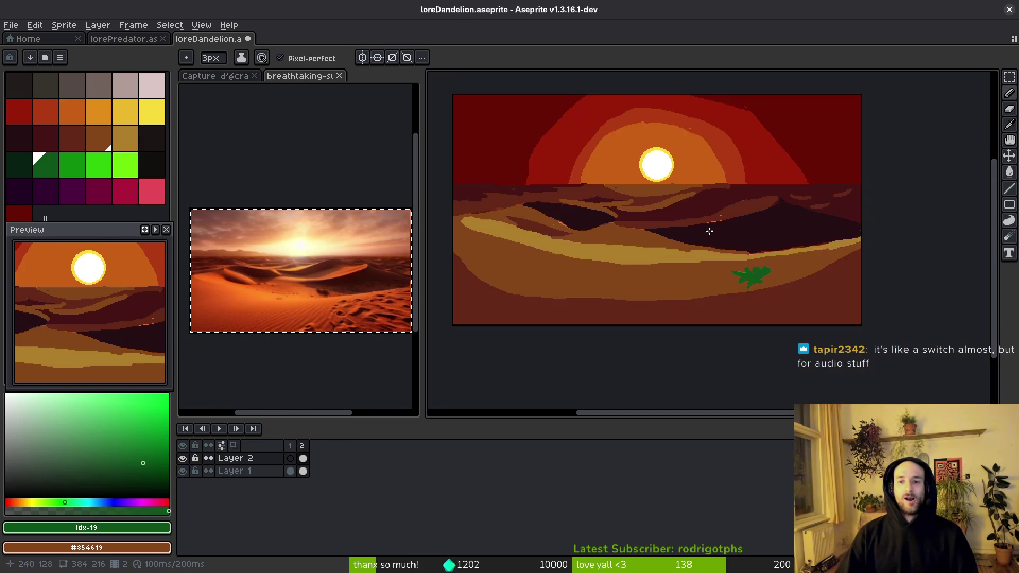
scroll(766, 237, "up", 3)
left_click(732, 210, "alt")
scroll(732, 210, "up", 1)
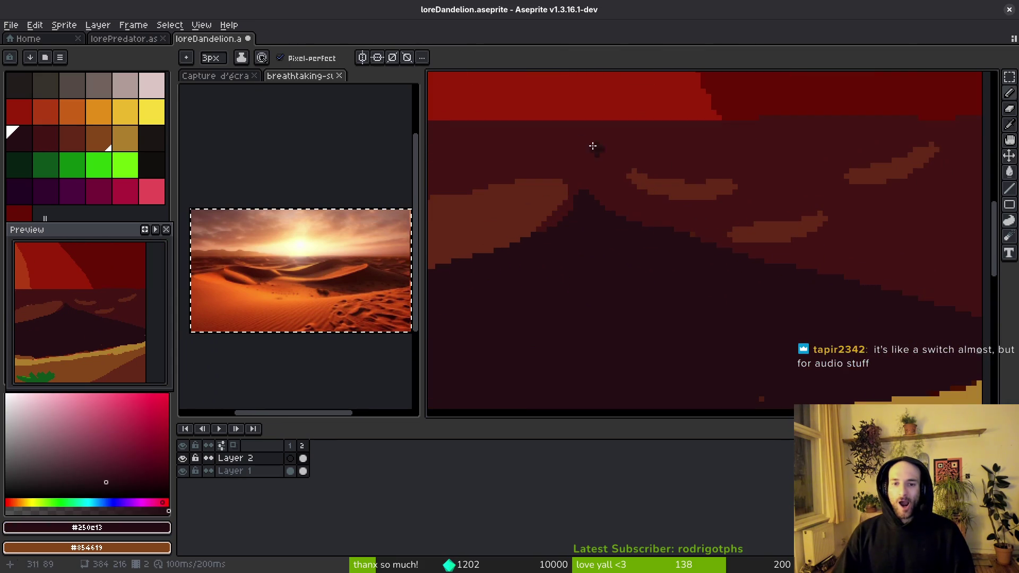
mouse_move(562, 126)
left_mouse_down()
mouse_move(715, 143)
mouse_move(979, 219)
left_mouse_up()
key("g")
left_click(965, 200)
scroll(966, 200, "down", 2)
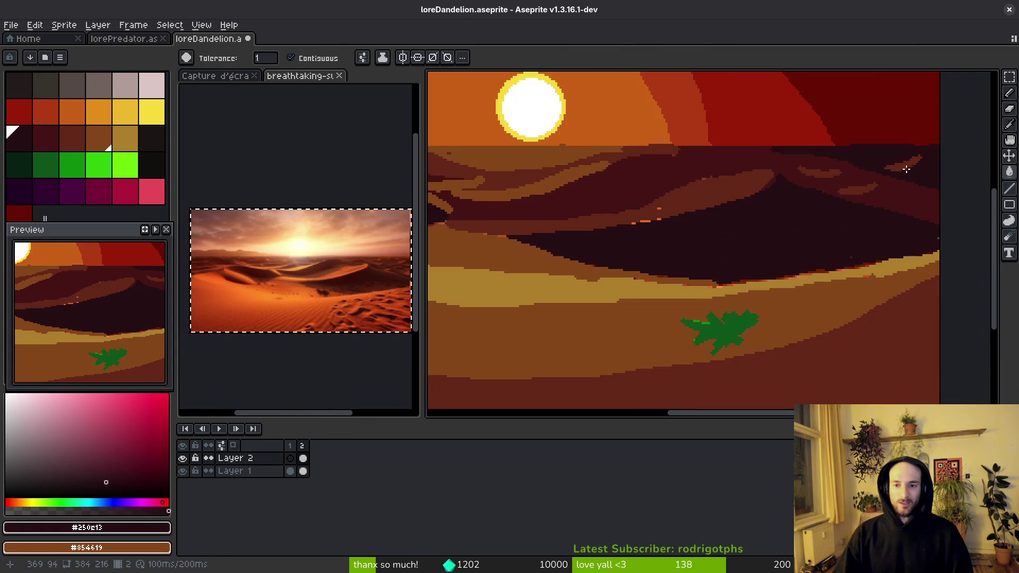
scroll(842, 218, "down", 2)
scroll(565, 211, "up", 2)
- Compare with the desert reference photo, then switch to the 'massive dune desert' search results
mouse_move(565, 211)
left_mouse_down()
mouse_move(690, 318)
mouse_move(557, 254)
mouse_move(608, 268)
mouse_move(743, 244)
left_mouse_up()
scroll(608, 268, "down", 2)
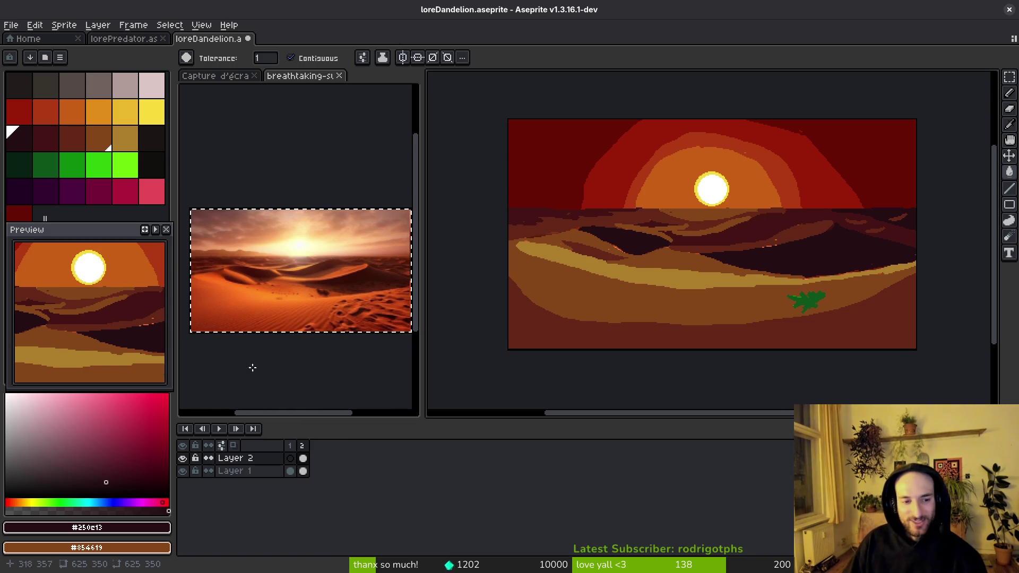
scroll(271, 251, "up", 2)
scroll(271, 251, "down", 1)
left_click(271, 251)
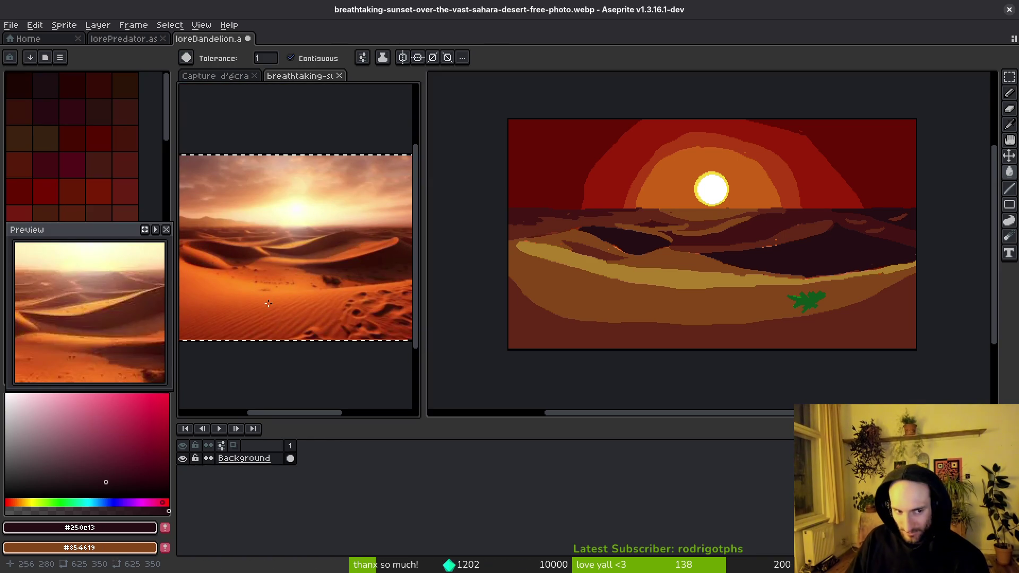
scroll(271, 251, "up", 3)
scroll(289, 286, "down", 3)
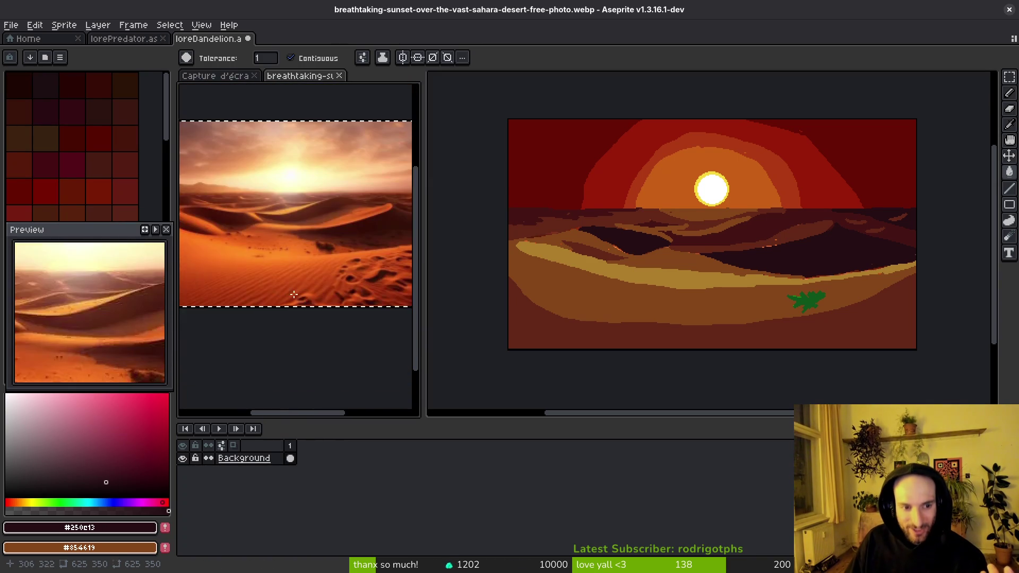
left_click(714, 325)
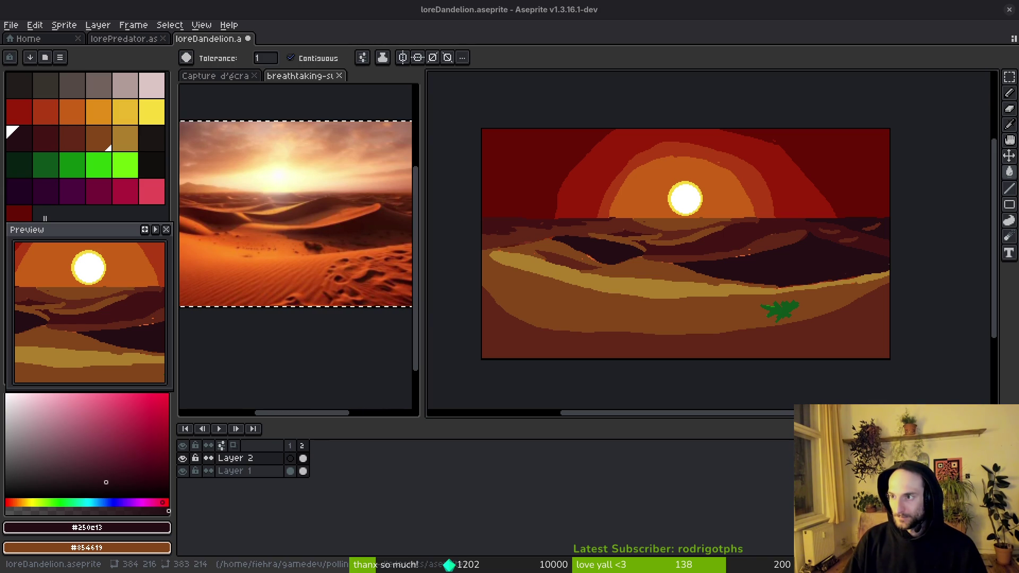
key("alt+Tab")
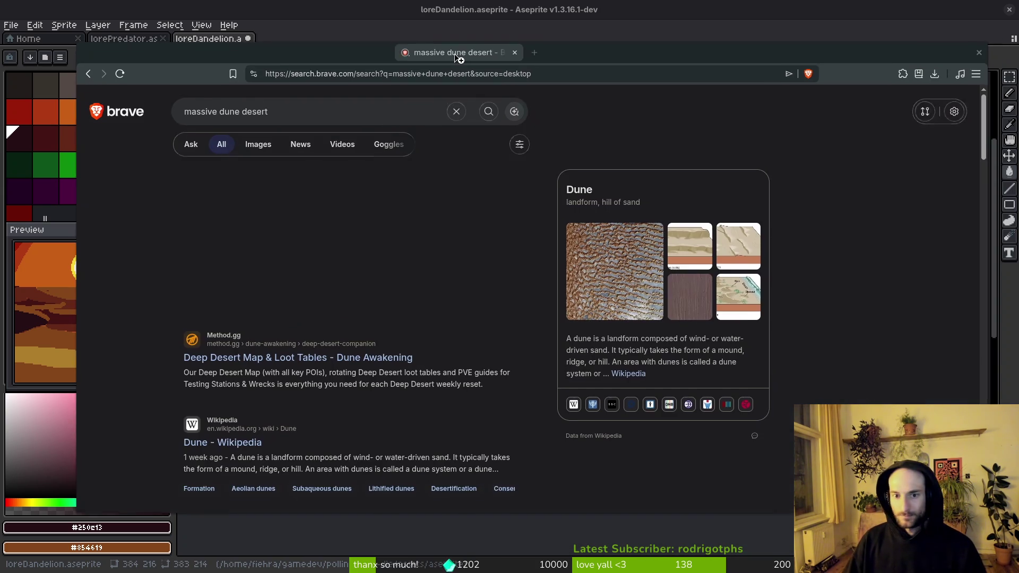
- Maximize the browser, show image results for 'massive dune desert', scroll, and preview the sunset-lit dunes photo
double_click(473, 53)
left_click(185, 103)
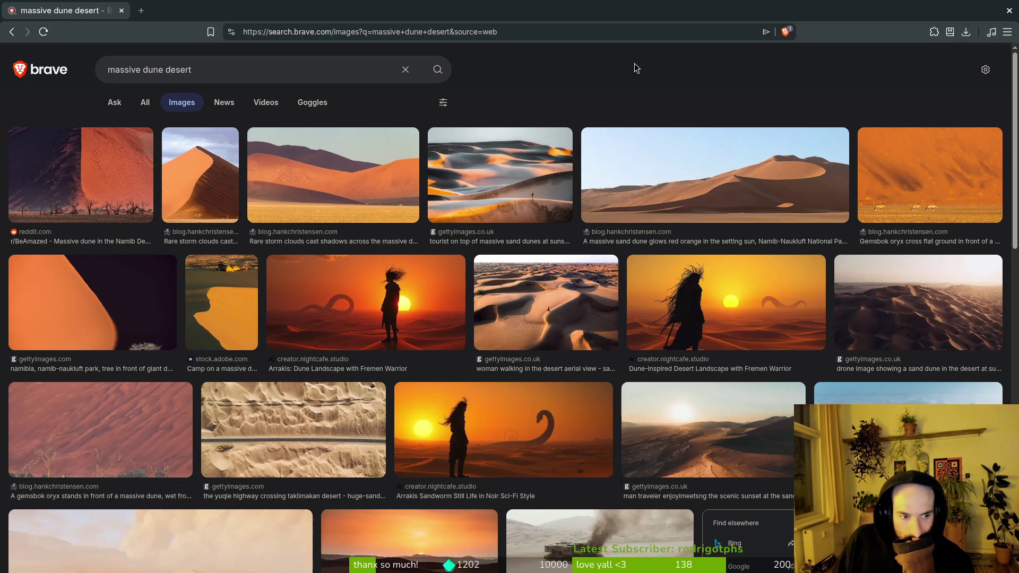
scroll(631, 85, "down", 2)
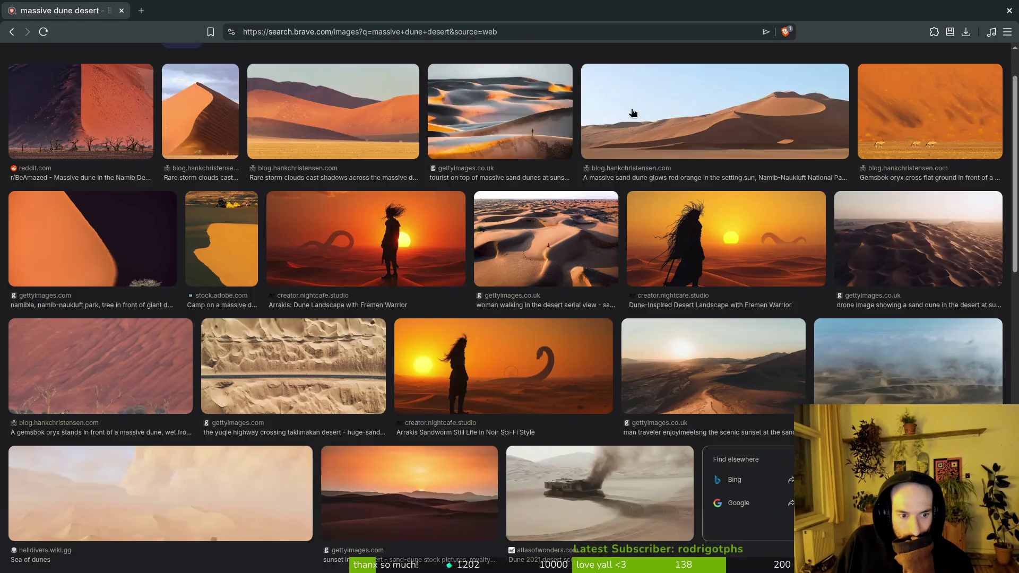
scroll(629, 258, "down", 2)
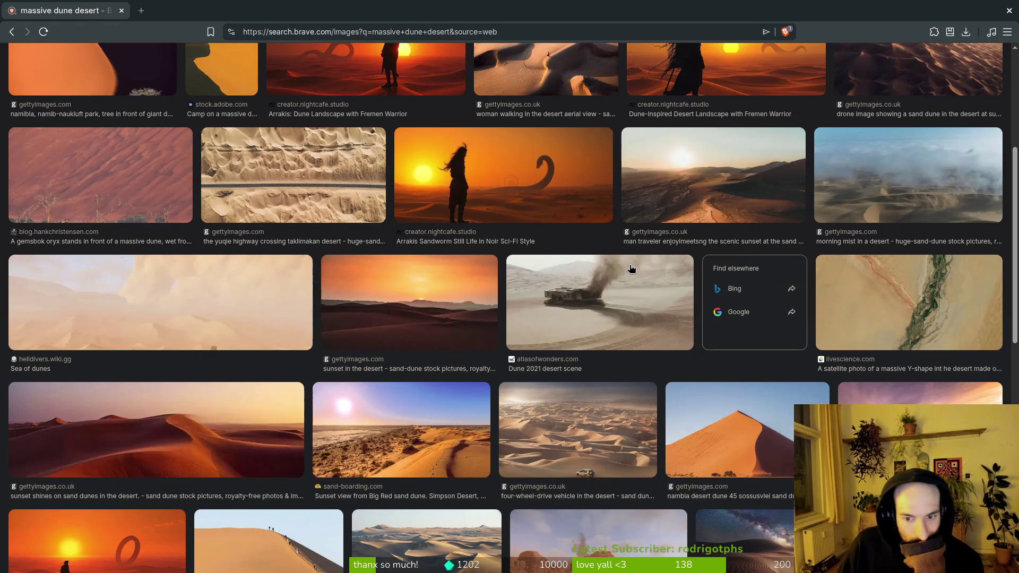
scroll(597, 275, "down", 1)
scroll(562, 223, "down", 3)
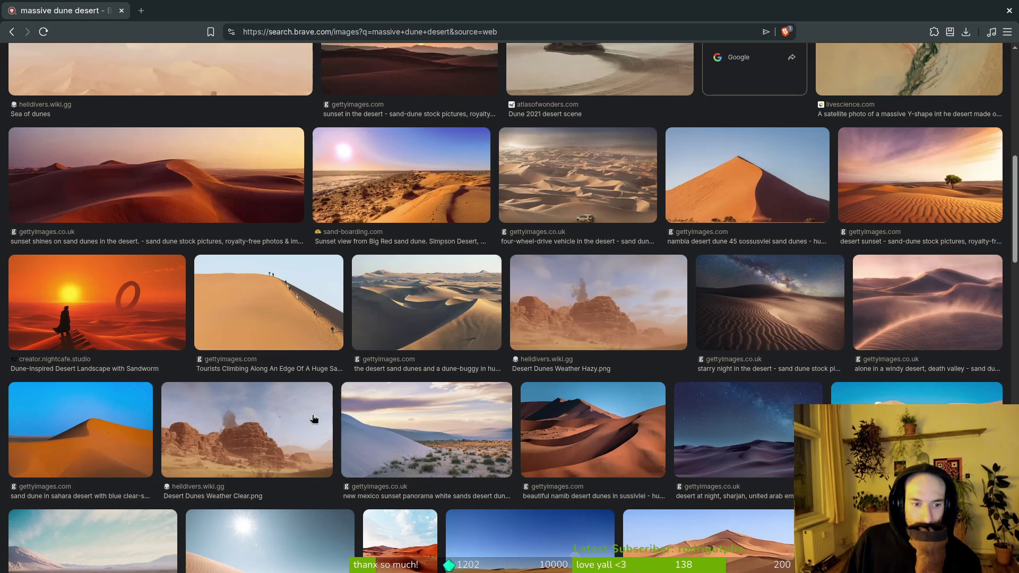
left_click(167, 199)
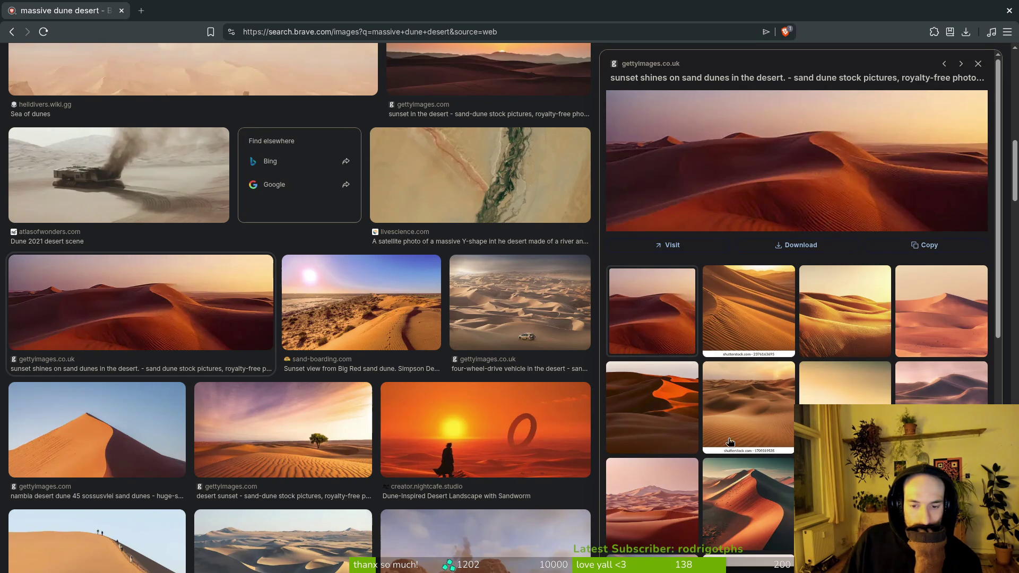
- Scroll further through the dune results and preview the desert sunset image with the tree
scroll(763, 454, "down", 1)
scroll(775, 460, "down", 1)
scroll(775, 460, "down", 3)
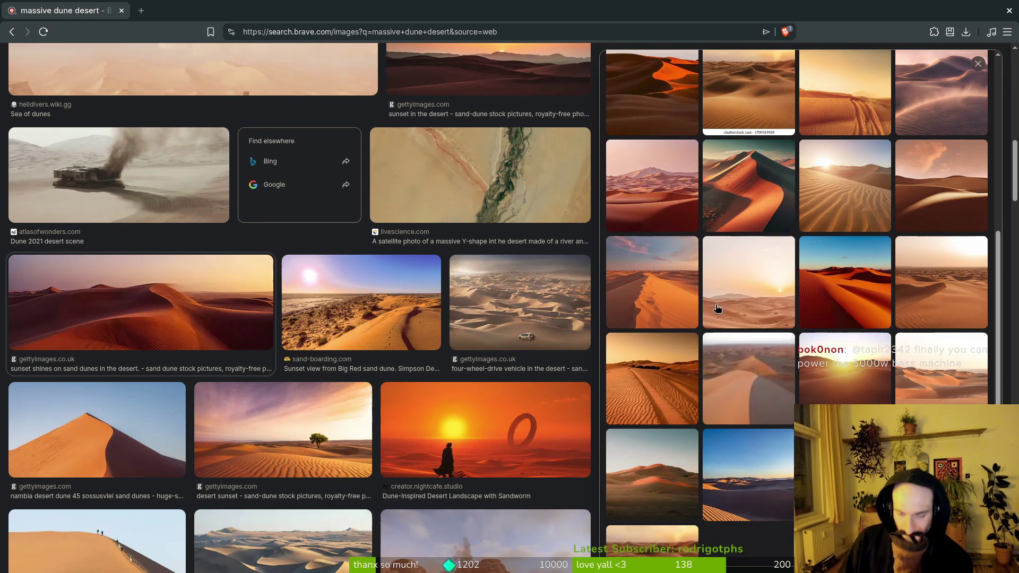
scroll(704, 325, "down", 2)
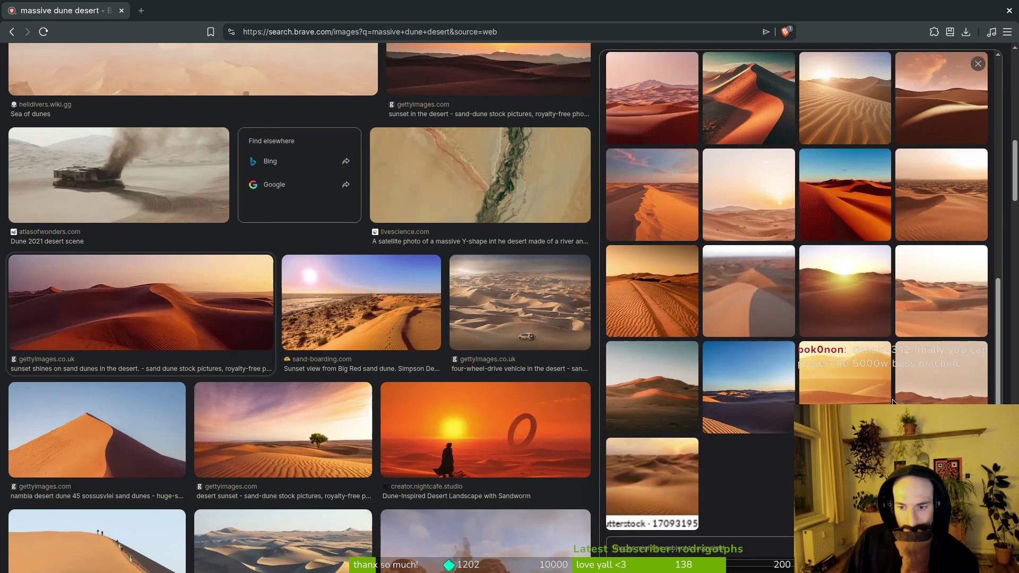
scroll(386, 315, "down", 2)
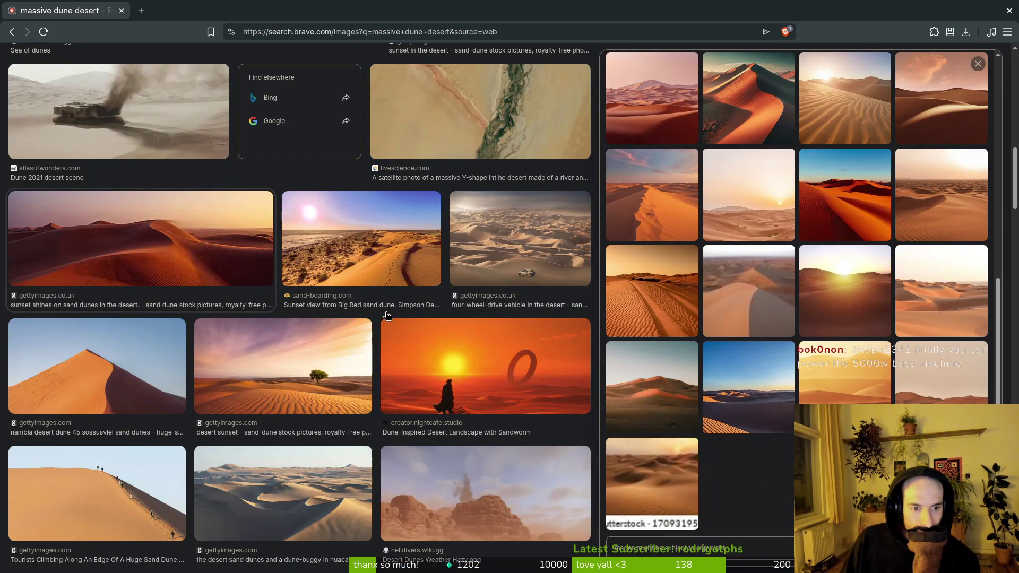
left_click(306, 389)
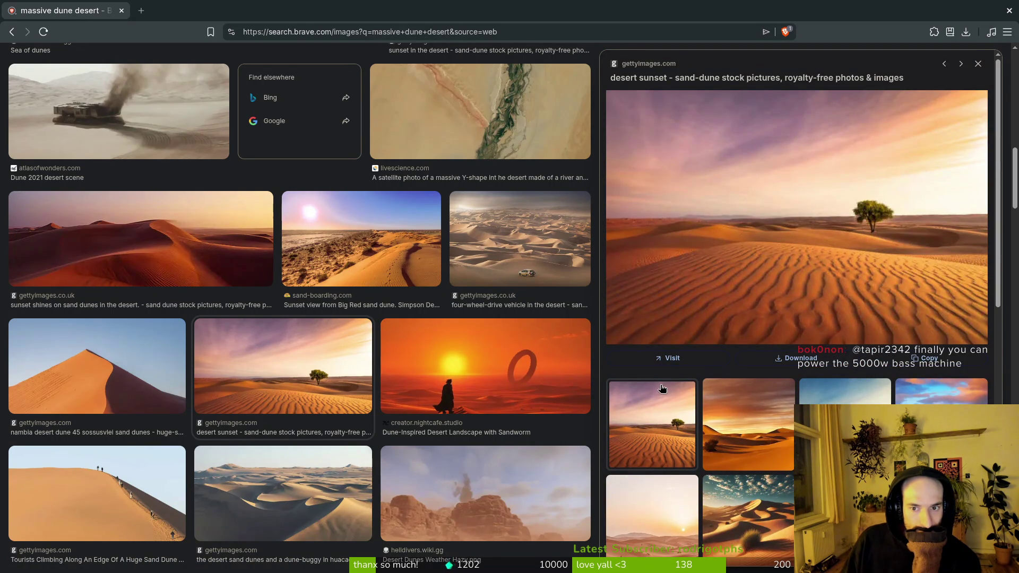
- Return to the sunset-lit sand dunes preview and keep scrolling through the results
left_click(233, 233)
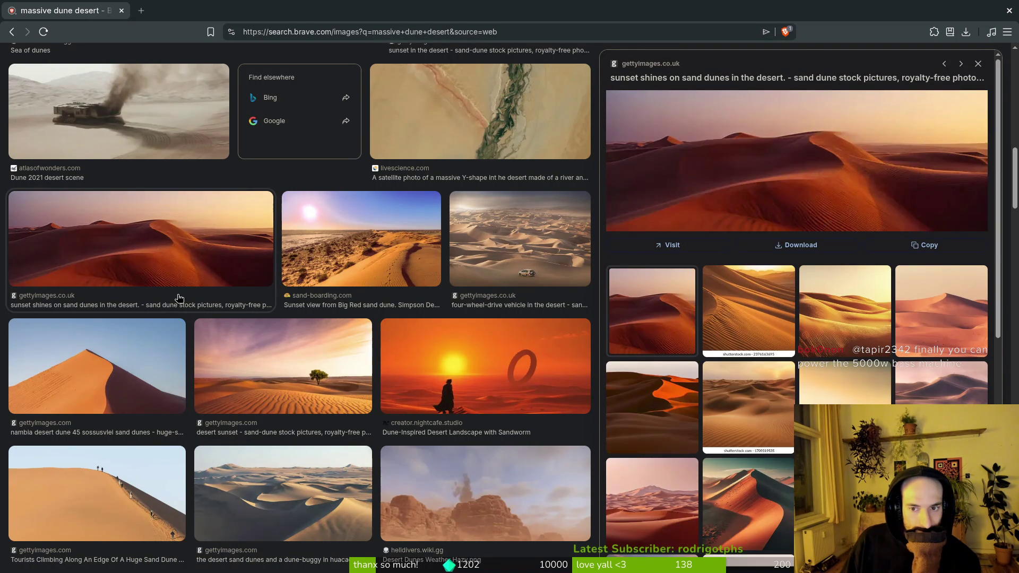
scroll(440, 350, "down", 2)
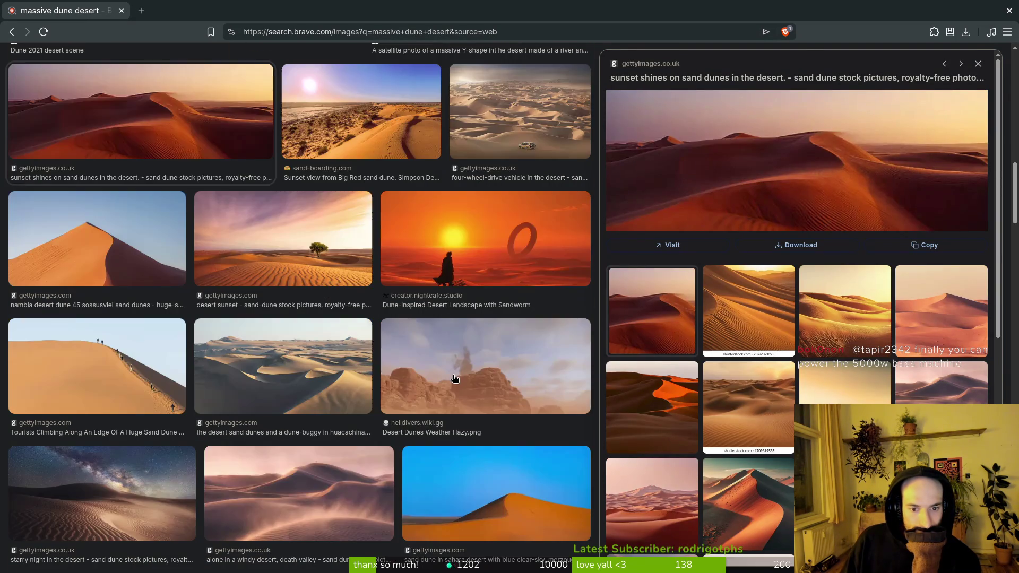
scroll(371, 393, "down", 1)
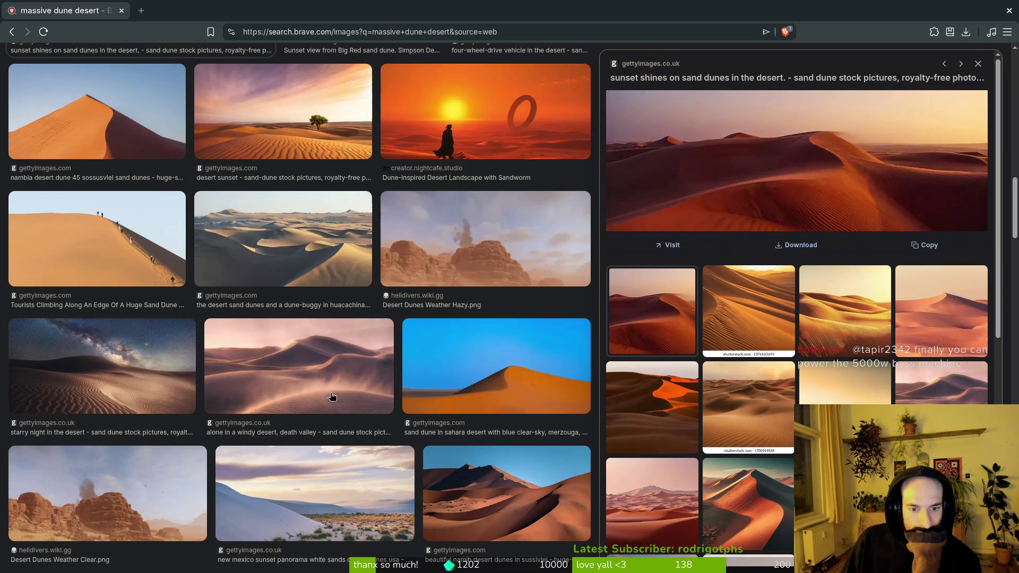
scroll(318, 380, "down", 5)
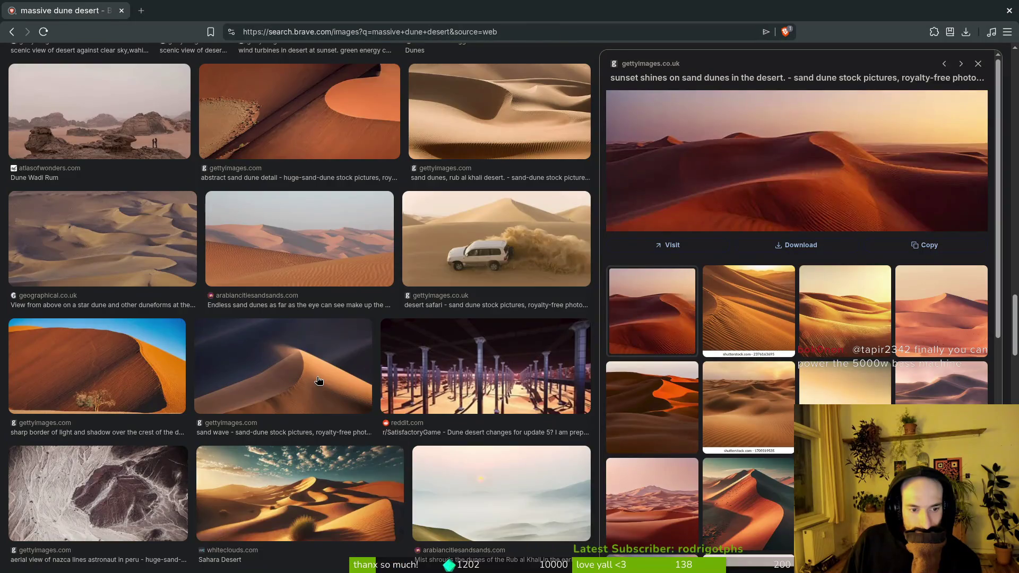
scroll(317, 378, "down", 1)
scroll(352, 438, "down", 1)
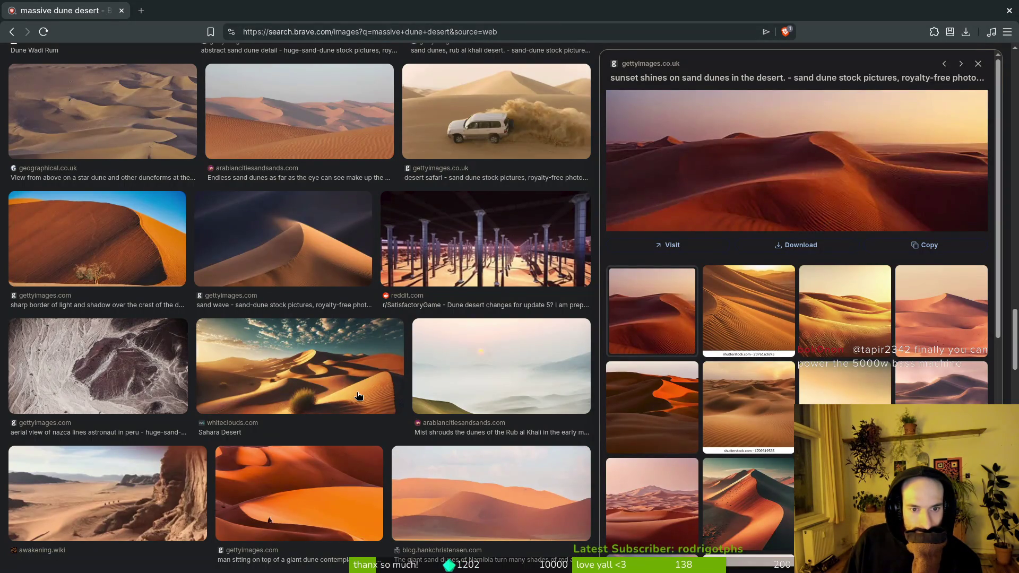
scroll(358, 396, "down", 3)
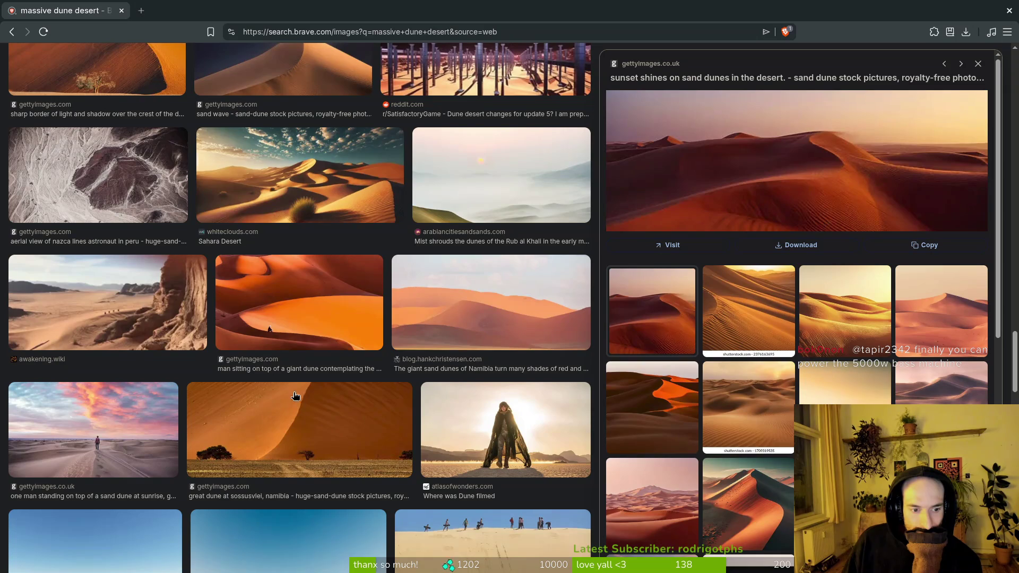
- Preview the Sossusvlei dune, the Wikipedia dune, the Namibia panorama and the Namib dune photos
left_click(319, 435)
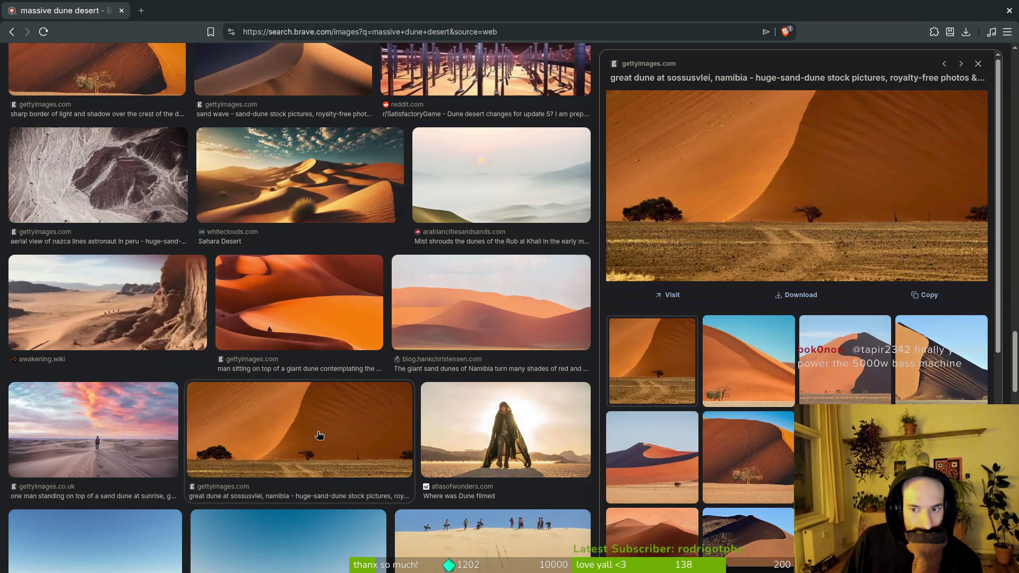
left_click(847, 372)
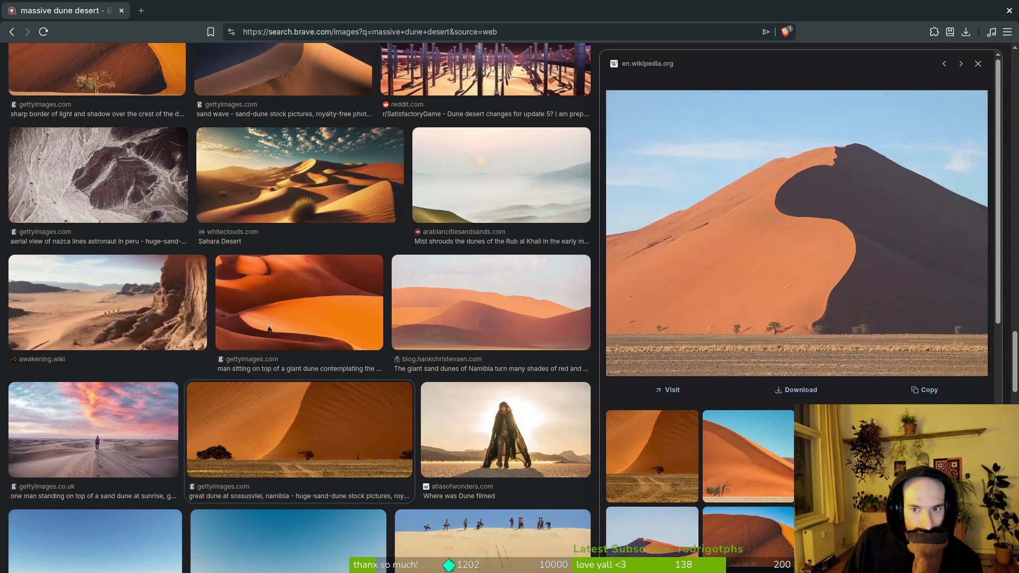
scroll(797, 308, "down", 2)
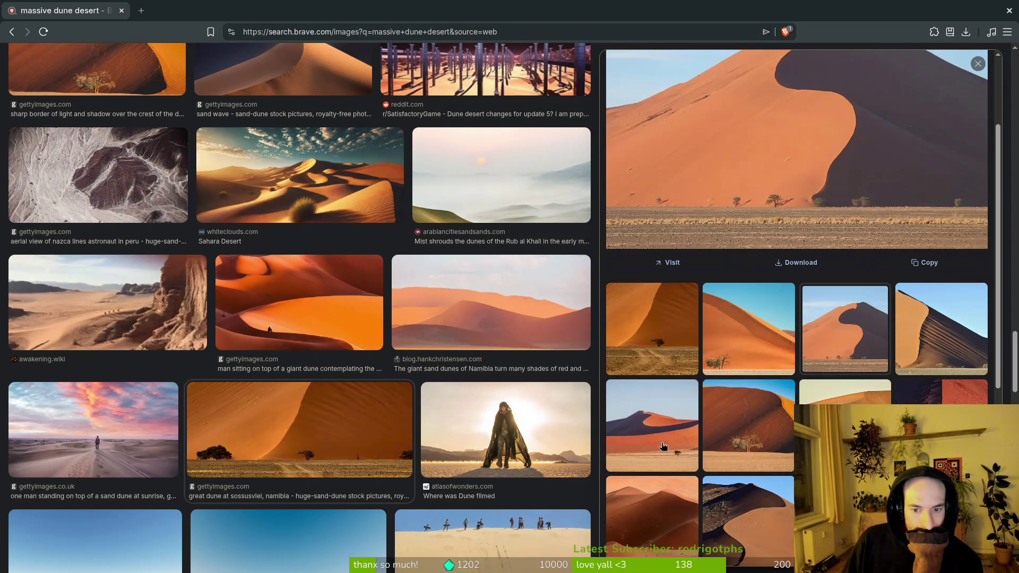
left_click(654, 421)
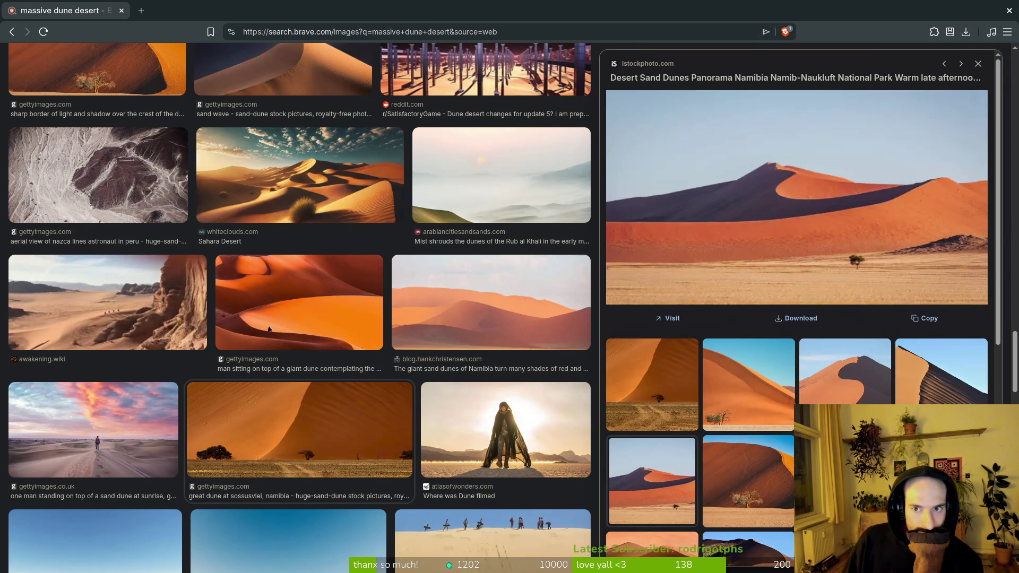
scroll(771, 462, "down", 2)
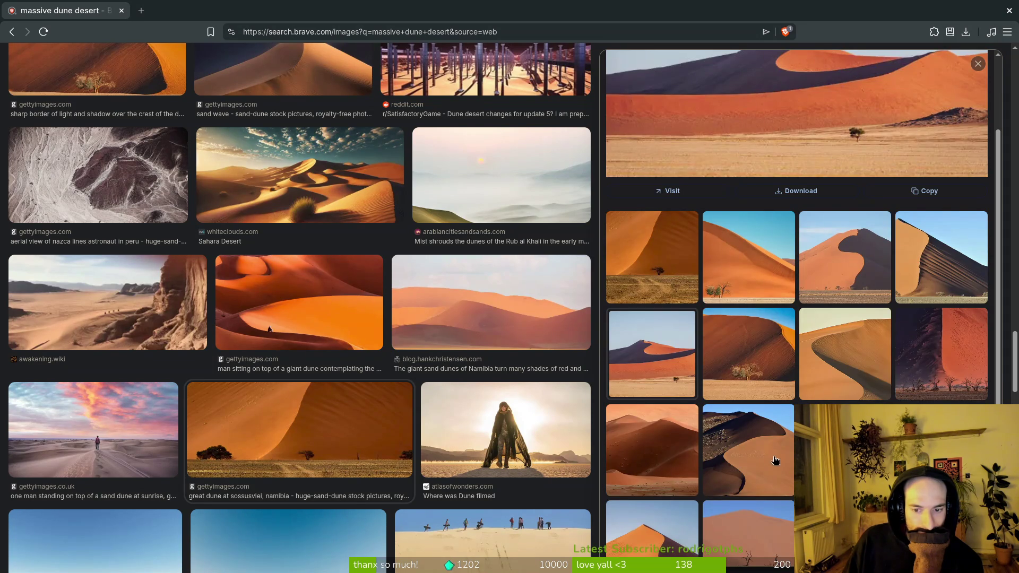
left_click(749, 447)
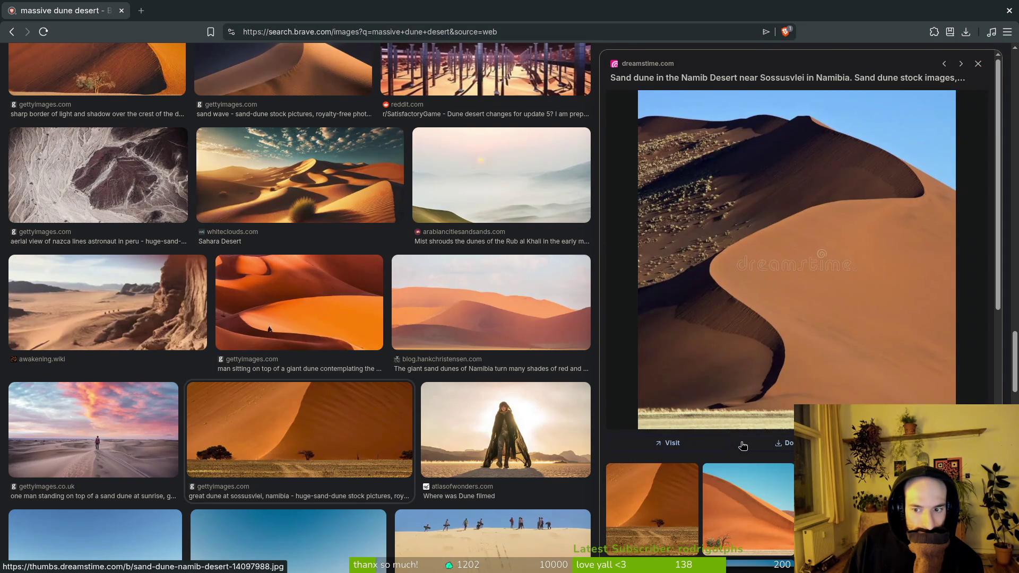
- Scroll down the grid and preview the satellite photo of desert crop circles
scroll(772, 443, "down", 8)
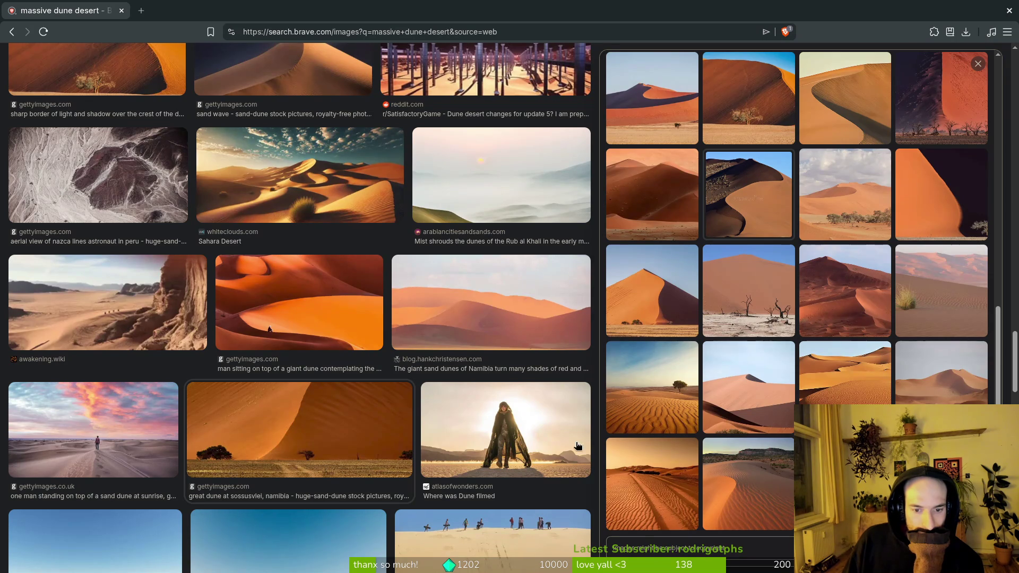
scroll(381, 432, "down", 2)
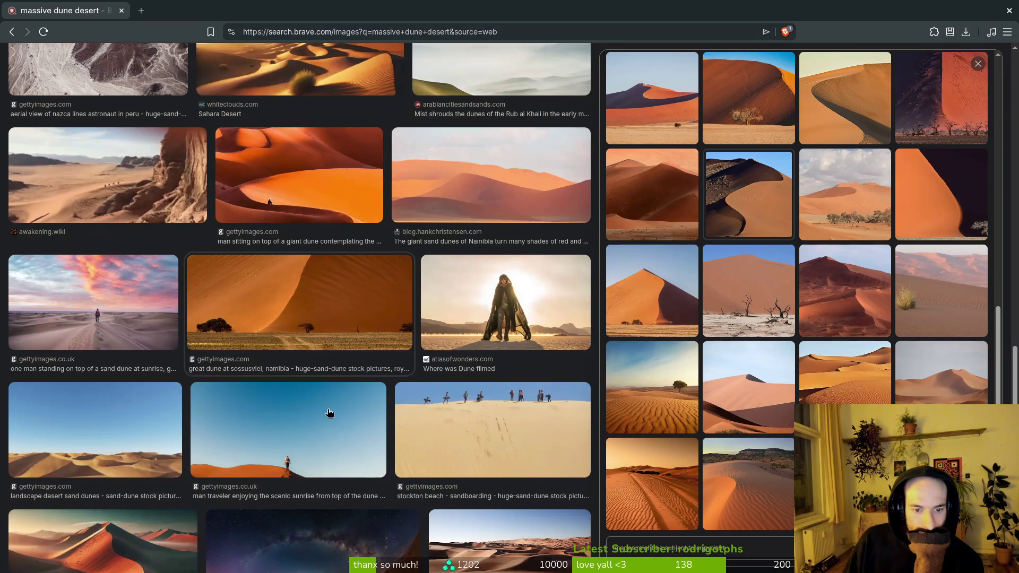
scroll(331, 412, "down", 3)
scroll(124, 381, "down", 4)
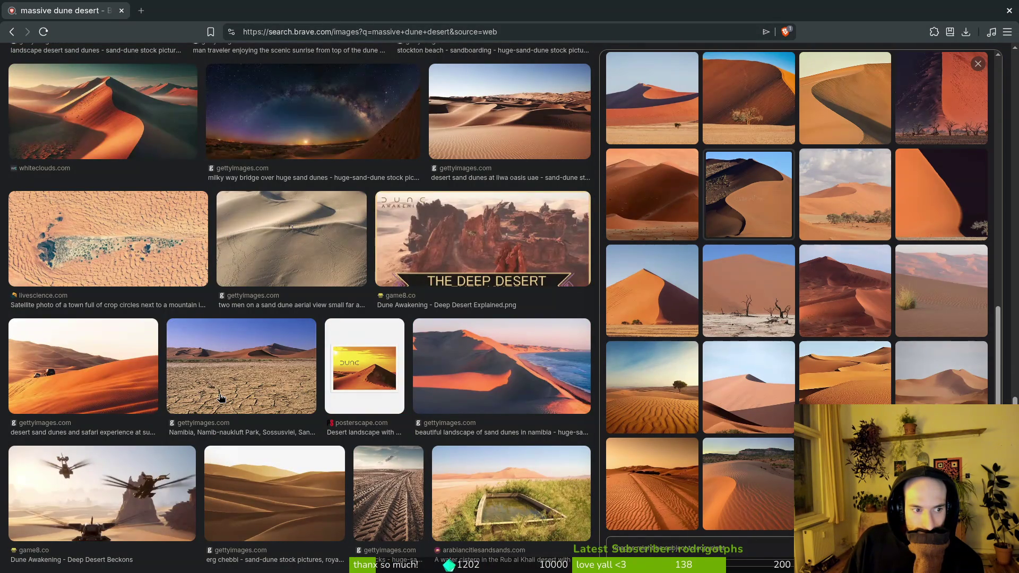
left_click(64, 251)
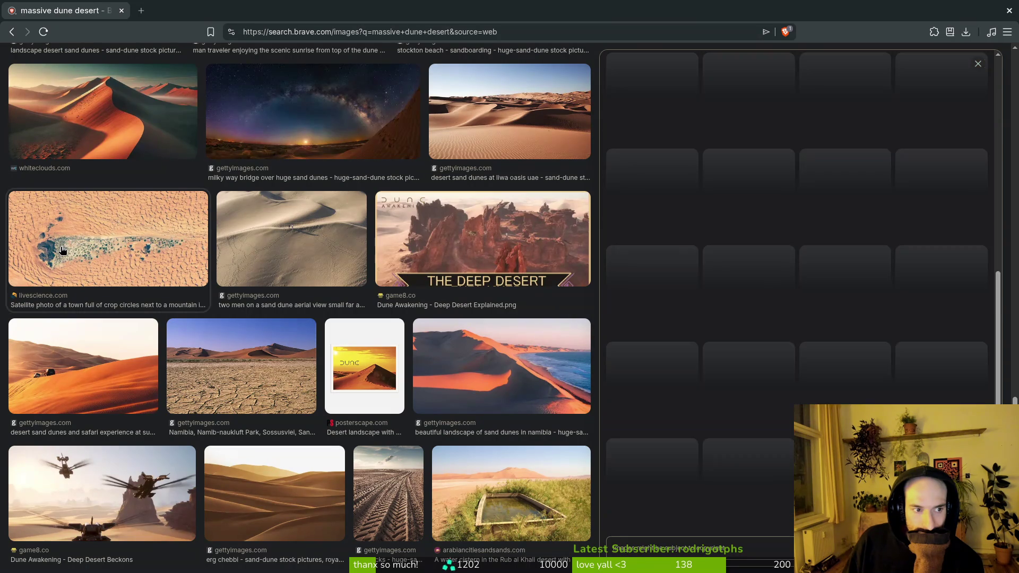
- Open the satellite crop-circles photo in its own new tab
scroll(749, 346, "up", 5)
scroll(749, 347, "up", 3)
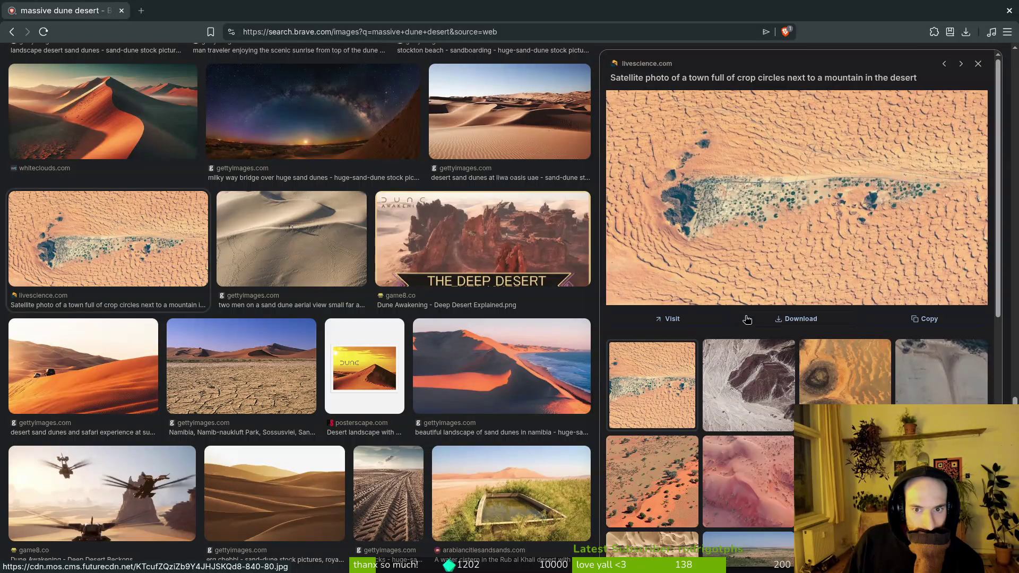
right_click(682, 202)
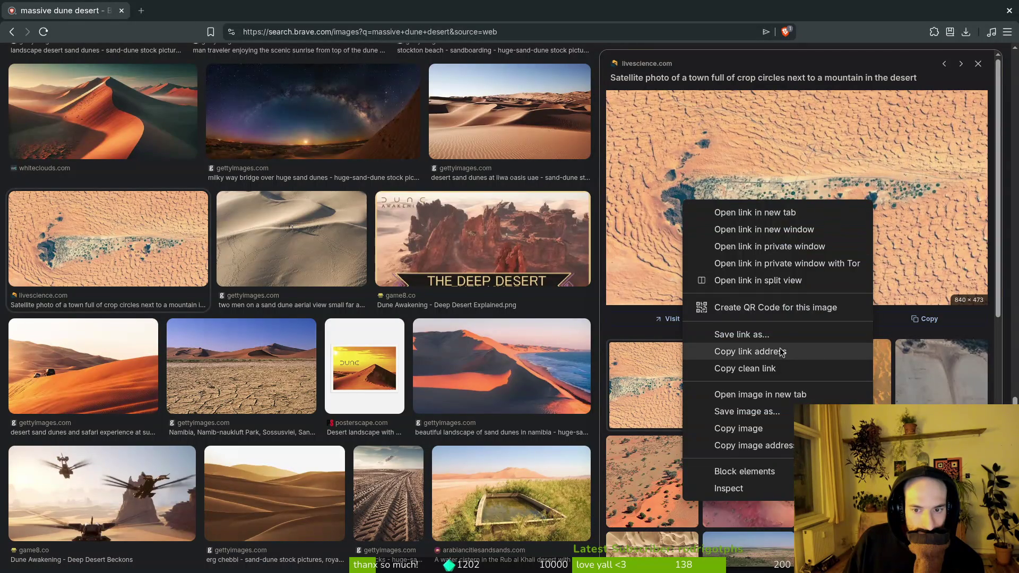
left_click(778, 390)
left_click(193, 10)
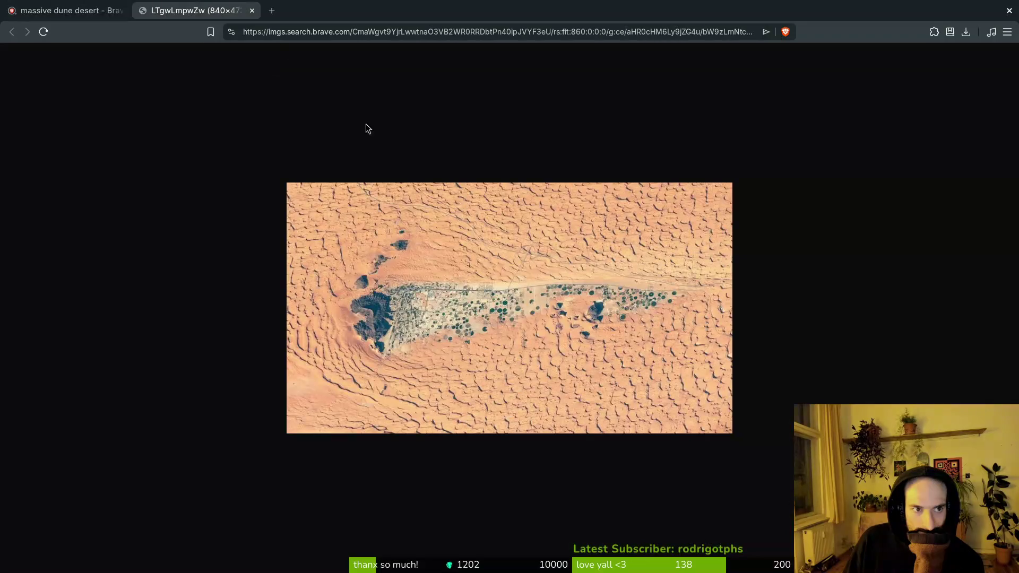
- Zoom in to inspect the full-size satellite photo, then close its tab
scroll(329, 329, "up", 9, "ctrl")
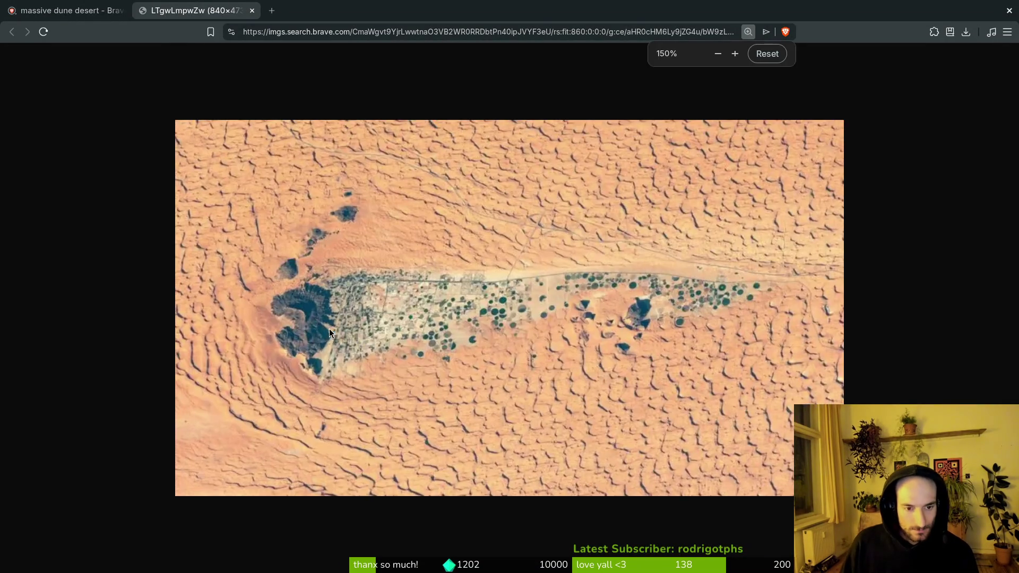
mouse_move(301, 338)
left_mouse_down()
mouse_move(386, 167)
mouse_move(392, 175)
left_mouse_up()
scroll(452, 421, "down", 5)
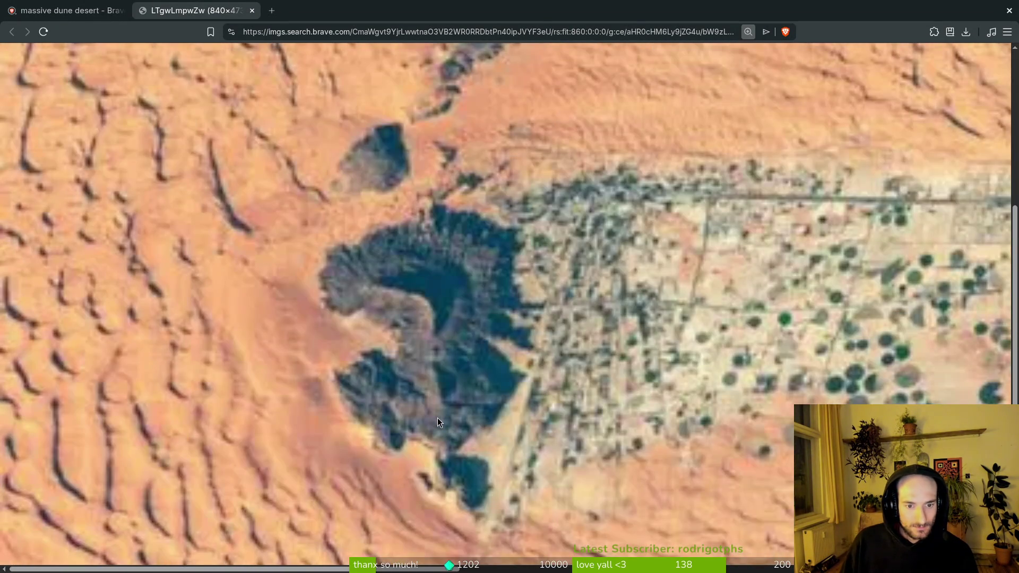
scroll(454, 374, "down", 8, "ctrl")
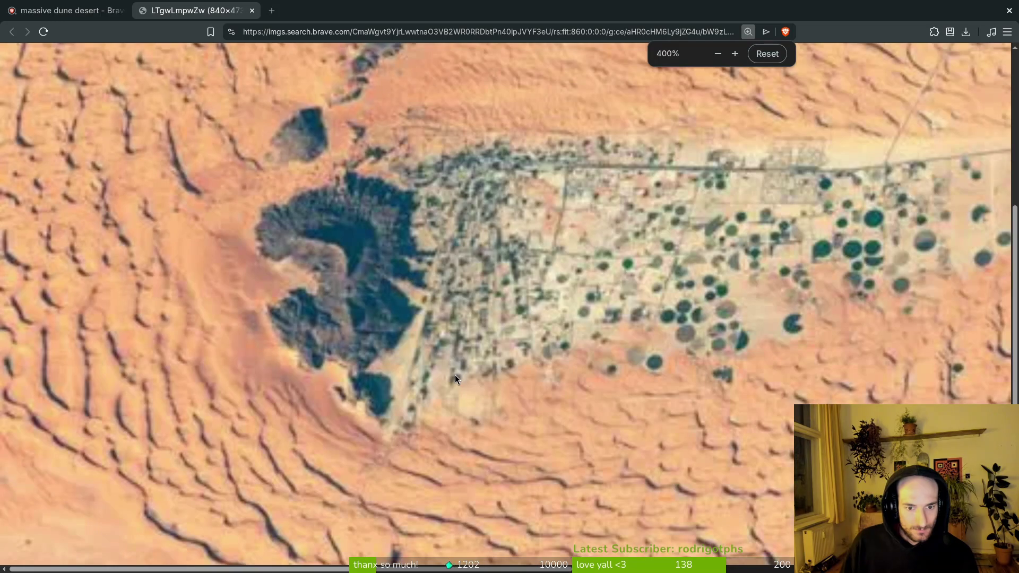
key("ctrl+w")
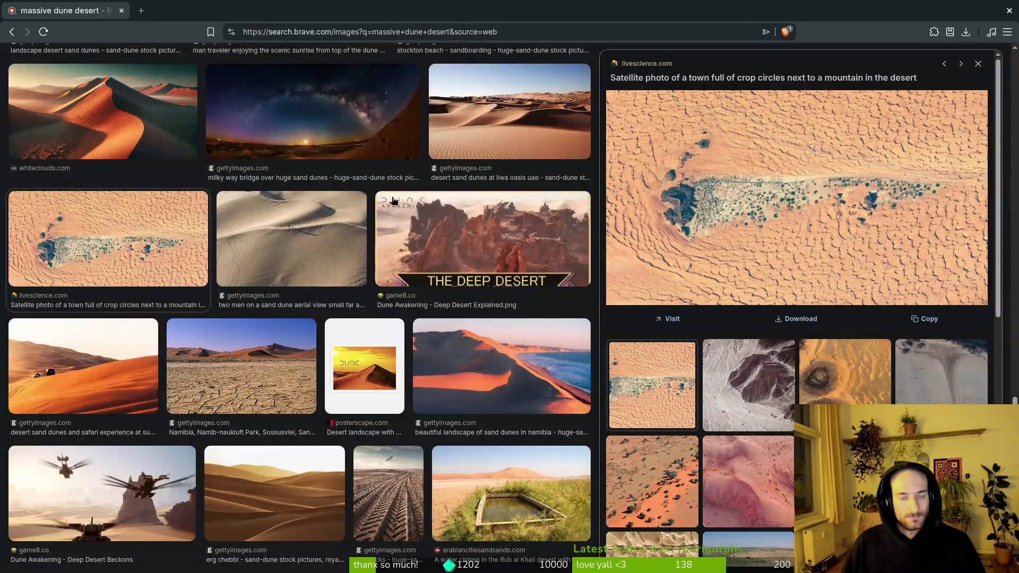
- Replace the search query with 'oman desert' and run the image search
scroll(343, 340, "down", 3)
scroll(379, 339, "down", 2)
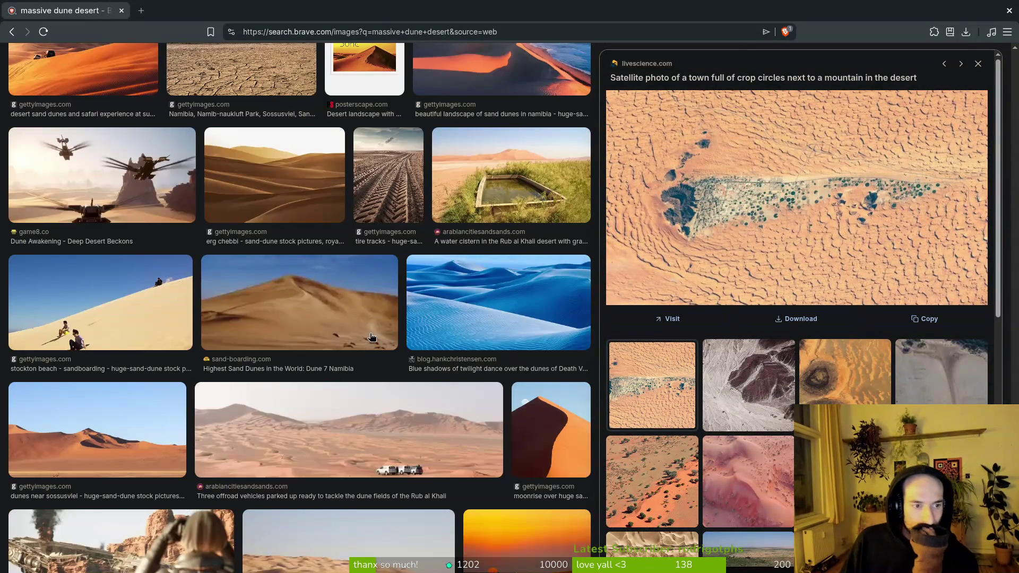
scroll(387, 345, "down", 3)
scroll(391, 352, "up", 3)
scroll(391, 352, "up", 15)
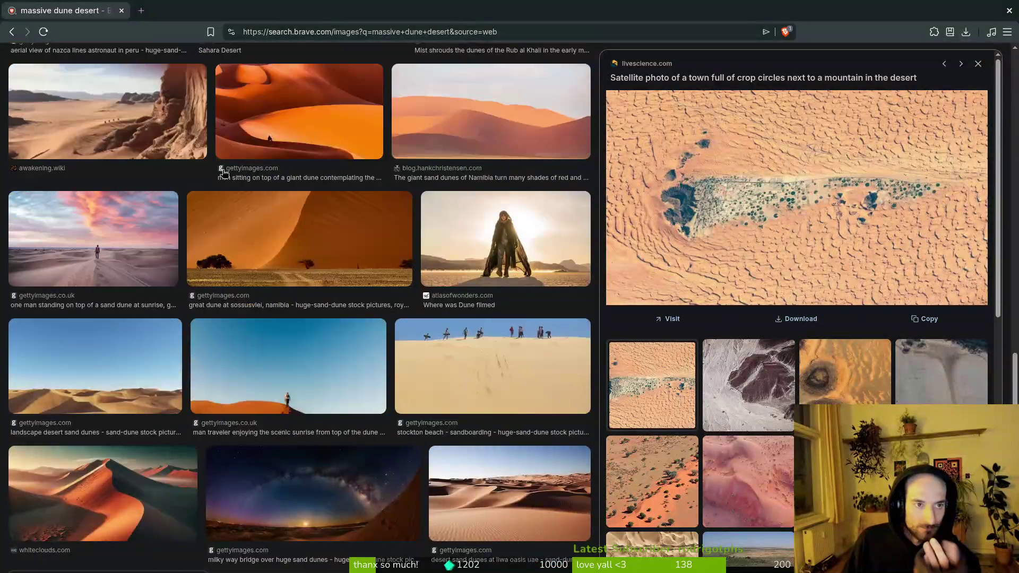
scroll(247, 75, "up", 10)
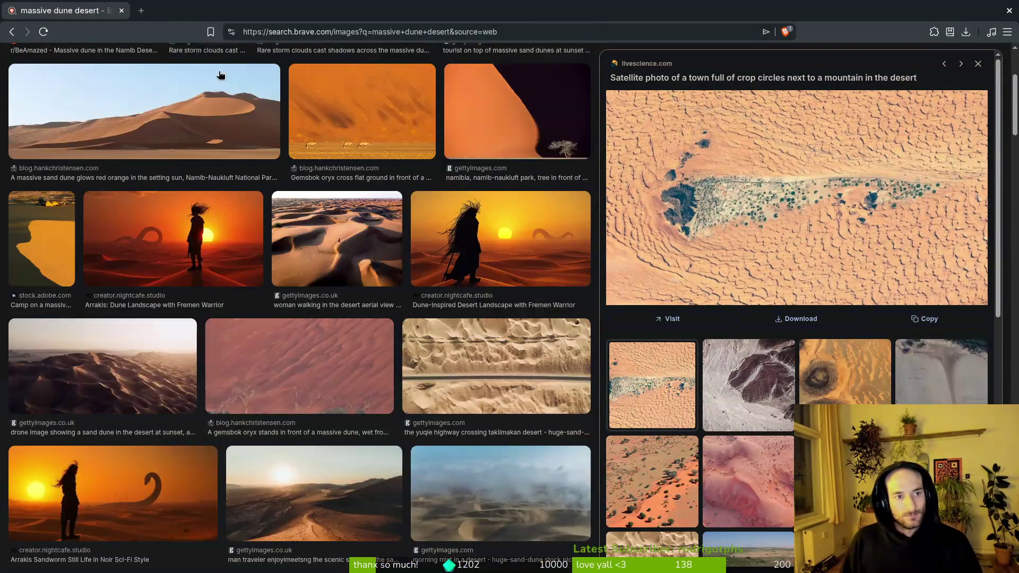
left_click(250, 77)
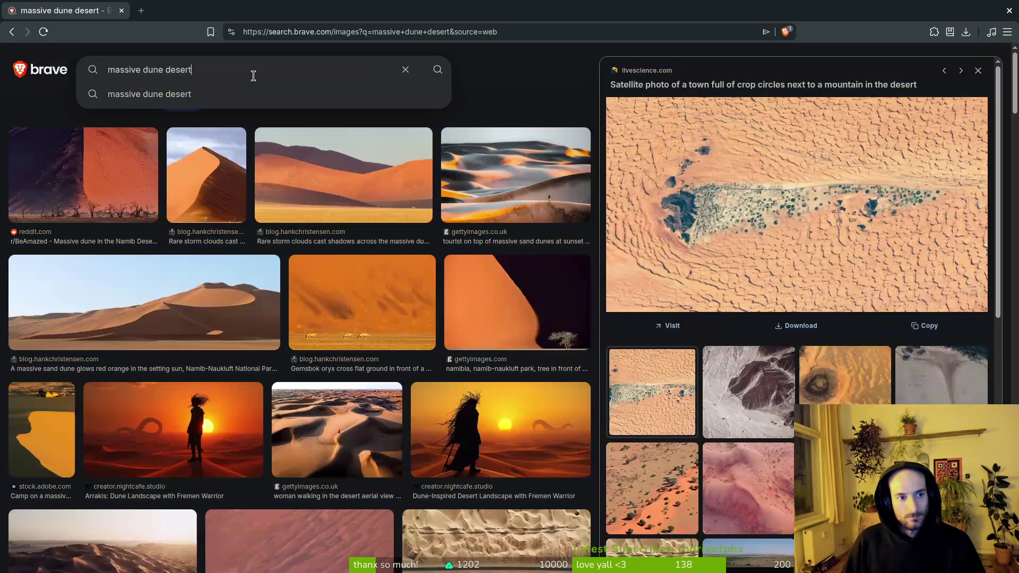
key("ctrl+a")
type("oman desert")
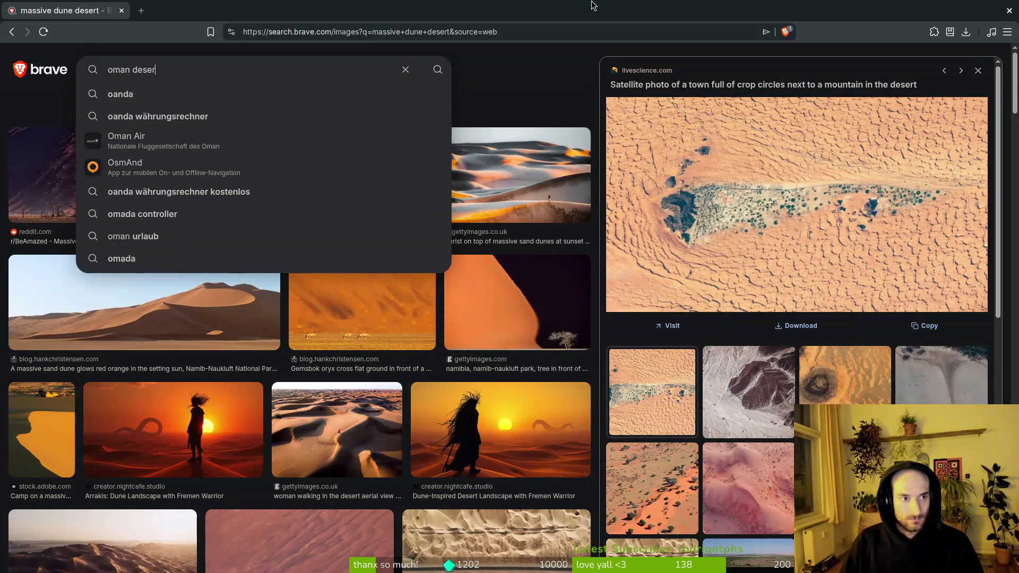
key("Return")
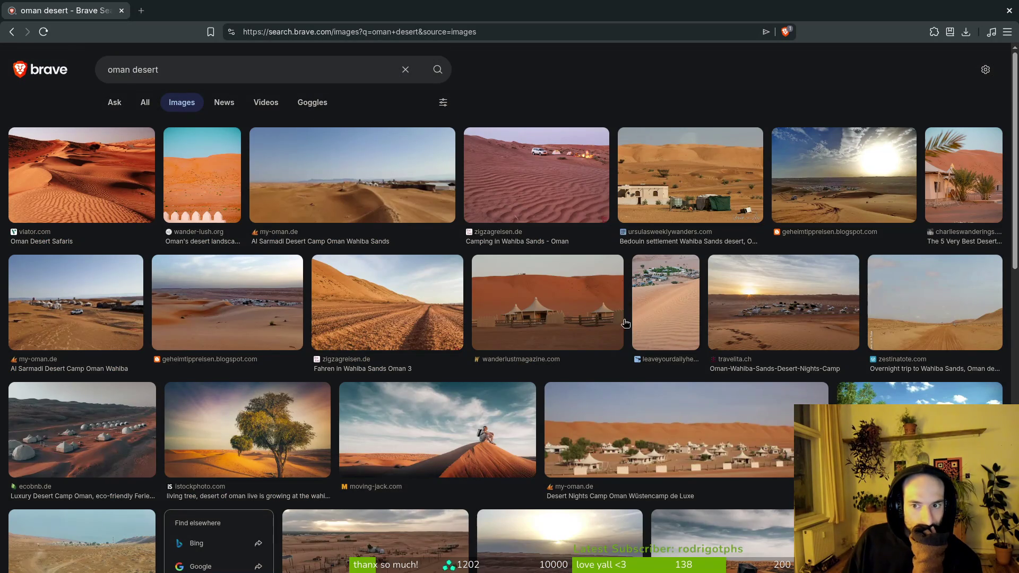
- Scroll the Oman results and preview the Wahiba Sands dune photo
scroll(624, 323, "down", 2)
scroll(623, 323, "down", 4)
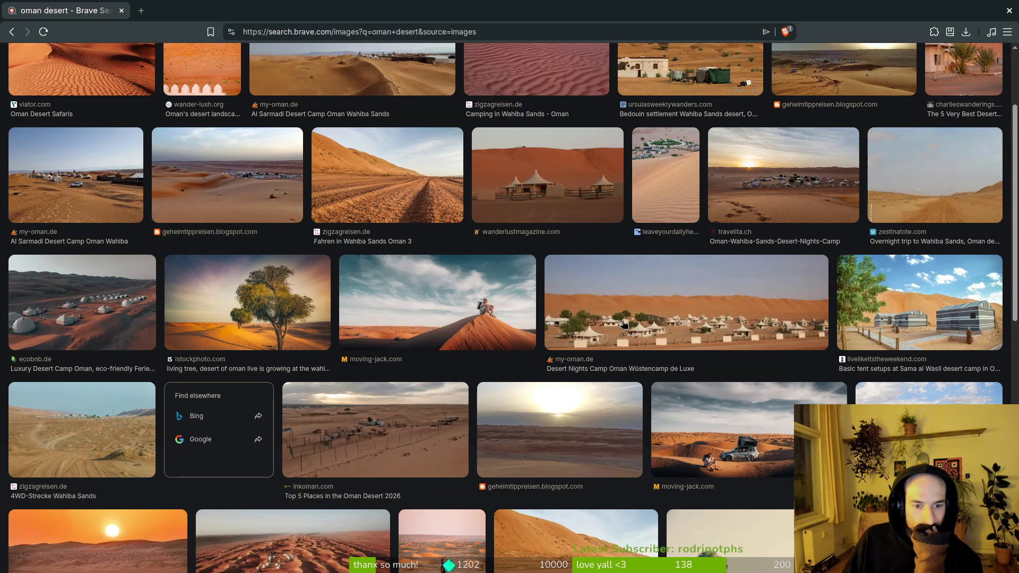
scroll(626, 326, "down", 2)
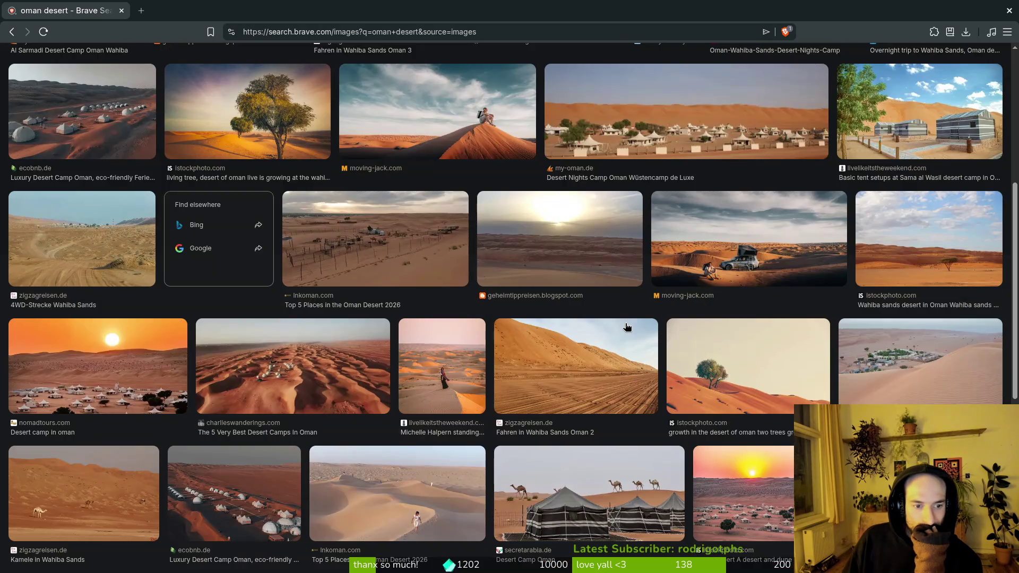
scroll(626, 326, "down", 4)
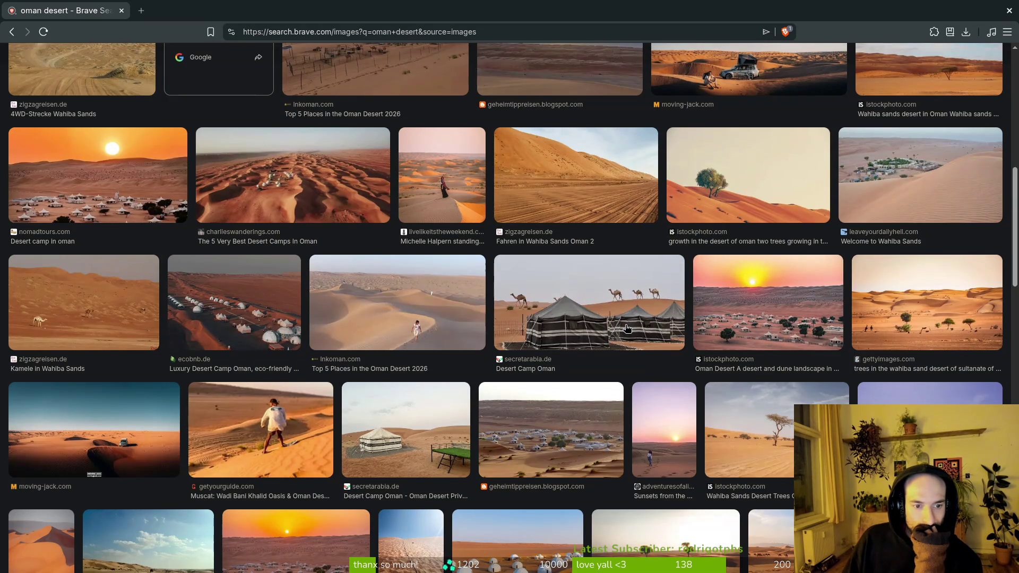
scroll(626, 328, "down", 10)
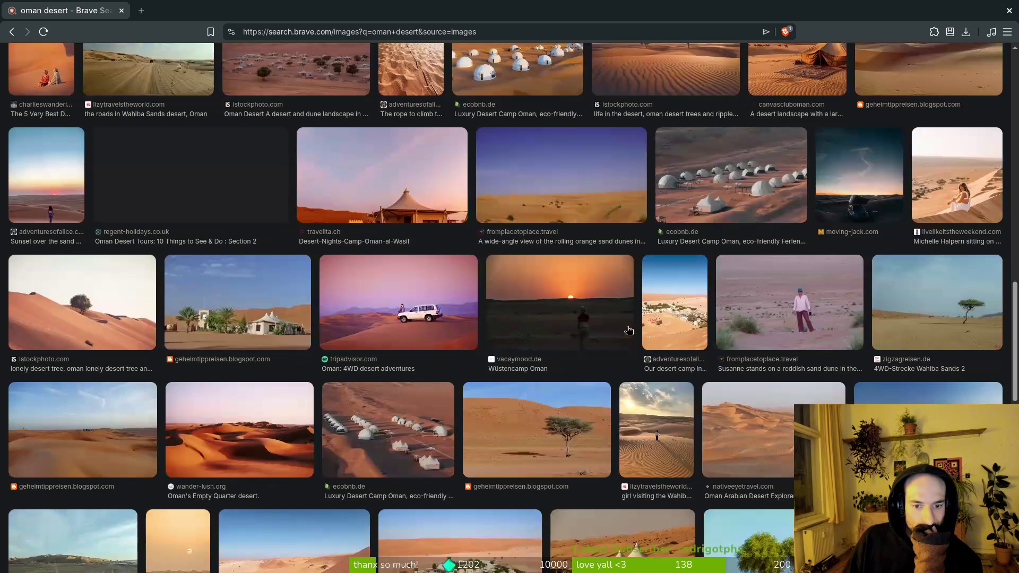
scroll(627, 328, "down", 6)
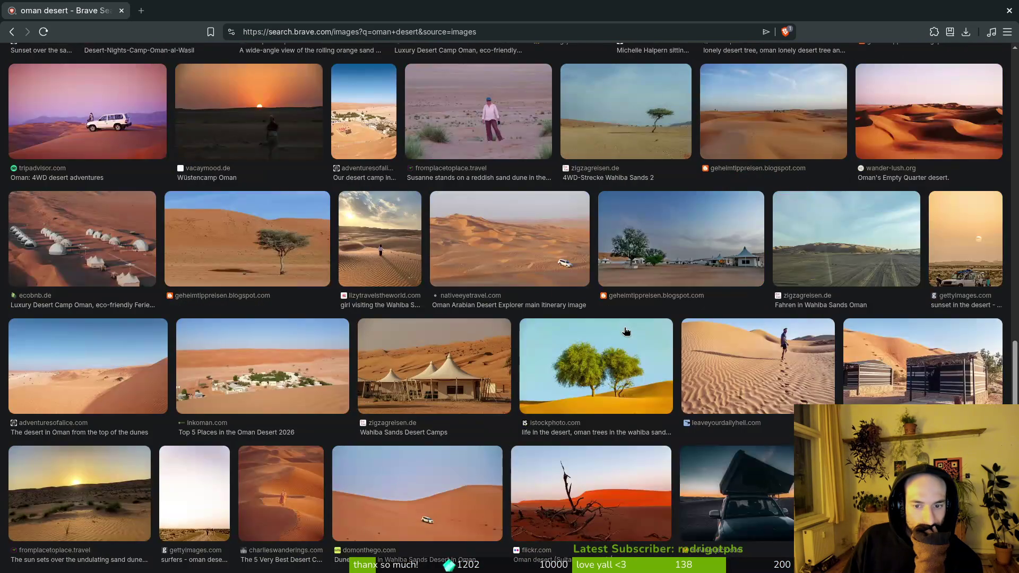
scroll(626, 333, "down", 4)
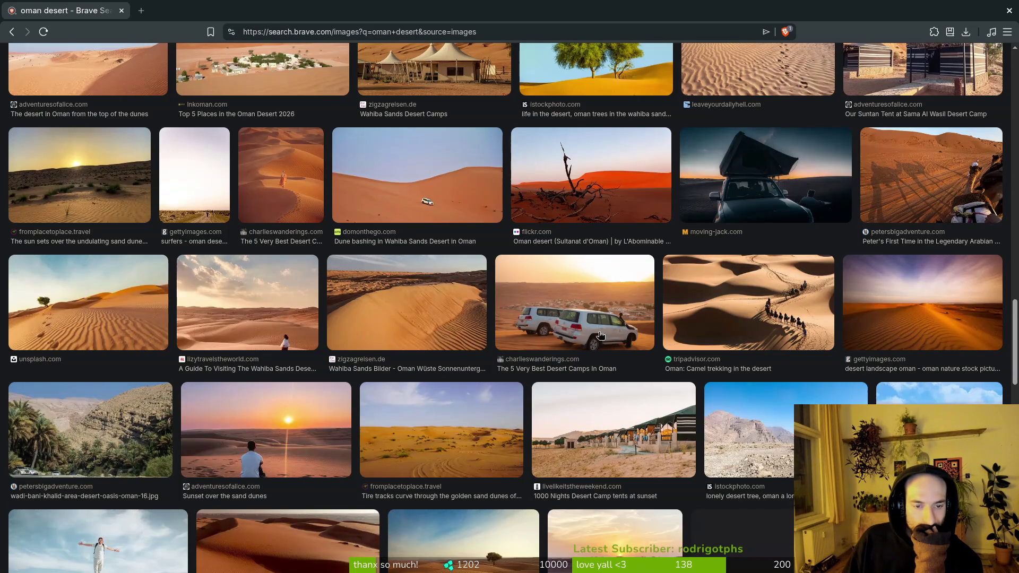
scroll(595, 322, "down", 4)
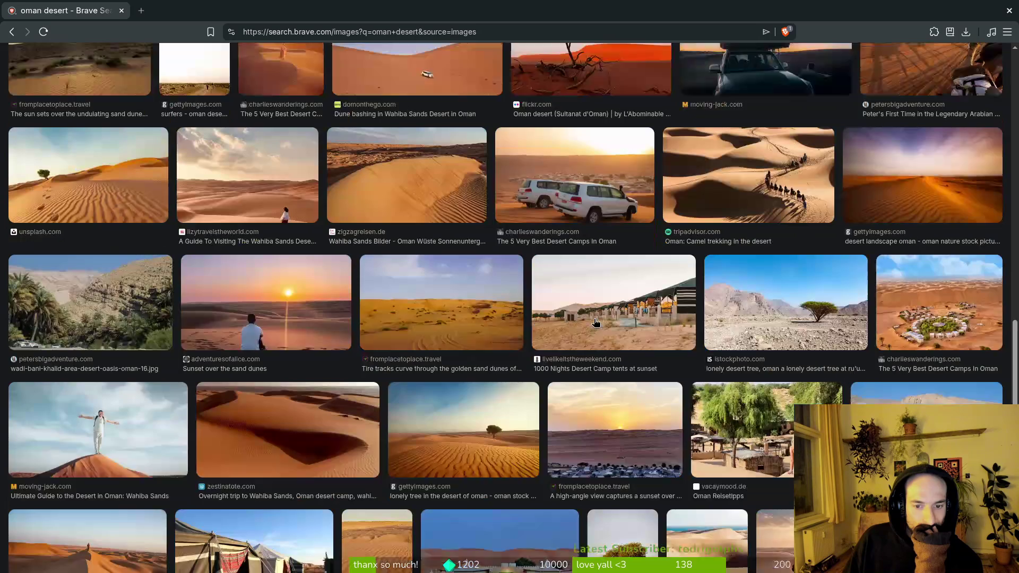
left_click(306, 347)
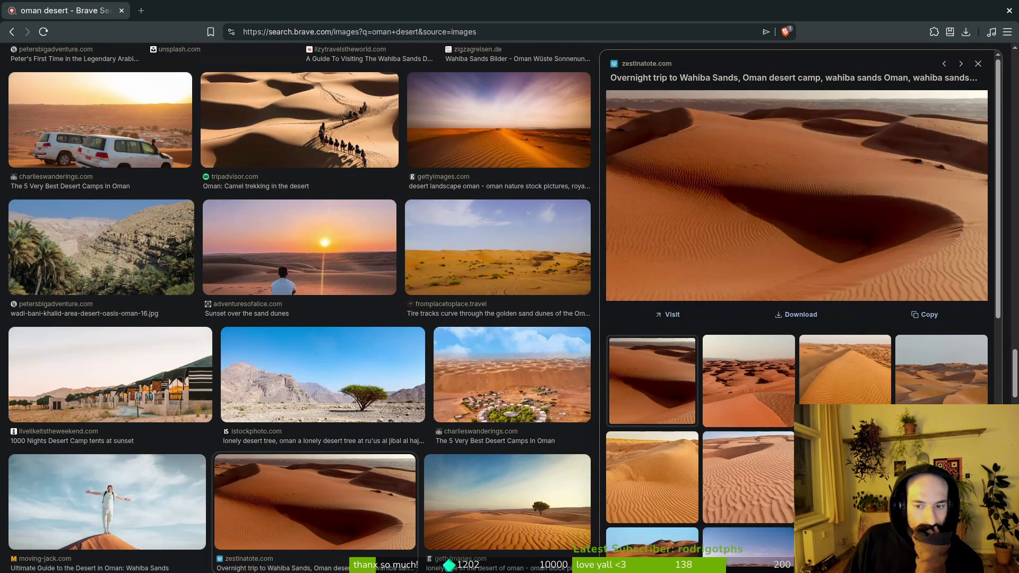
- Preview the Empty Quarter dunes, red dune ridge, and desert-camps orange dunes photos
left_click(845, 467)
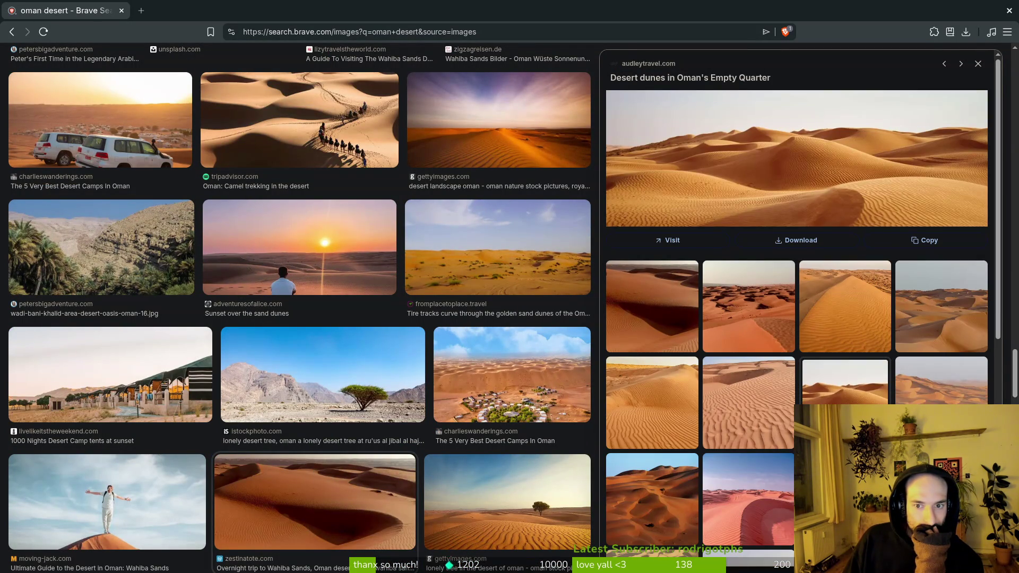
left_click(744, 493)
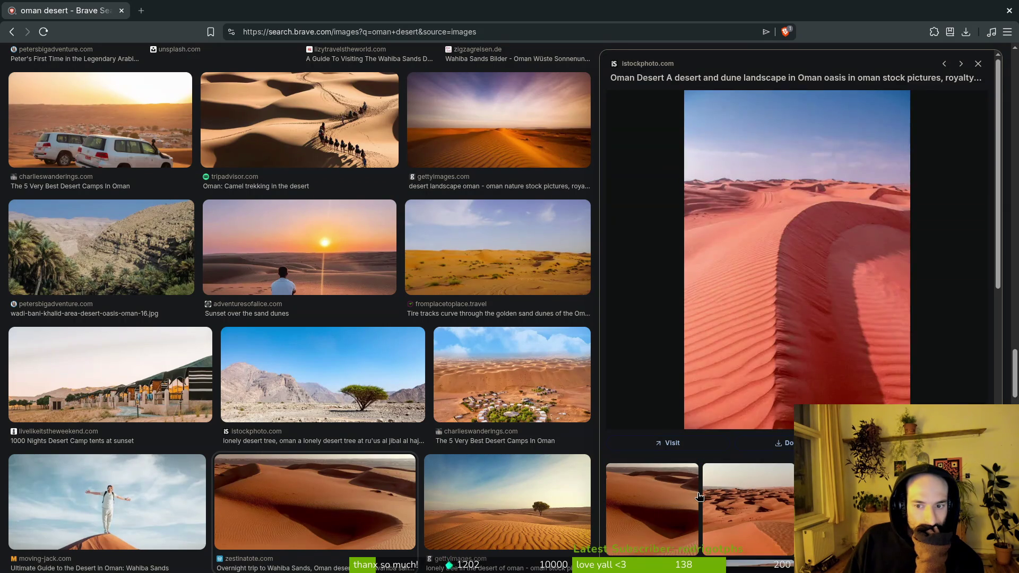
scroll(426, 430, "down", 3)
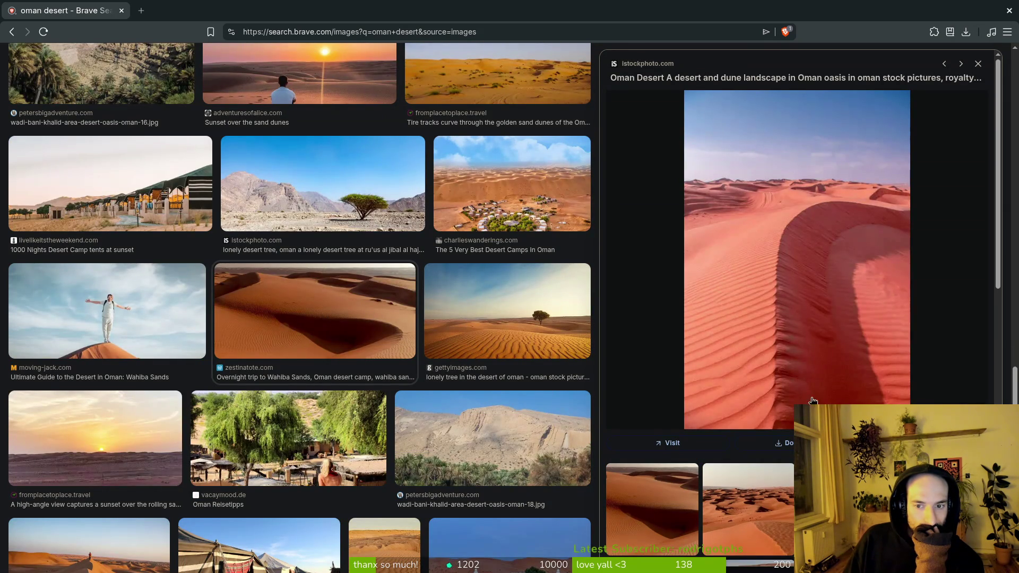
scroll(655, 513, "down", 10)
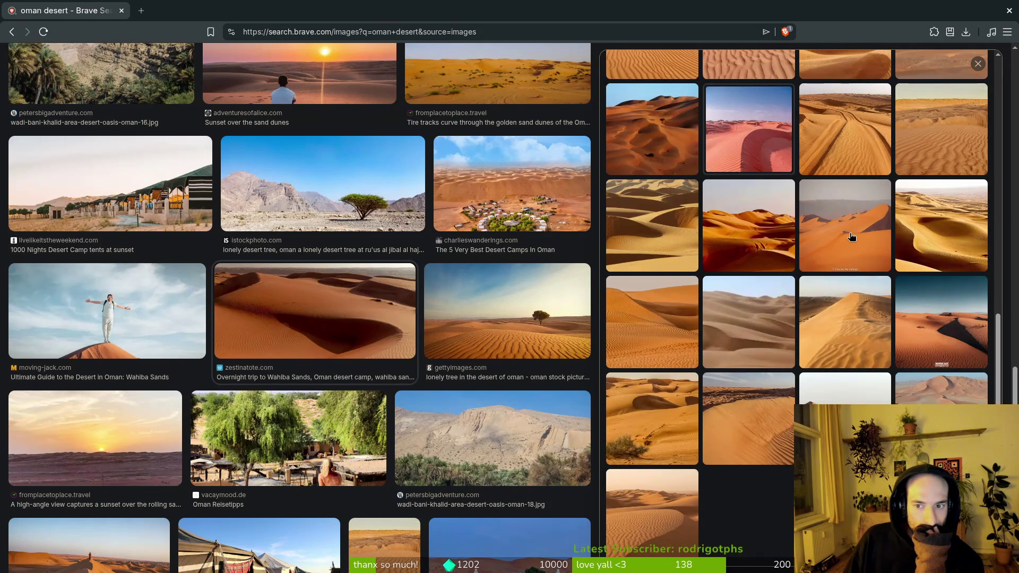
left_click(852, 237)
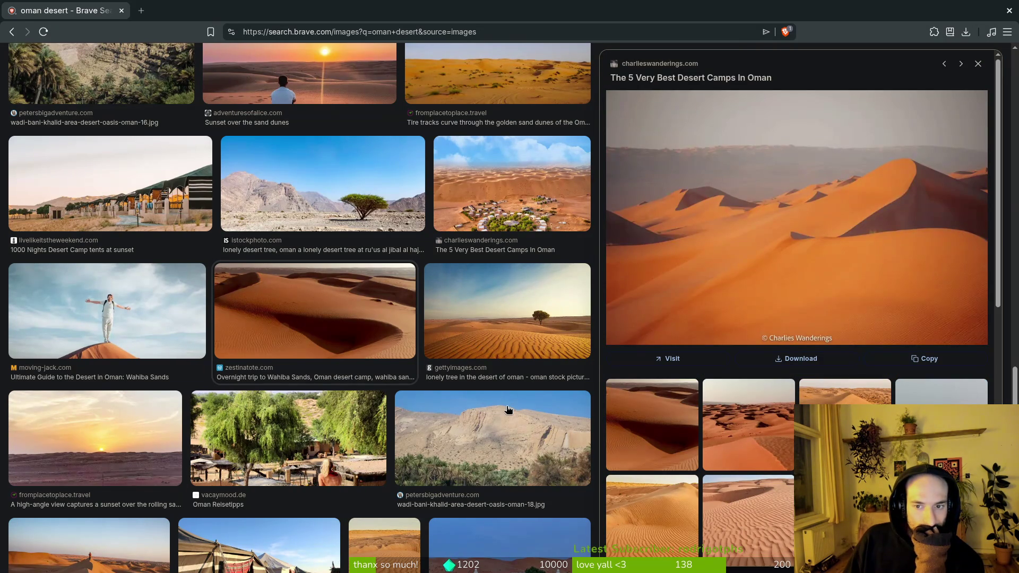
- Scroll down and back up through the remaining 'oman desert' image results
scroll(441, 361, "down", 6)
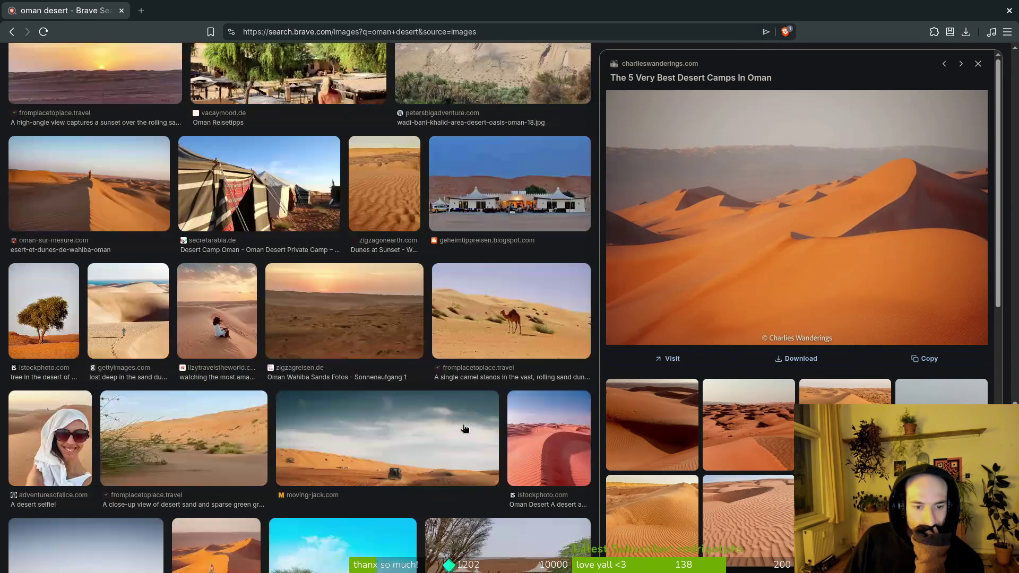
scroll(448, 416, "down", 4)
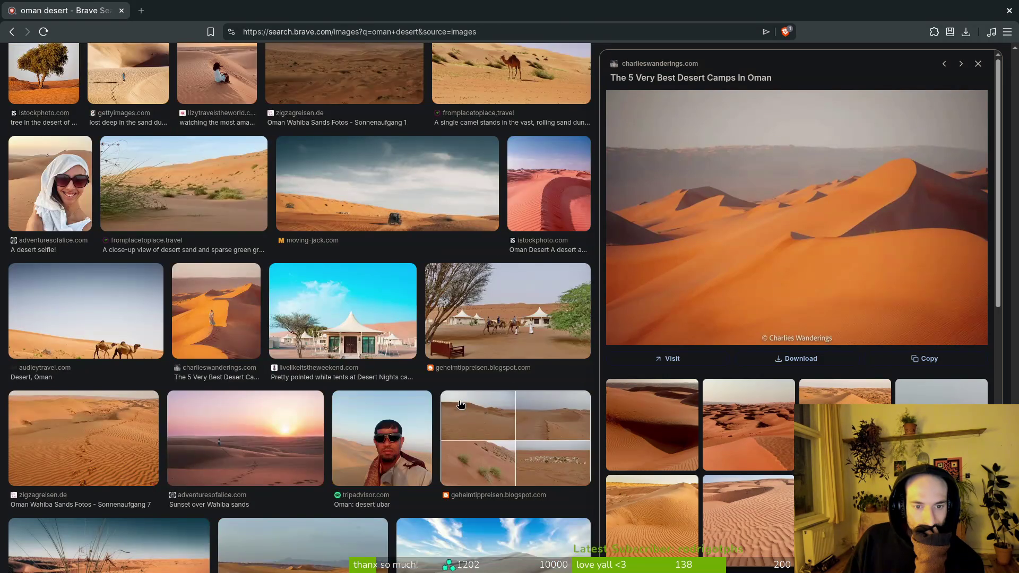
scroll(461, 400, "down", 4)
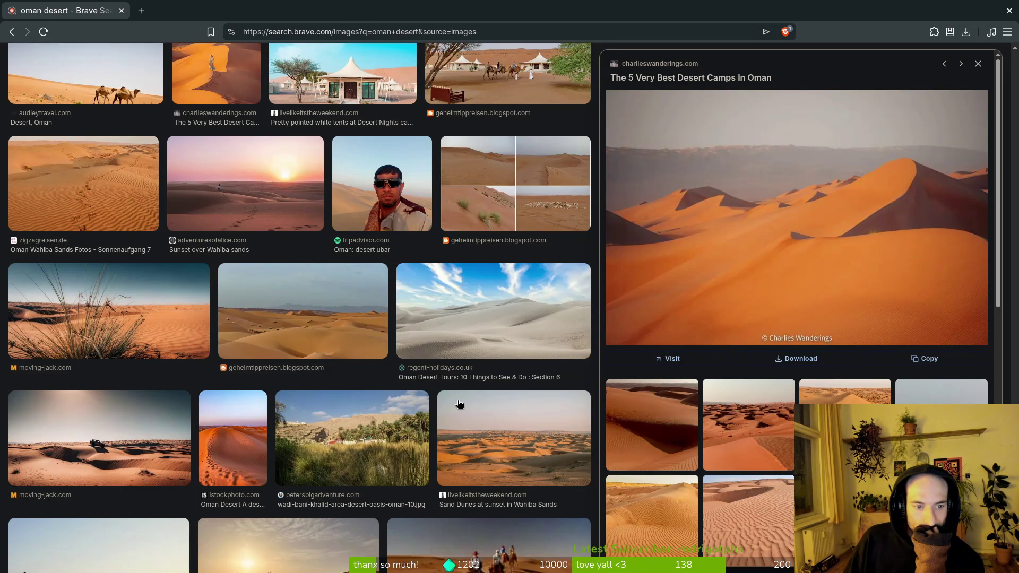
scroll(460, 404, "down", 4)
scroll(461, 399, "down", 4)
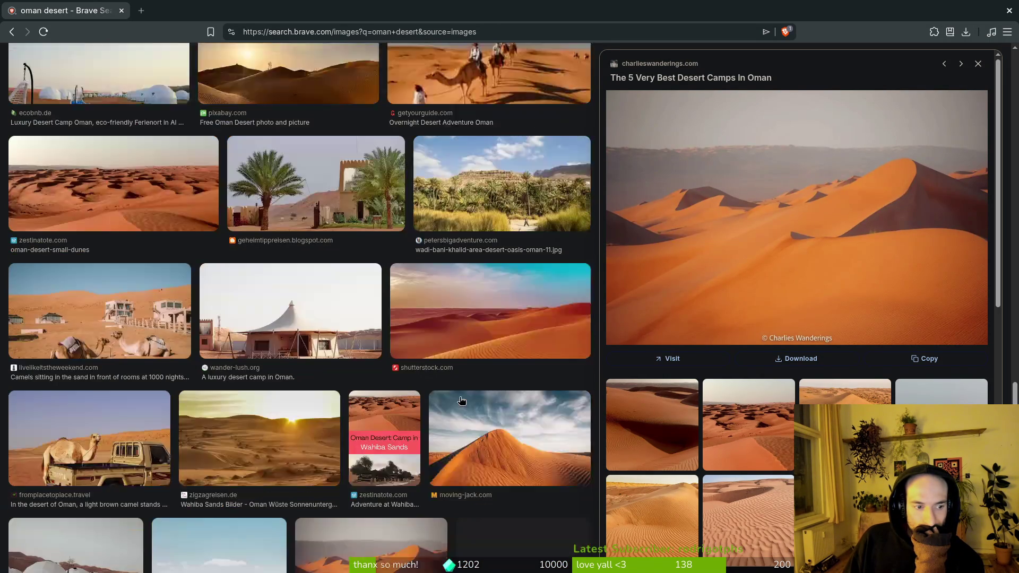
scroll(510, 403, "down", 4)
scroll(512, 406, "down", 3)
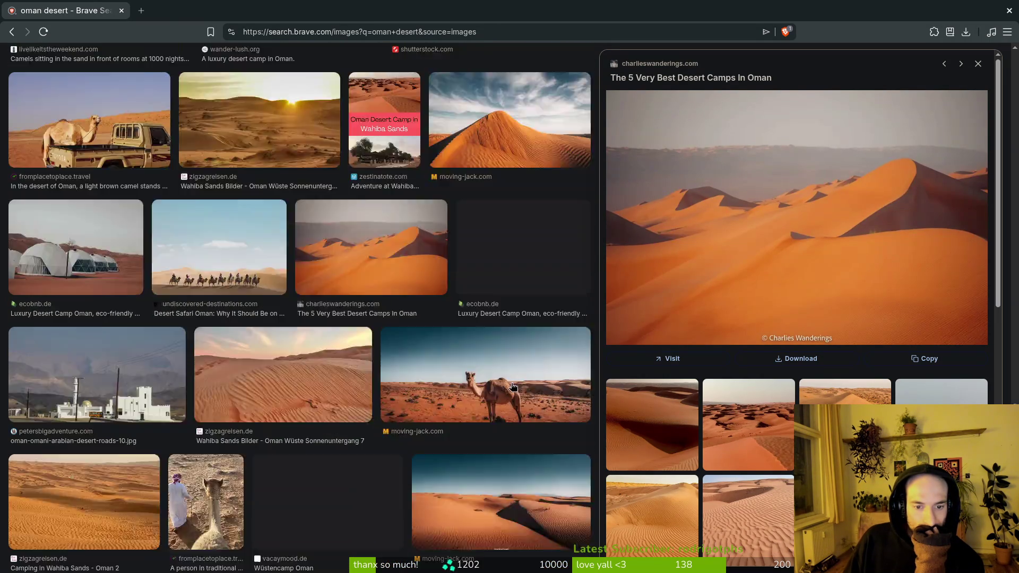
scroll(511, 387, "up", 2)
scroll(512, 389, "down", 3)
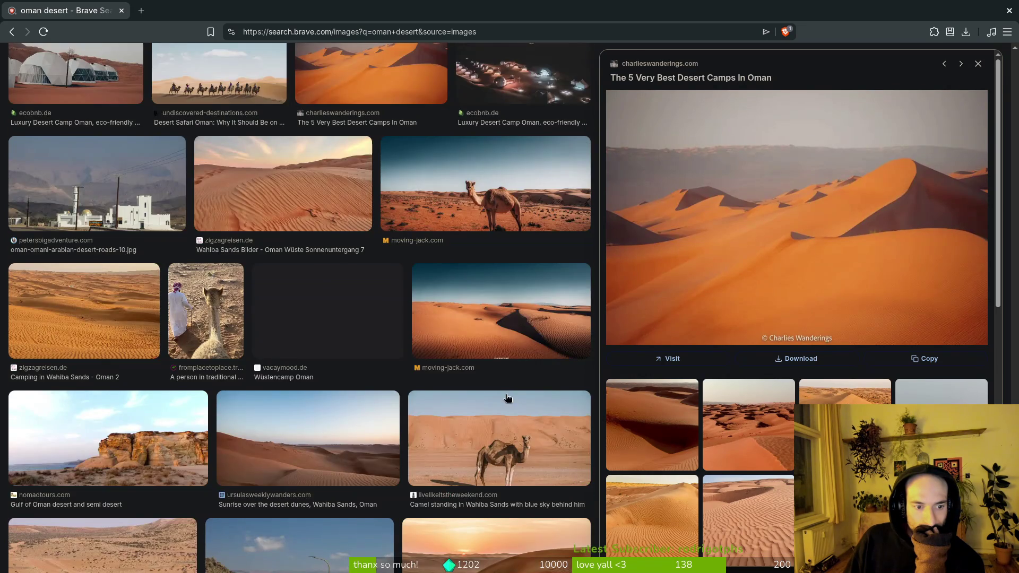
scroll(502, 399, "down", 3)
scroll(478, 397, "down", 20)
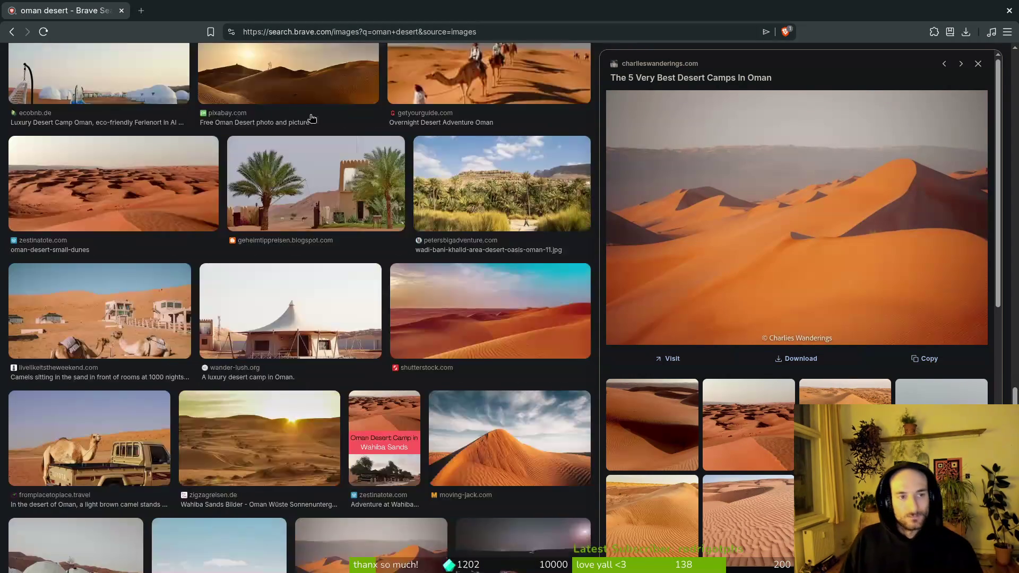
scroll(258, 111, "up", 15)
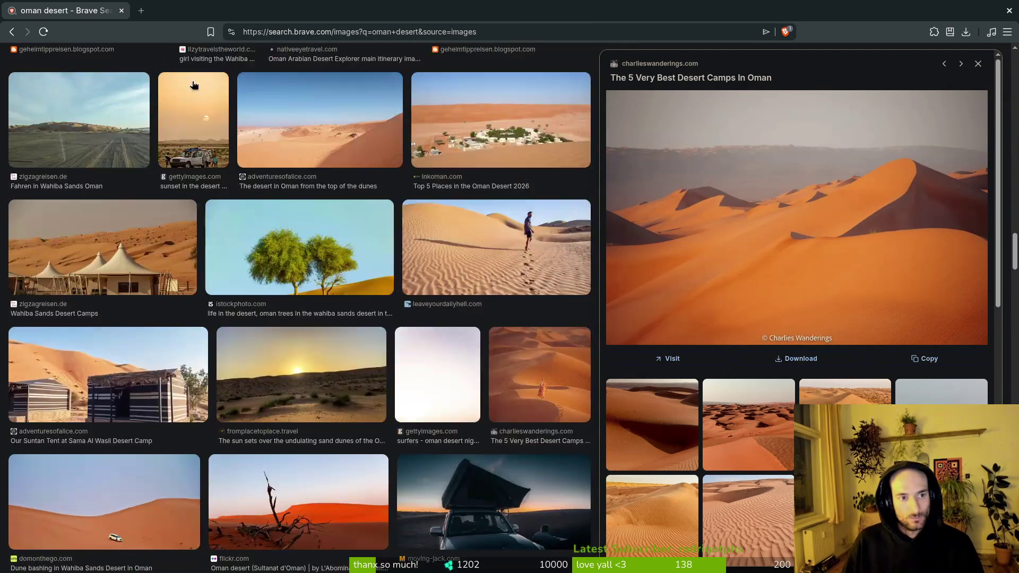
scroll(258, 111, "up", 10)
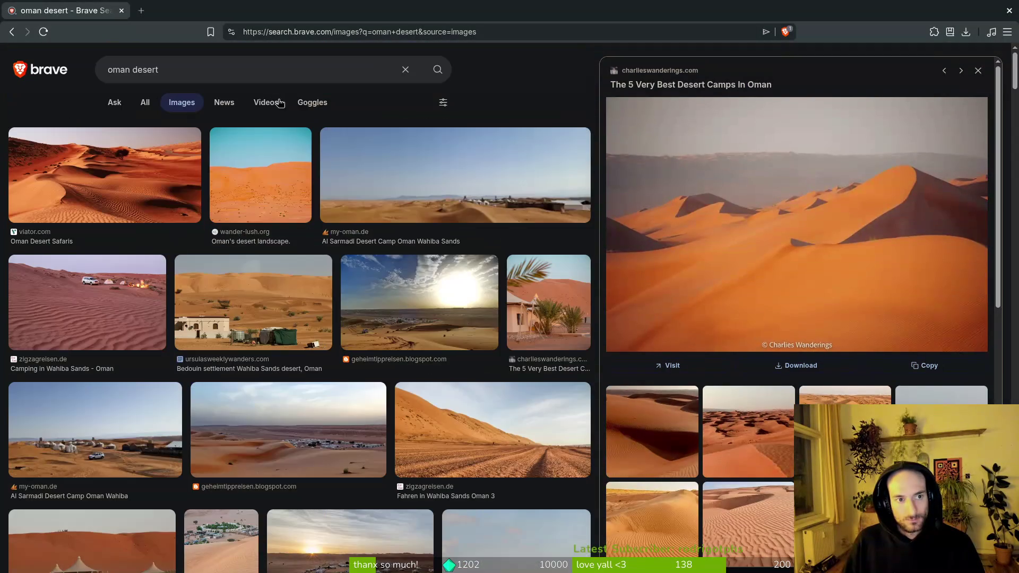
left_click(248, 70)
- Search images for 'sand desert' and scroll through the rippled-sand results
type("sand desert")
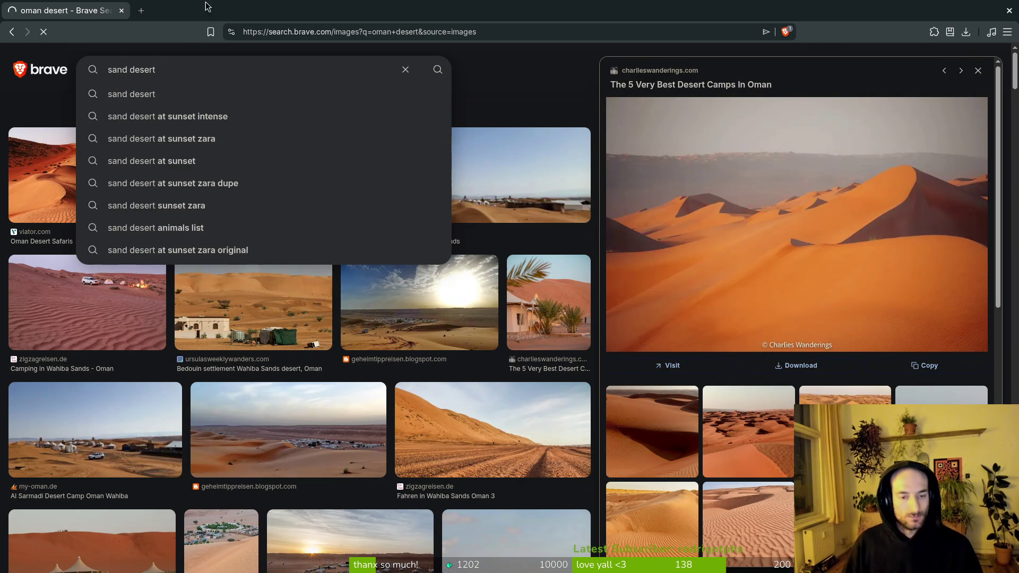
scroll(642, 354, "down", 15)
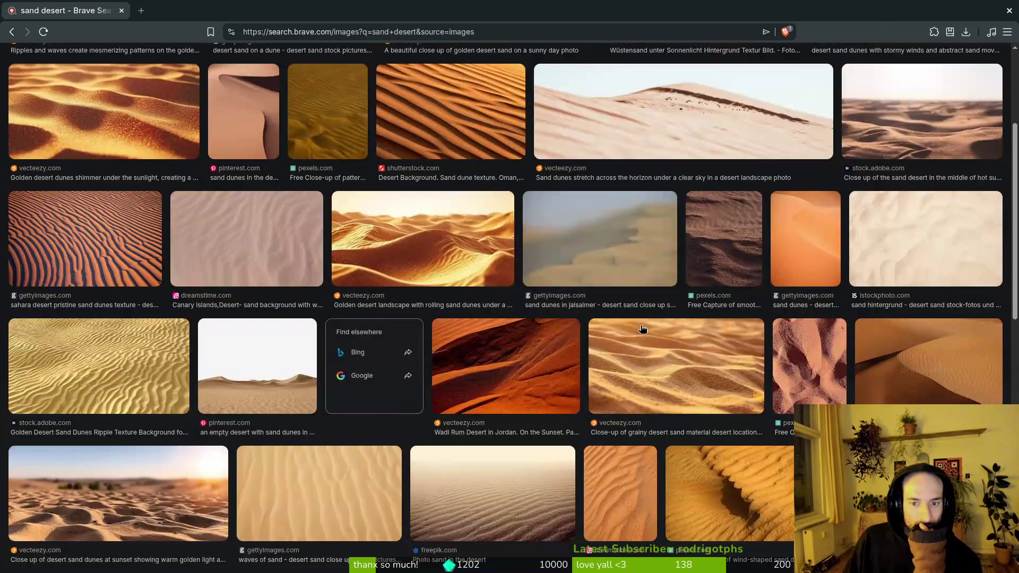
scroll(631, 340, "down", 15)
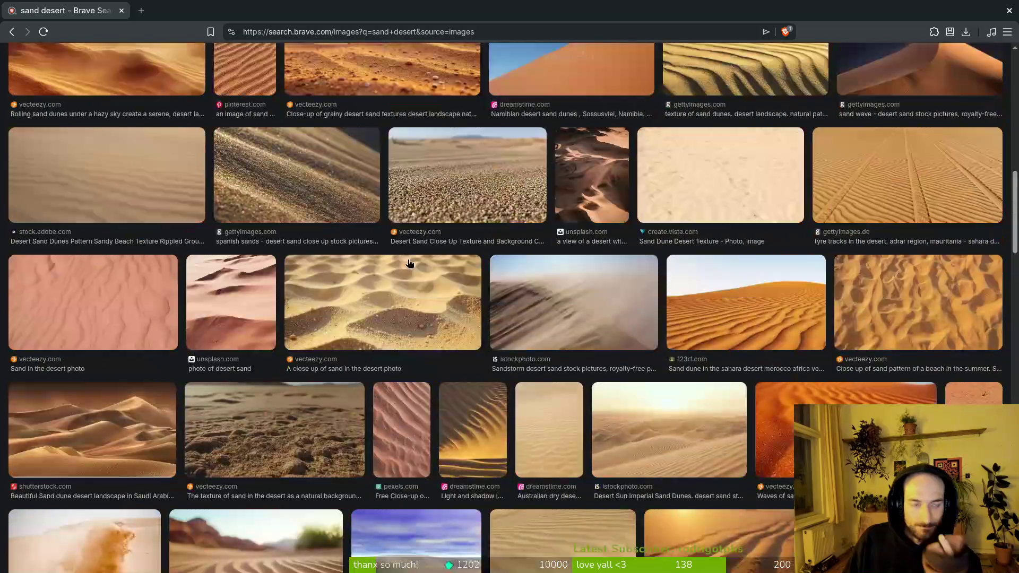
scroll(409, 262, "up", 20)
left_click(216, 64)
- Search 'largest sand desert' in a new tab
key("ctrl+t")
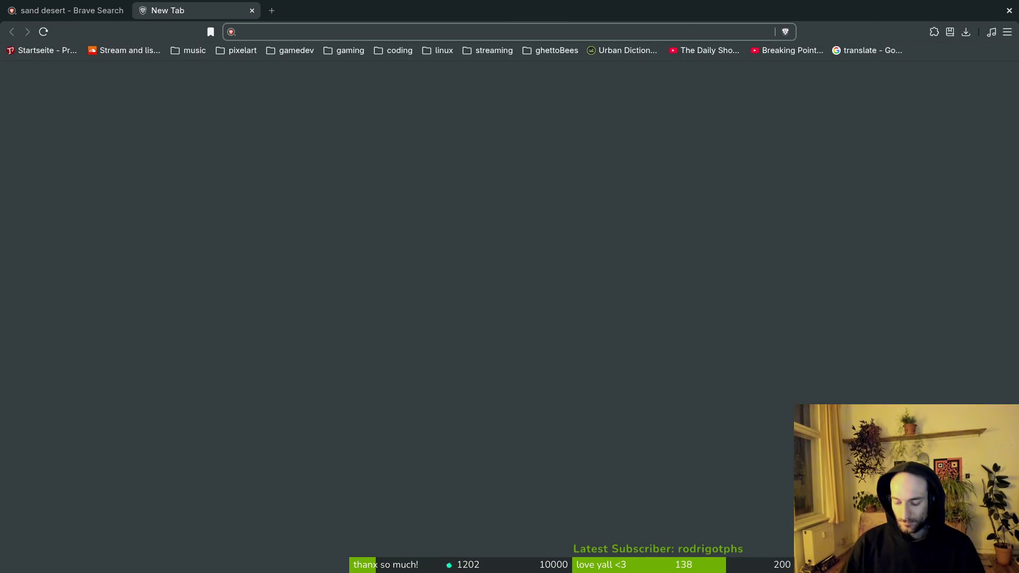
type("olargest sa")
key("ctrl+a")
type("largest sand dse")
key("BackSpace")
key("BackSpace")
type("esert")
key("Return")
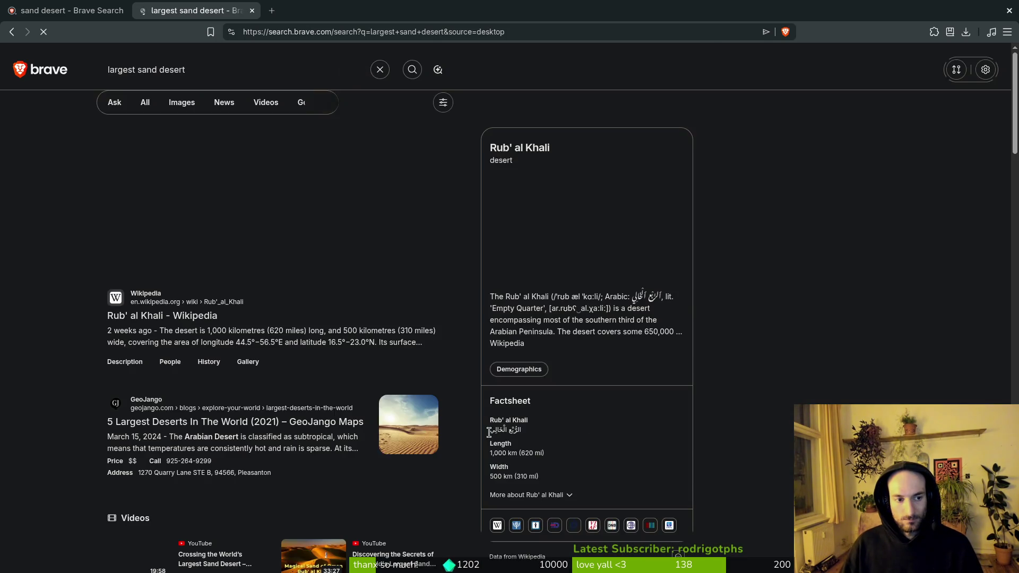
- Open the Rub' al Khali Wikipedia article and paste its title into a new tab
left_click(162, 316)
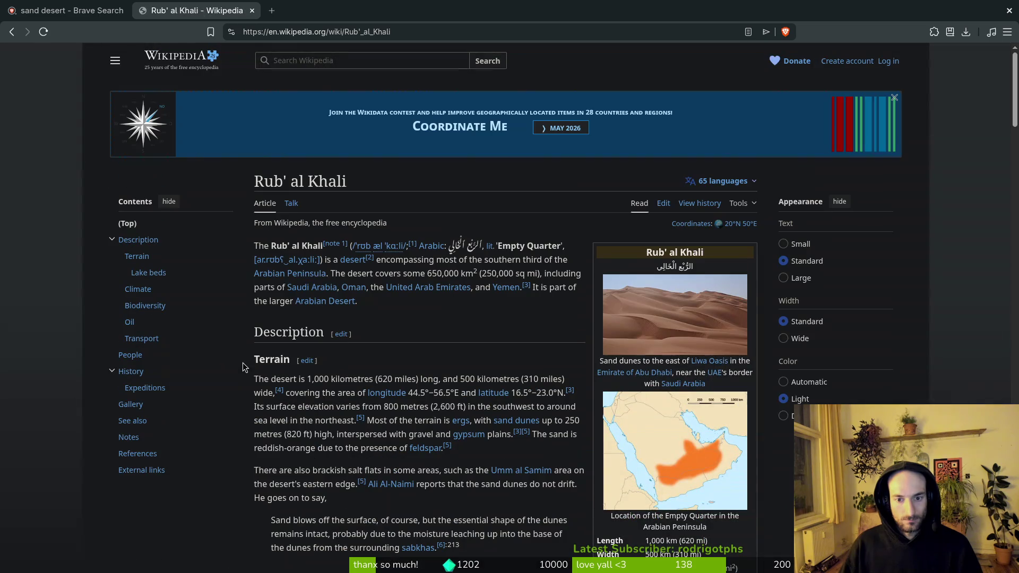
left_click_drag(273, 245, 322, 244)
key("ctrl+c")
key("ctrl+t")
key("ctrl+v")
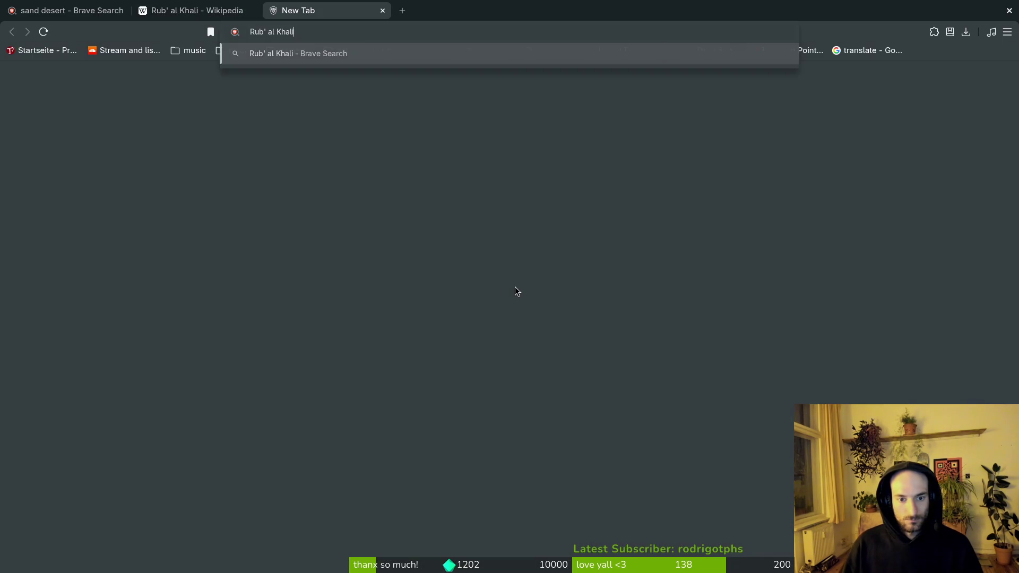
- Search images for Rub' al Khali and preview the Oman aerial and salt-flecked dune photos
key("Return")
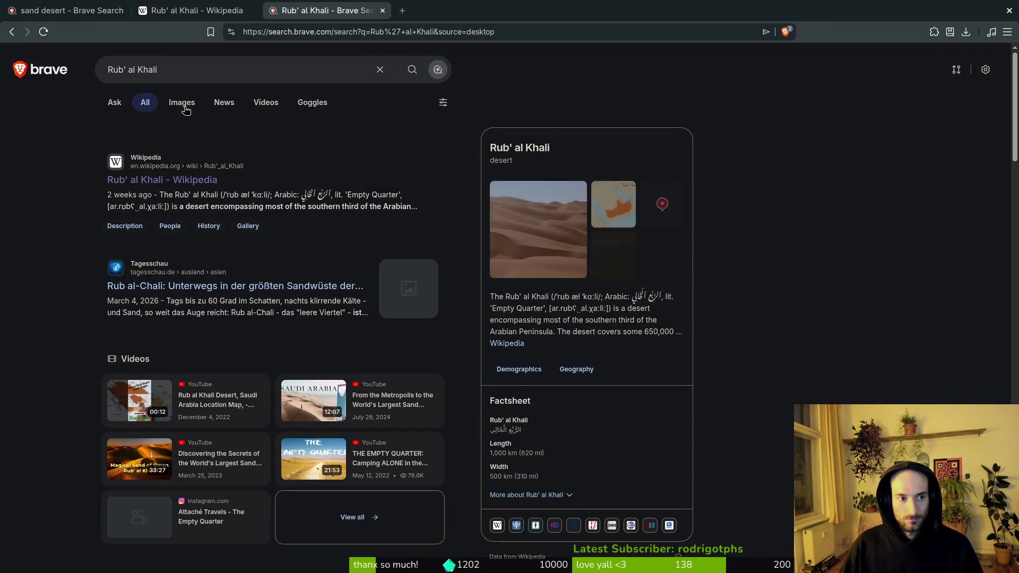
left_click(181, 102)
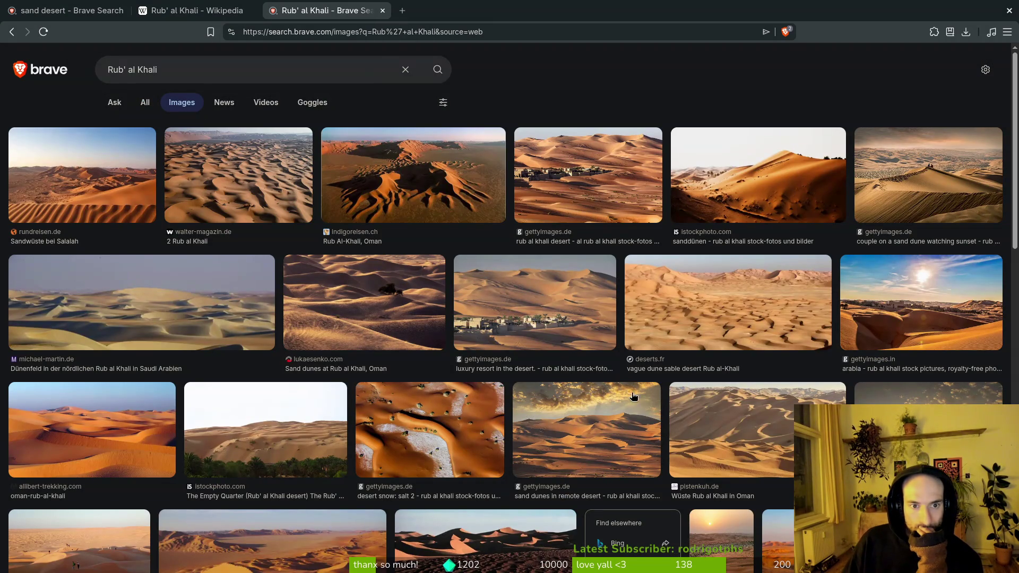
left_click(416, 184)
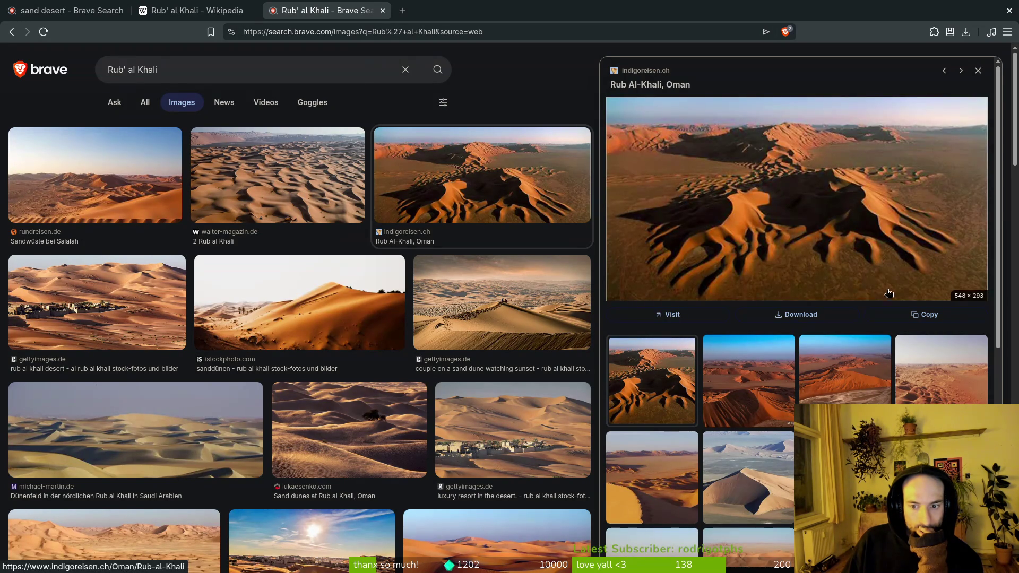
left_click(976, 71)
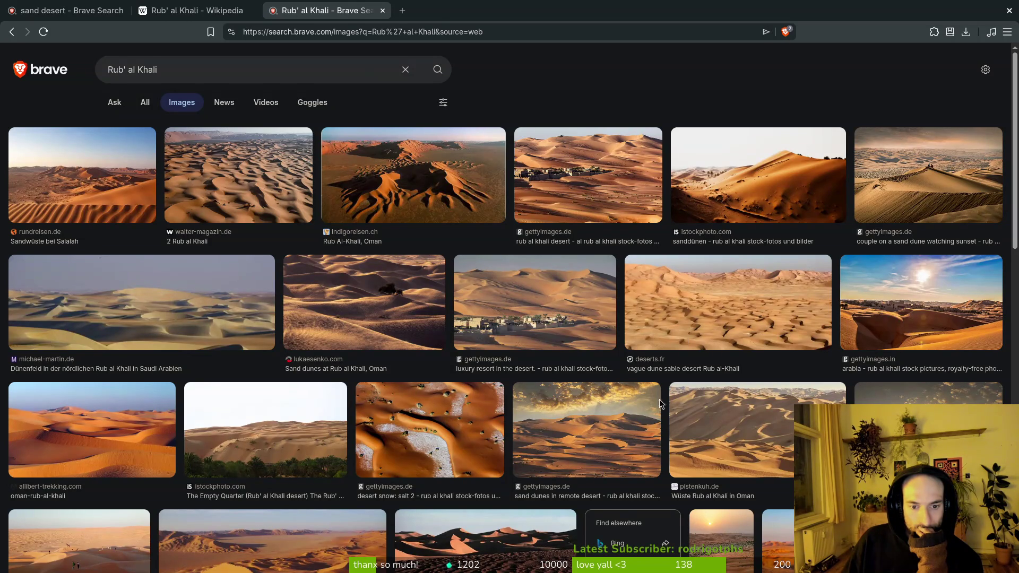
left_click(416, 450)
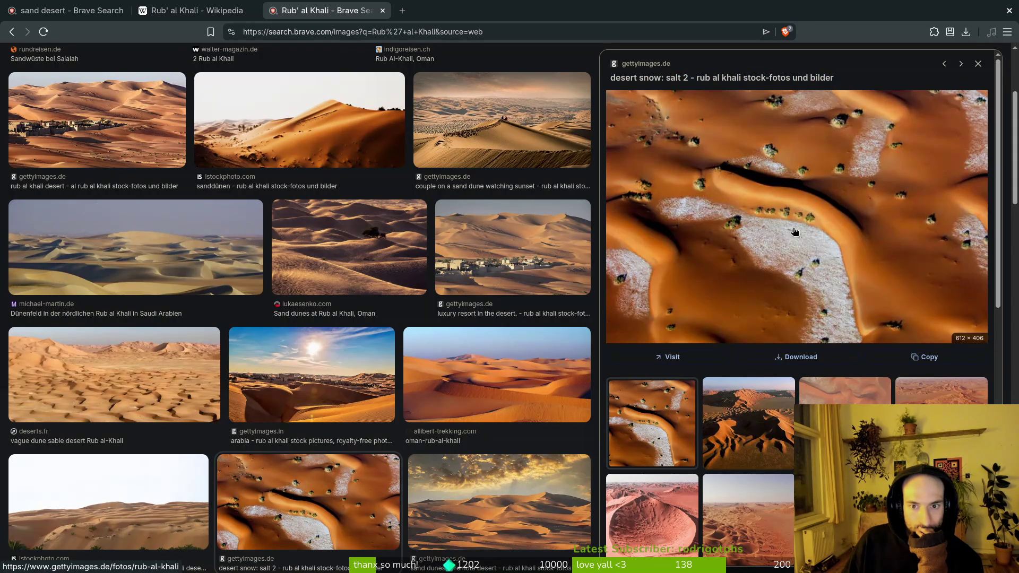
left_click(979, 64)
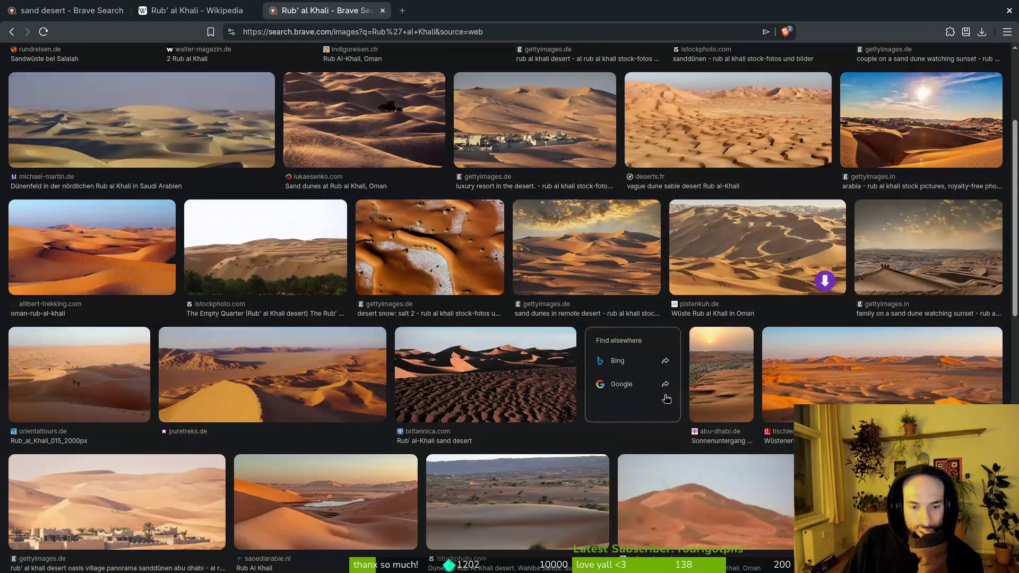
- Preview the Rub al Khali photographer and lone-figure dune photos, then return to Aseprite
scroll(511, 399, "down", 5)
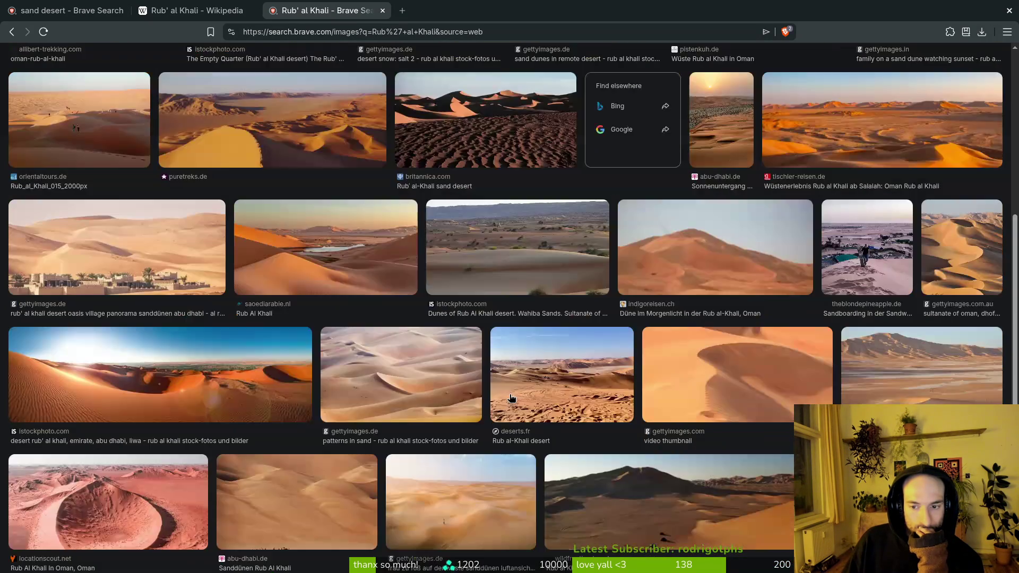
scroll(510, 399, "down", 1)
scroll(511, 399, "down", 5)
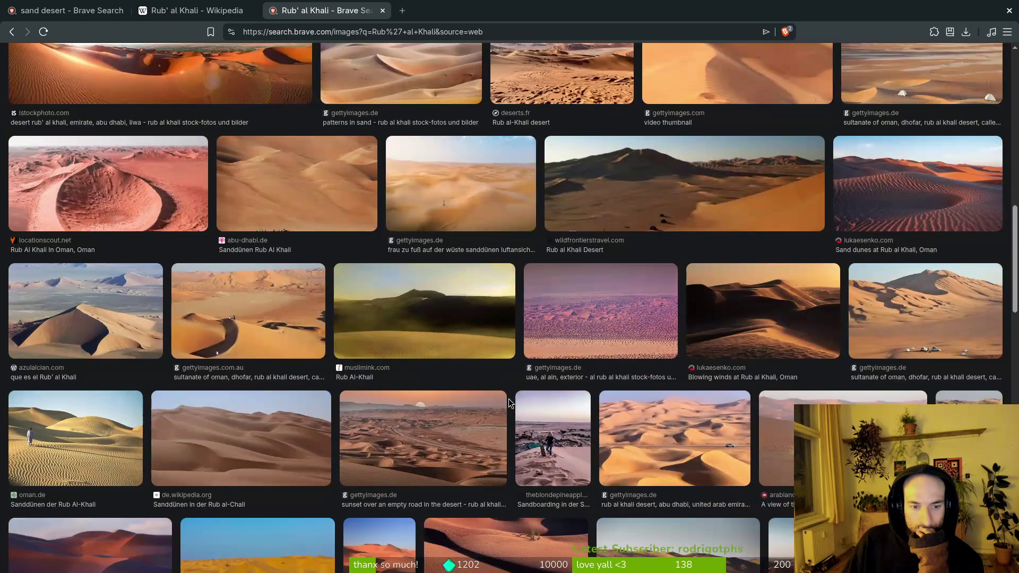
scroll(509, 400, "down", 3)
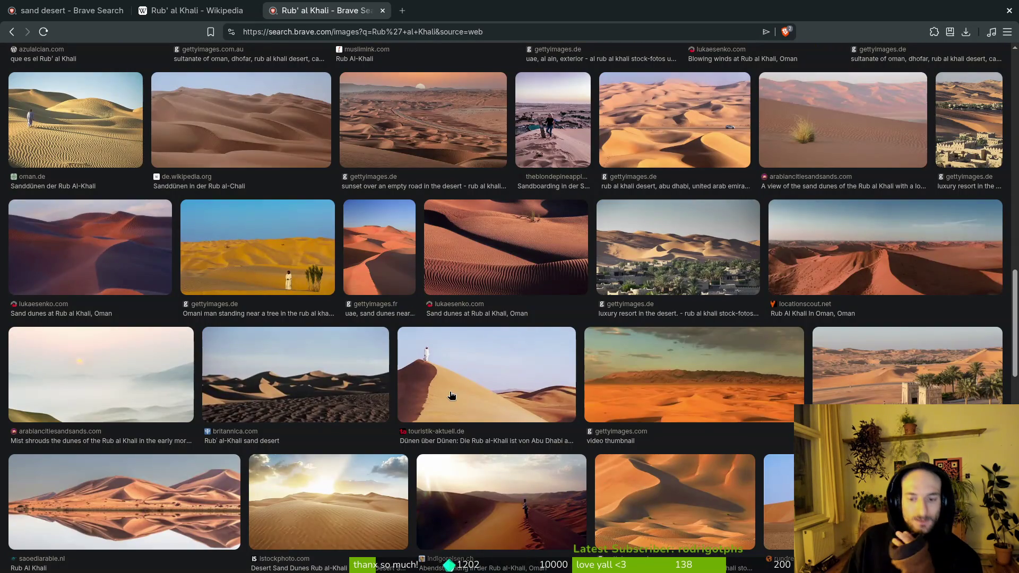
scroll(387, 474, "down", 4)
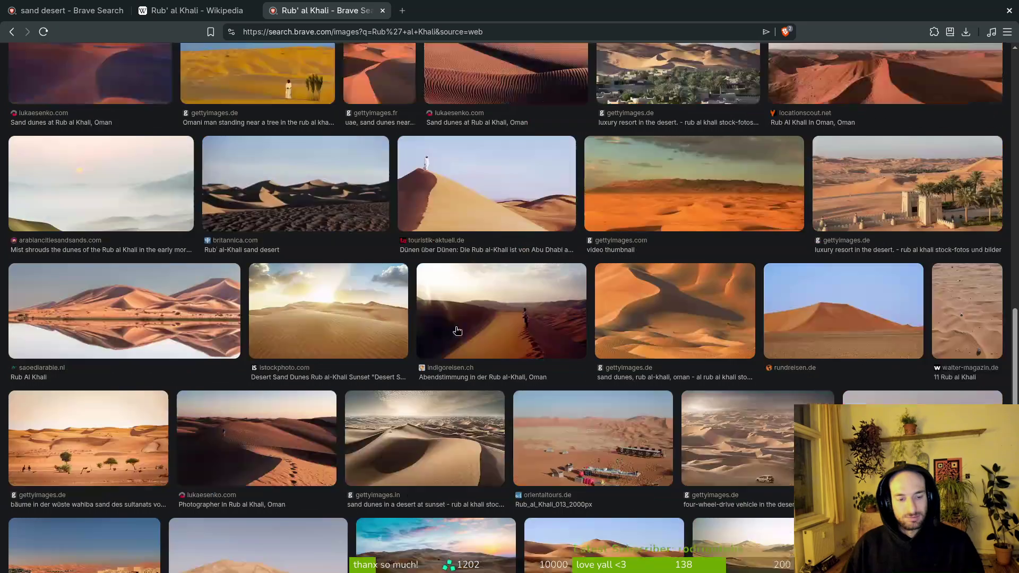
left_click(225, 410)
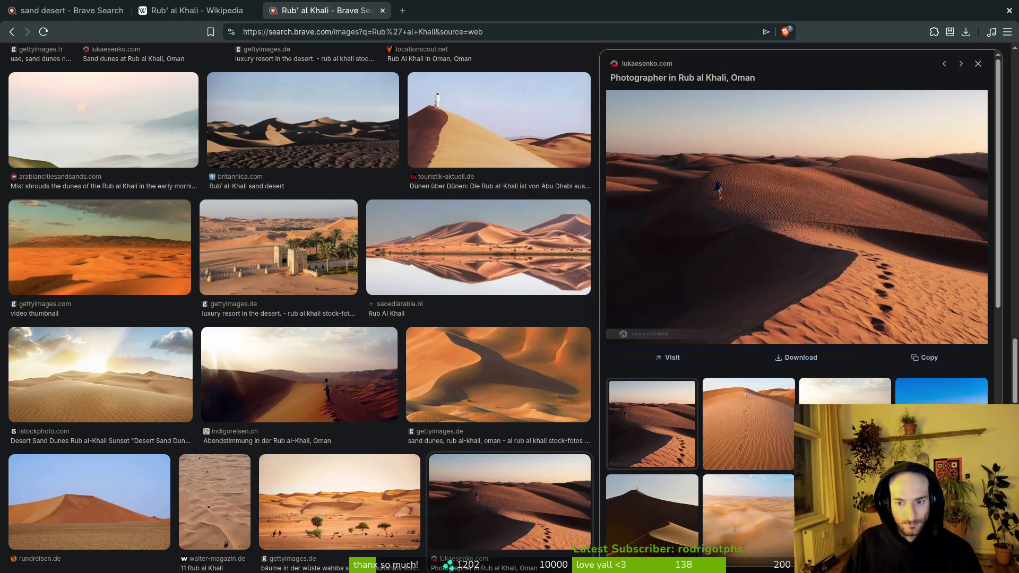
left_click(656, 532)
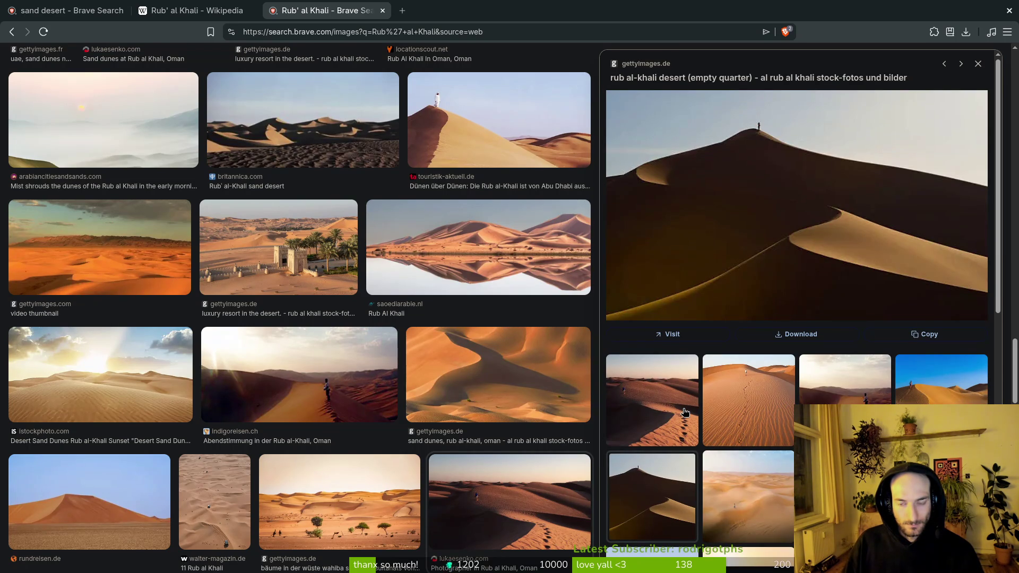
key("alt+Tab")
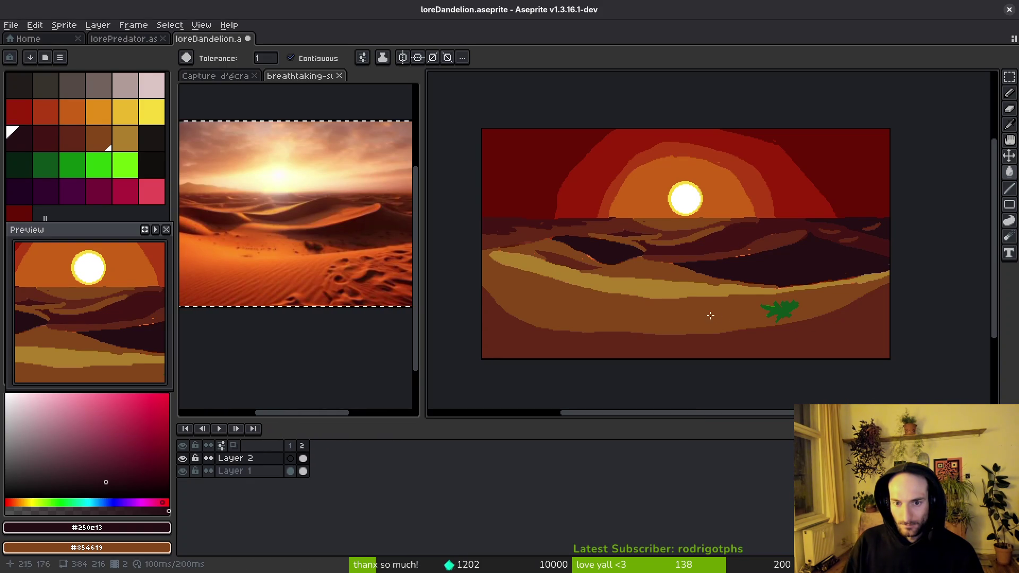
- Compare the reference sunset photo with the desert pixel-art canvas
mouse_move(333, 262)
left_mouse_down()
mouse_move(335, 302)
mouse_move(433, 318)
left_mouse_up()
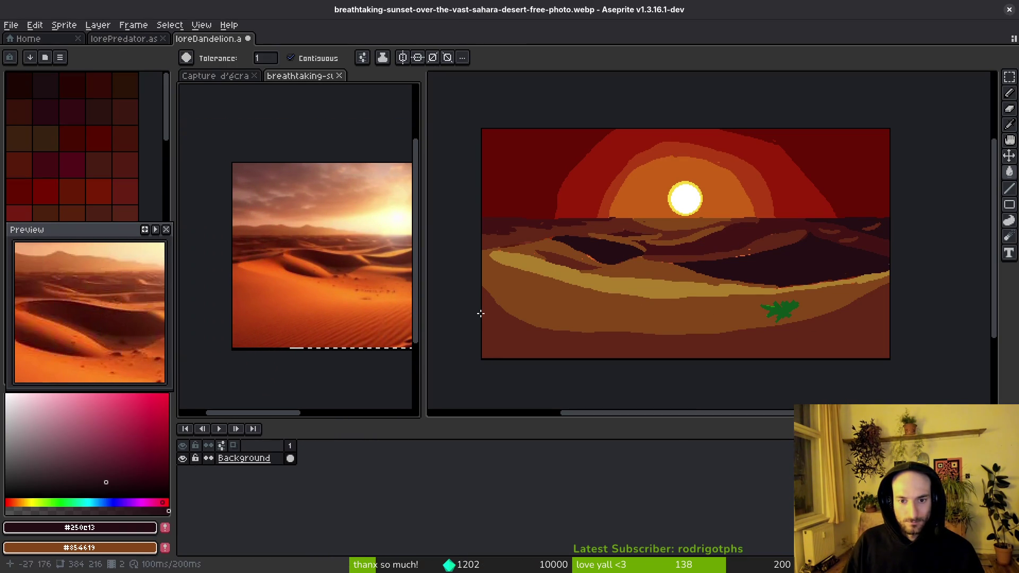
left_click_drag(332, 283, 268, 298)
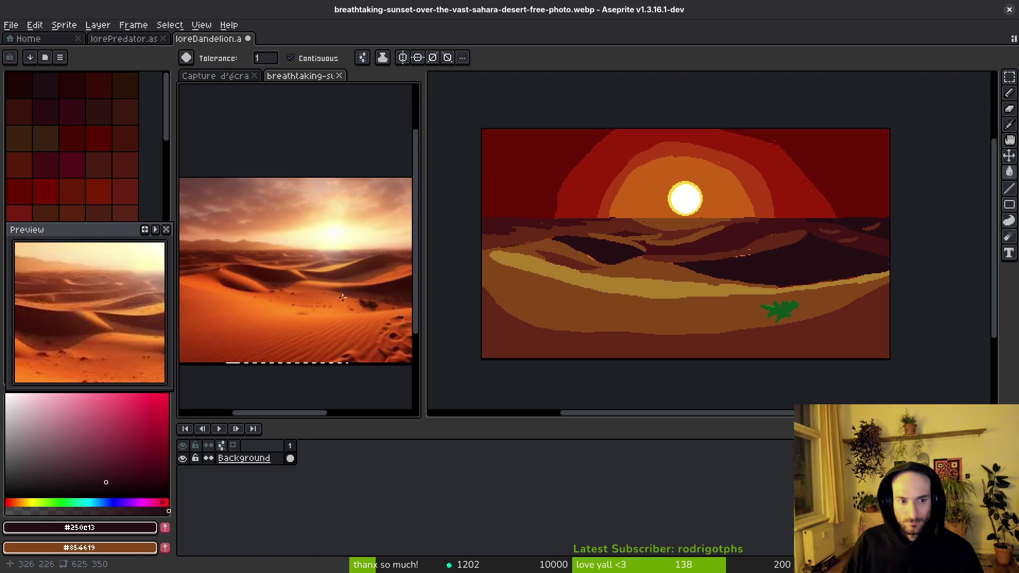
scroll(693, 246, "up", 2)
left_click(693, 246)
scroll(679, 220, "down", 3)
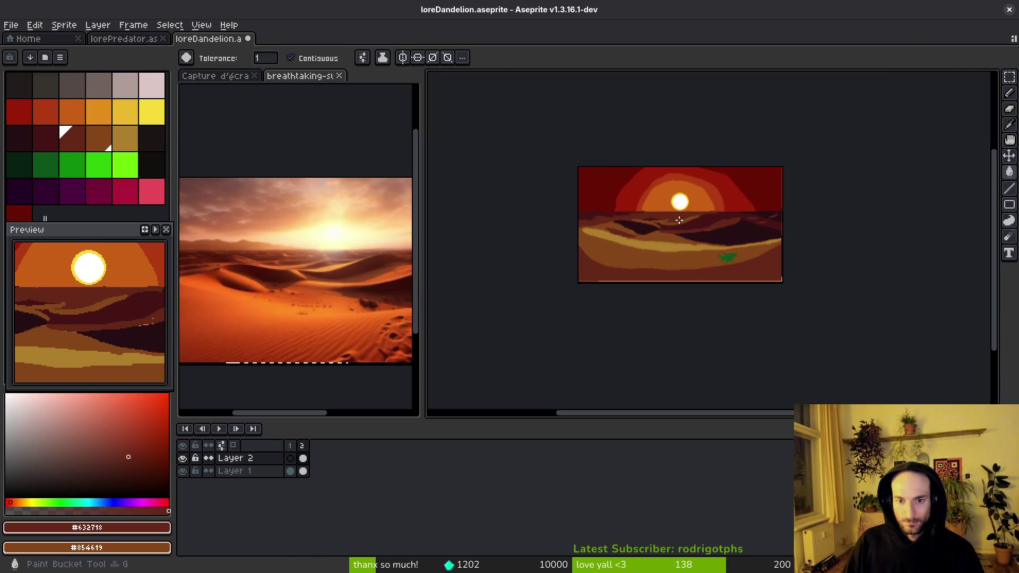
scroll(679, 220, "up", 1)
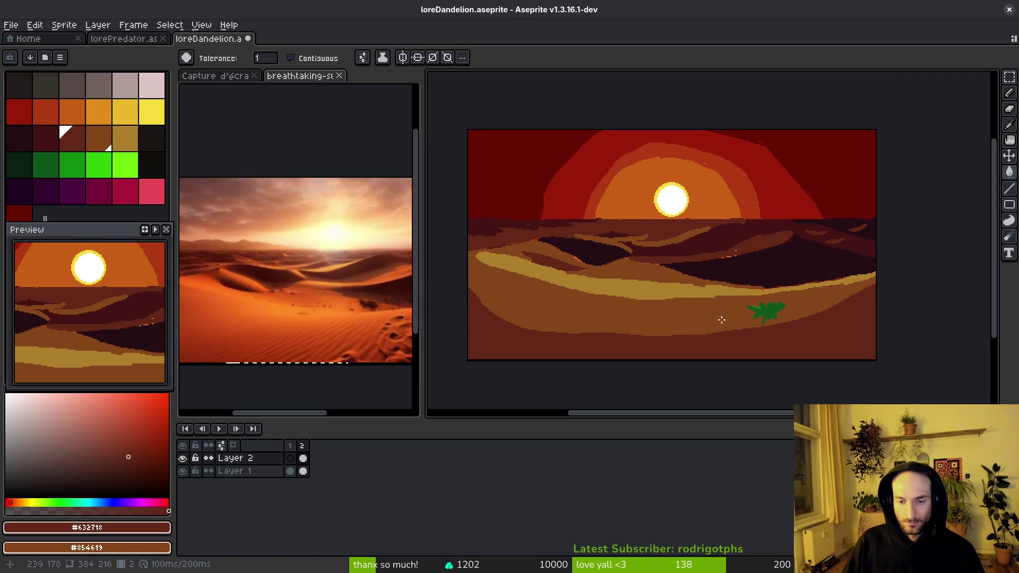
left_click(270, 302)
scroll(271, 303, "up", 1)
scroll(746, 278, "up", 2)
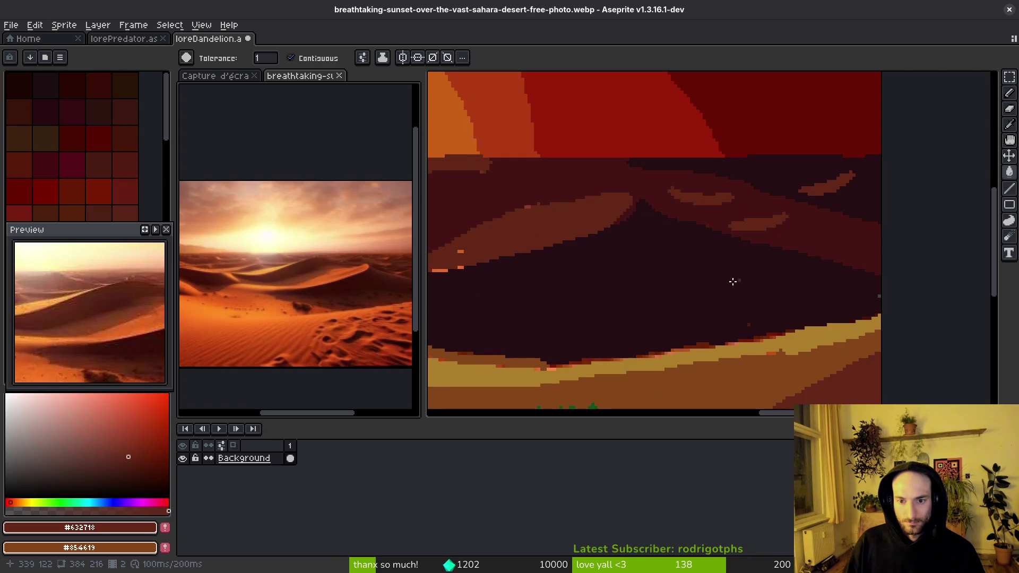
left_click(745, 278)
scroll(628, 291, "down", 2)
- Fill the maroon dune band with brown #854619, keeping red-brown #632718 as secondary colour
left_click(663, 239, "alt")
left_click(703, 223)
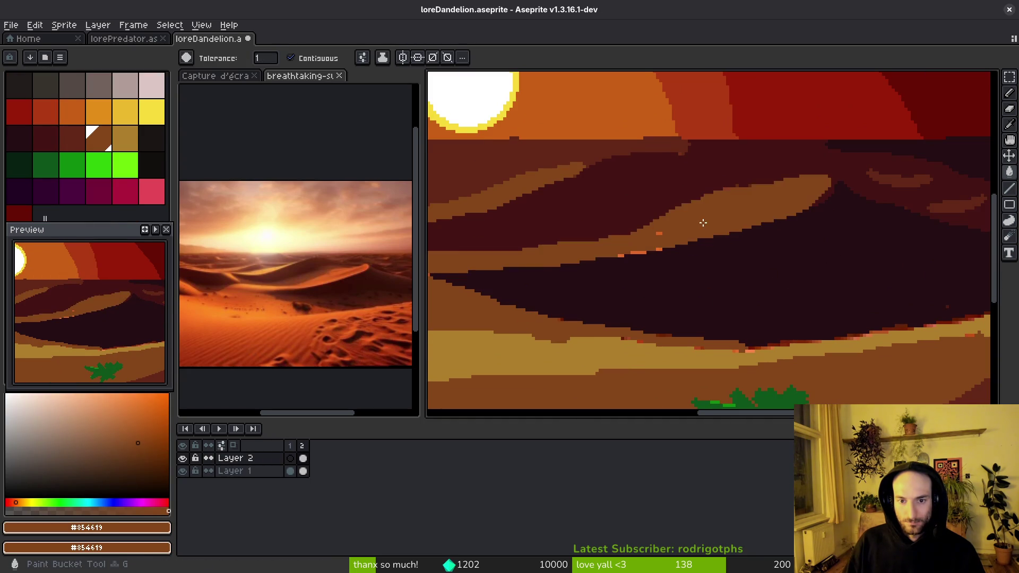
scroll(703, 223, "down", 4)
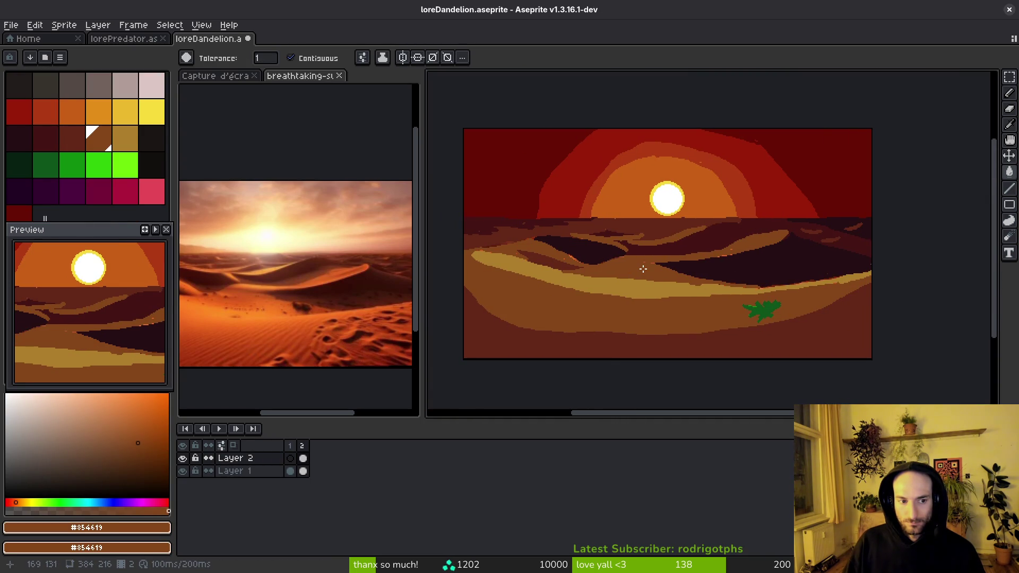
scroll(638, 268, "up", 4)
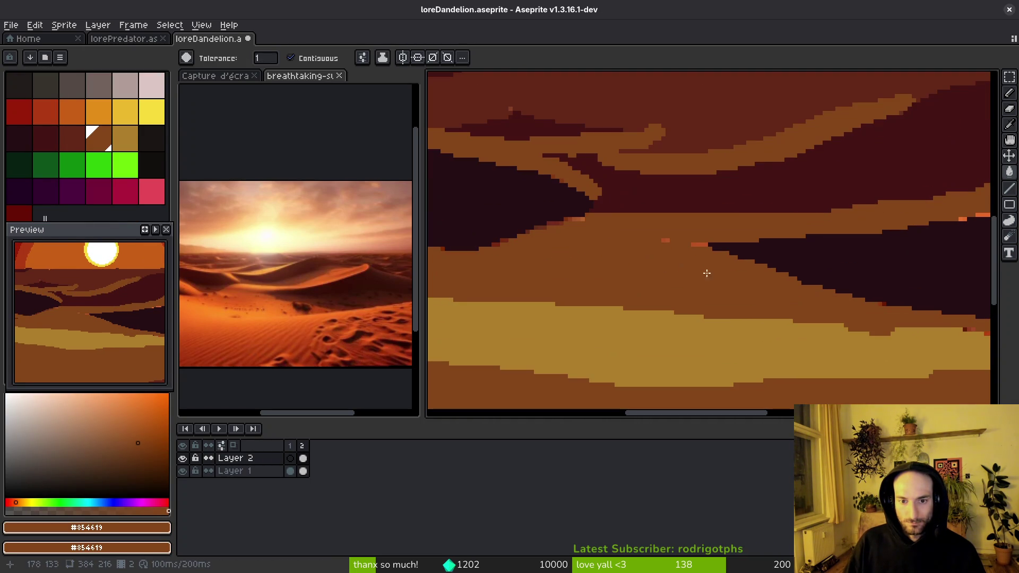
key("ctrl+z")
left_click(708, 223, "alt")
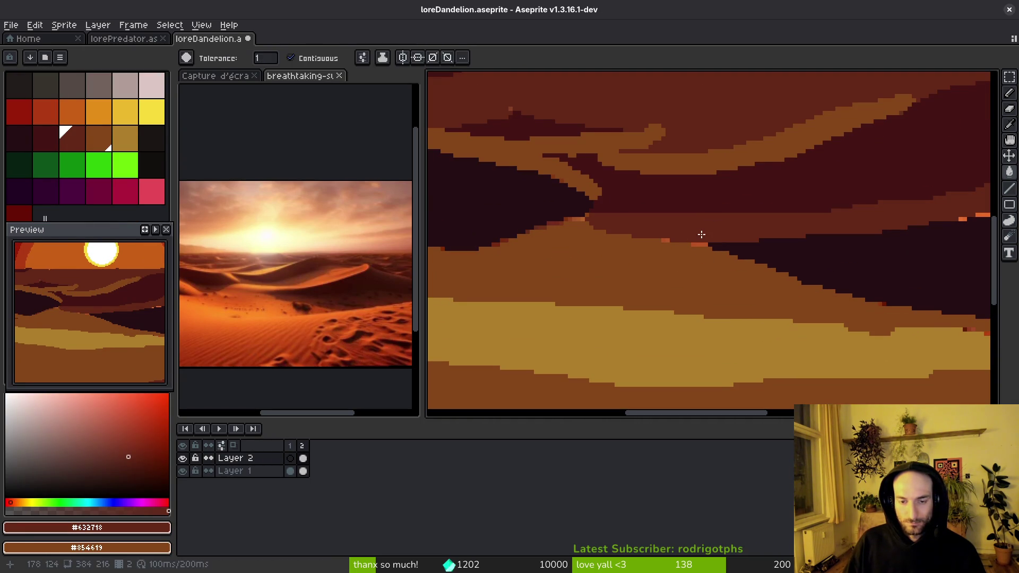
left_click(703, 247, "alt")
right_click(723, 245, "alt")
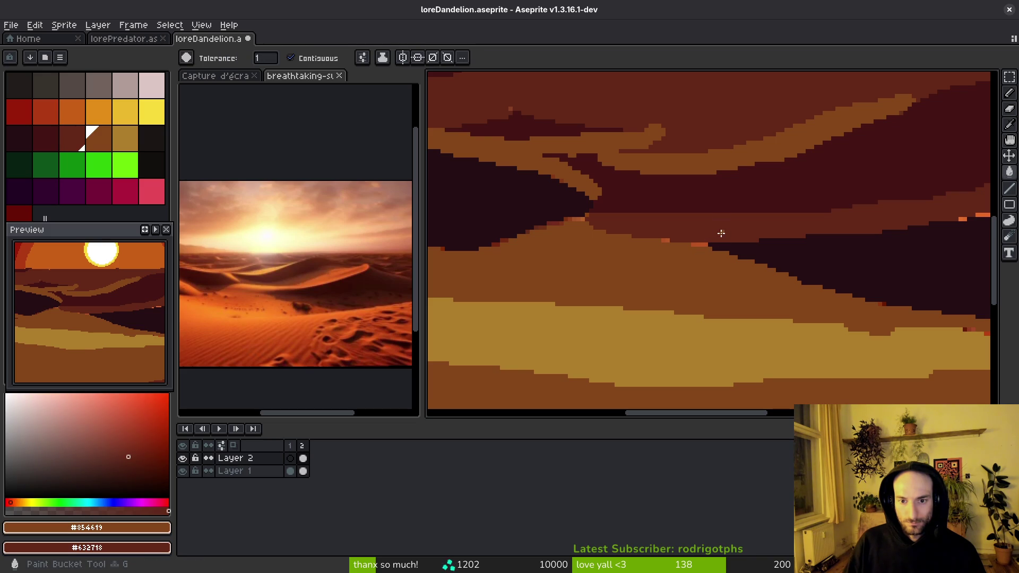
key("b")
scroll(711, 237, "up", 2)
key("ctrl+z")
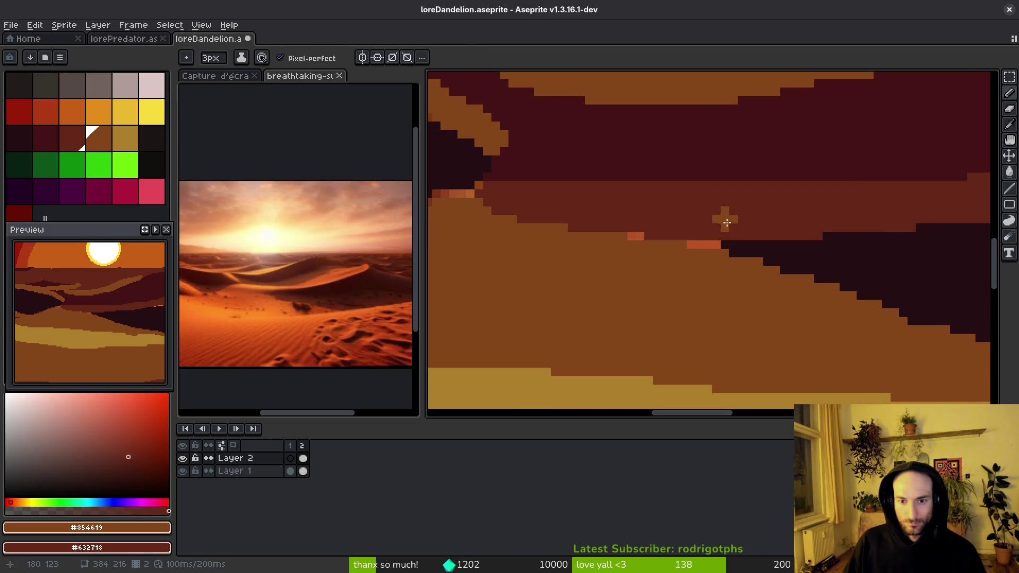
key("g")
left_click(726, 222)
- Draw a dark #250e13 ridge line along the dune edge and fill the lower area red-brown
left_click(818, 258, "alt")
key("b")
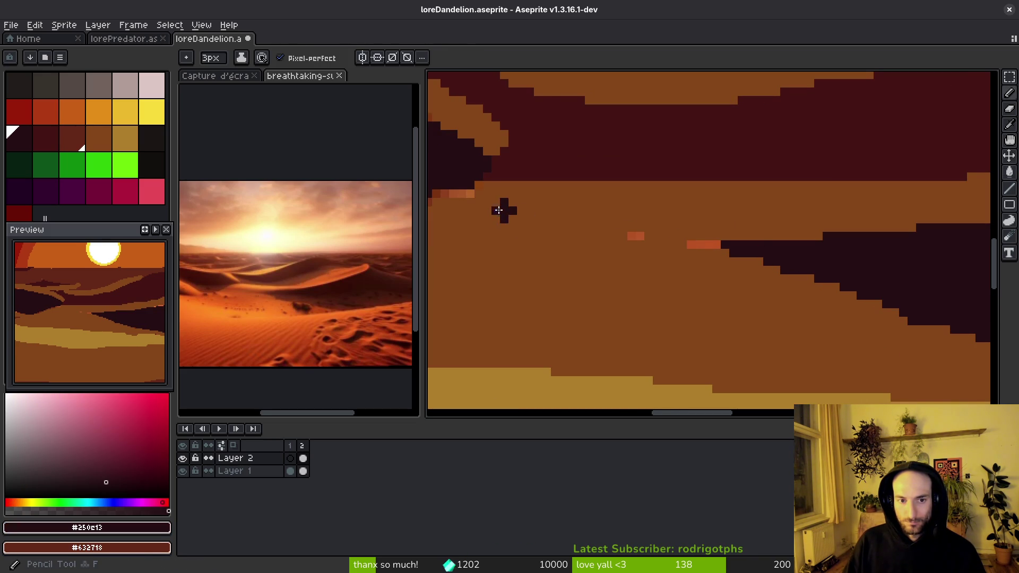
left_click(477, 201)
left_click(709, 251, "shift")
key("g")
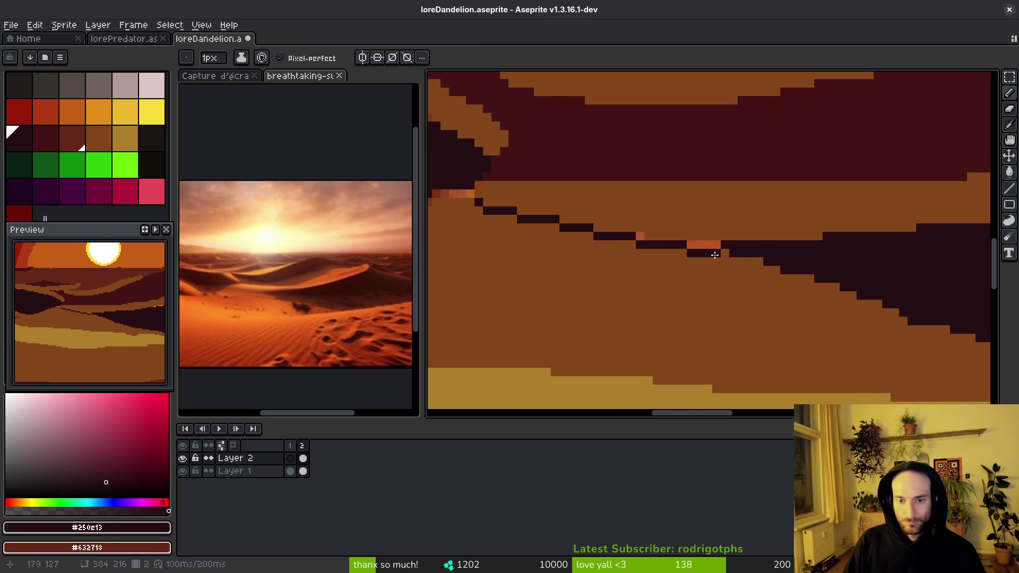
right_click(610, 300)
scroll(662, 316, "down", 6)
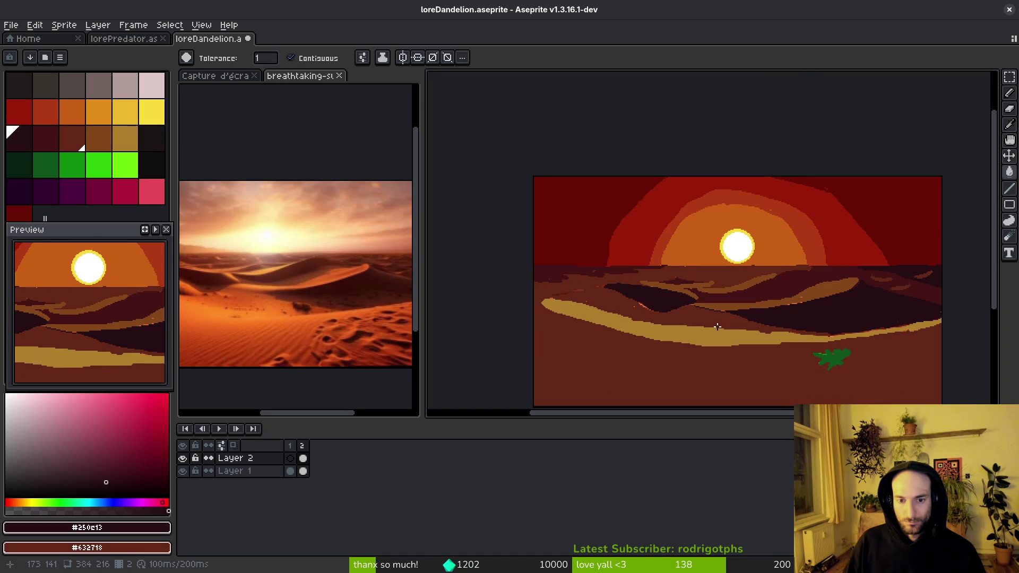
scroll(297, 265, "down", 2)
scroll(768, 311, "up", 4)
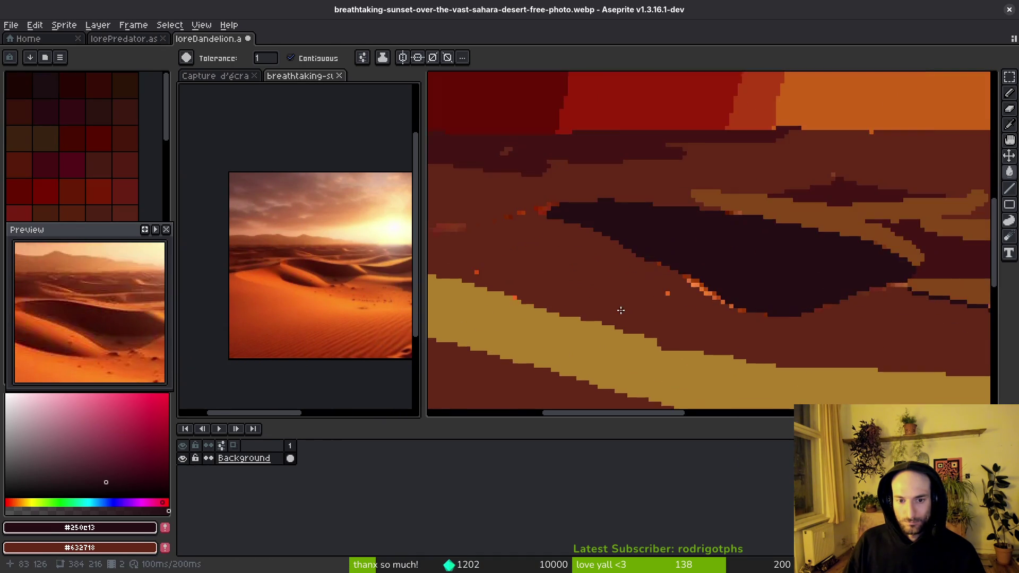
key("b")
mouse_move(759, 324)
left_mouse_down()
mouse_move(557, 264)
mouse_move(734, 309)
left_mouse_up()
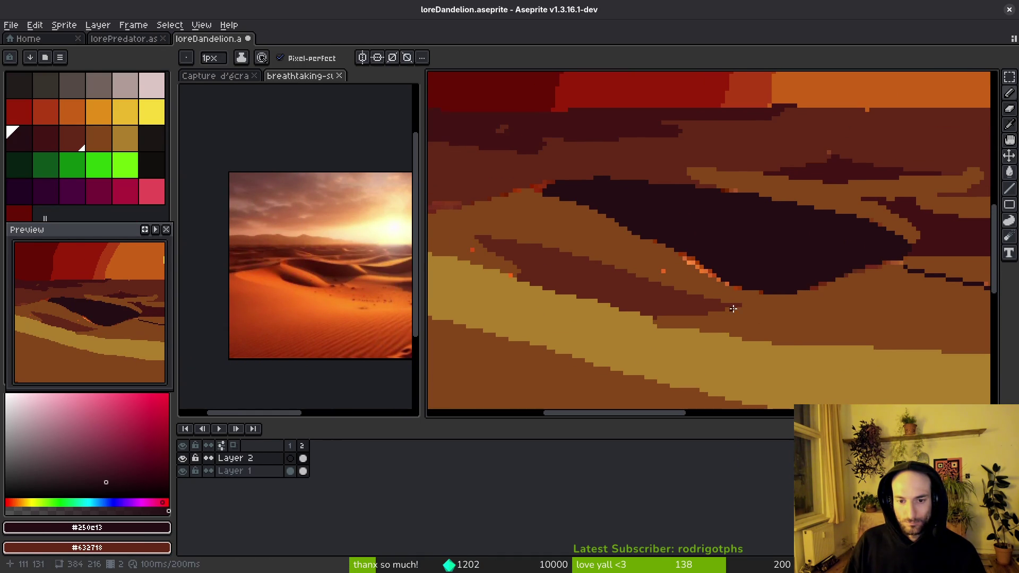
- Darken the reddish and brown dune bands with red-brown #632718
key("g")
left_click(612, 297)
left_click_drag(612, 297, 479, 281)
key("i")
left_click(812, 225)
left_click(803, 244)
key("g")
scroll(642, 276, "down", 3)
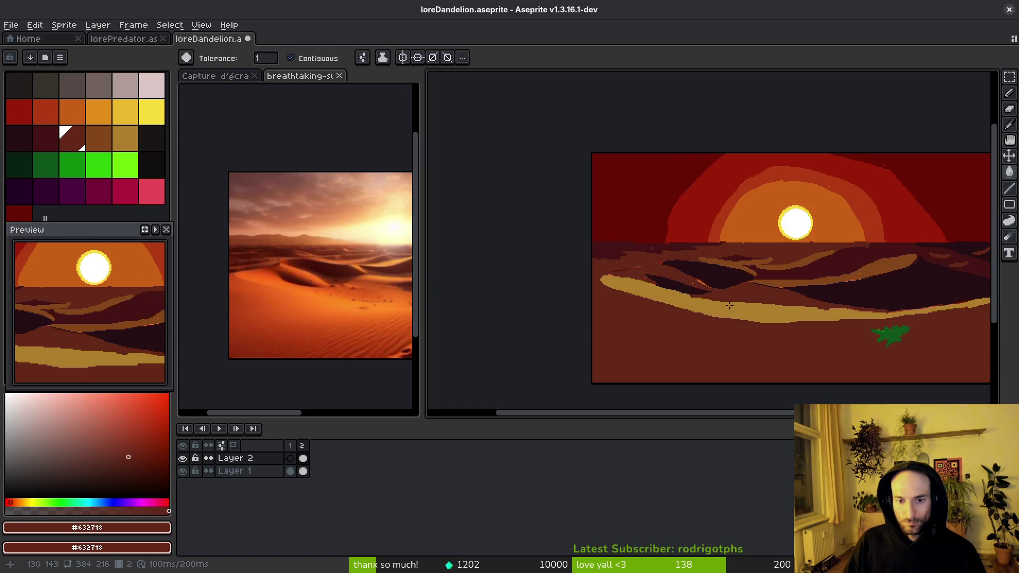
scroll(642, 277, "up", 3)
scroll(642, 276, "down", 2)
scroll(558, 287, "up", 2)
key("b")
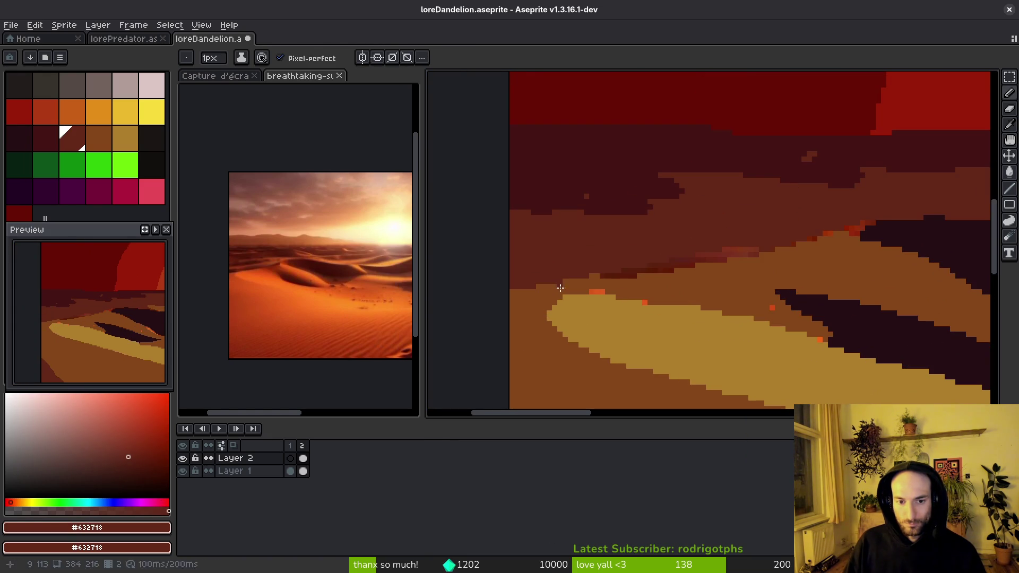
key("g")
left_click(745, 292)
- Fill the central and right-hand dune areas with dark #431414
scroll(745, 291, "down", 3)
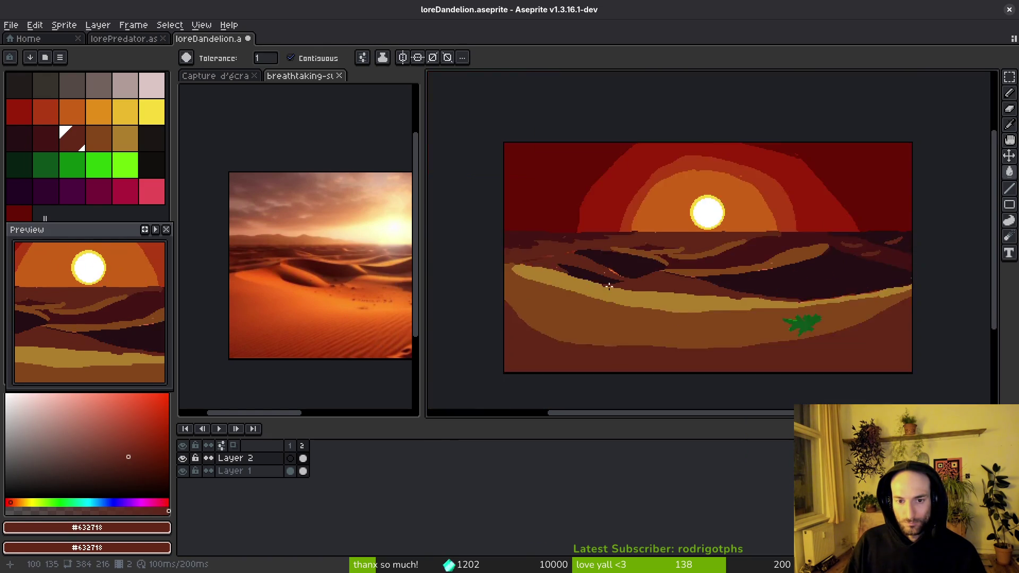
scroll(608, 286, "up", 2)
scroll(803, 335, "down", 2)
scroll(816, 338, "up", 3)
left_click(891, 245, "alt")
left_click(580, 291)
scroll(565, 324, "left", 3)
scroll(573, 326, "right", 3)
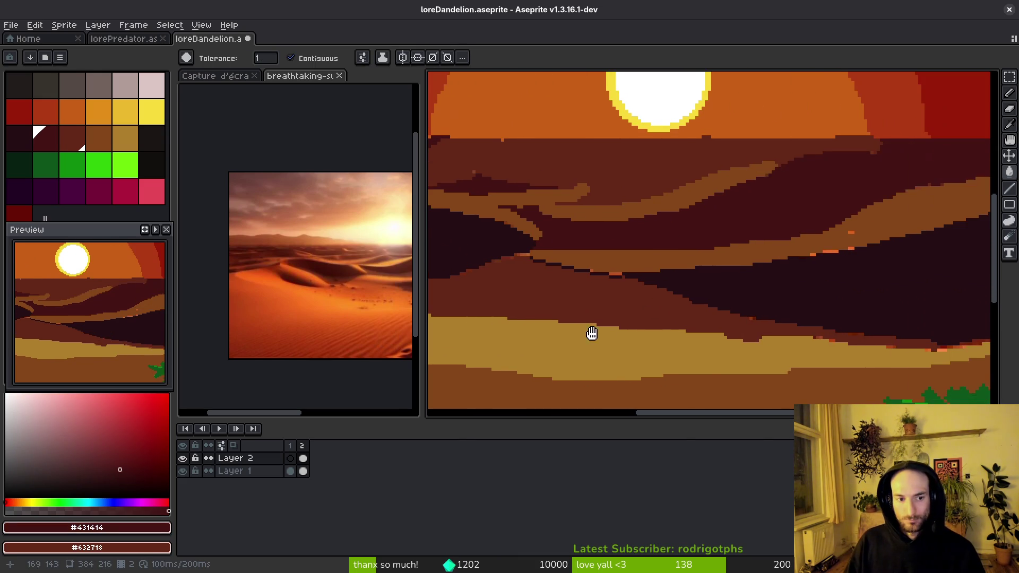
scroll(584, 331, "down", 3)
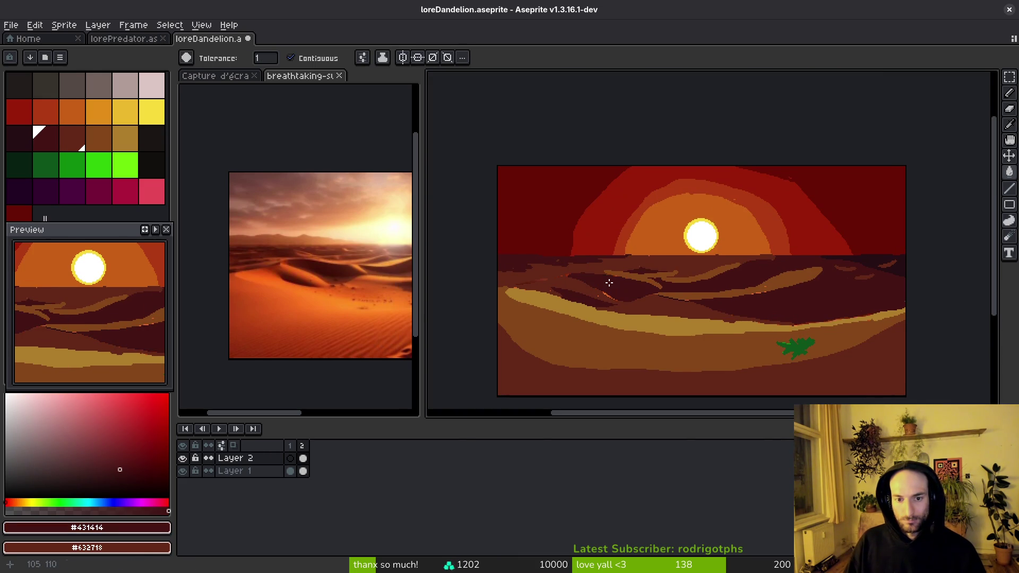
left_click(826, 290)
scroll(785, 300, "right", 2)
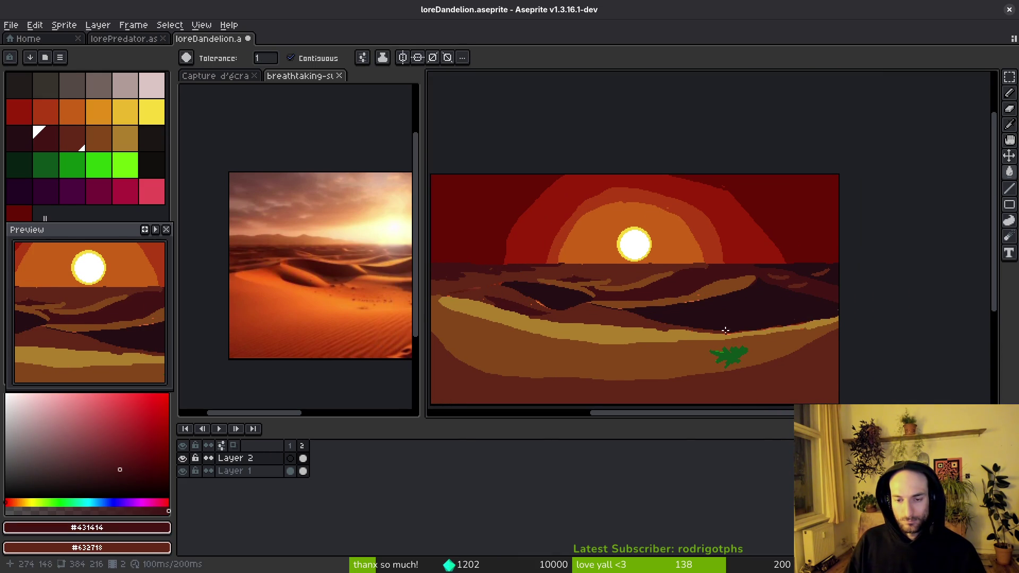
scroll(690, 299, "left", 3)
scroll(813, 296, "up", 3)
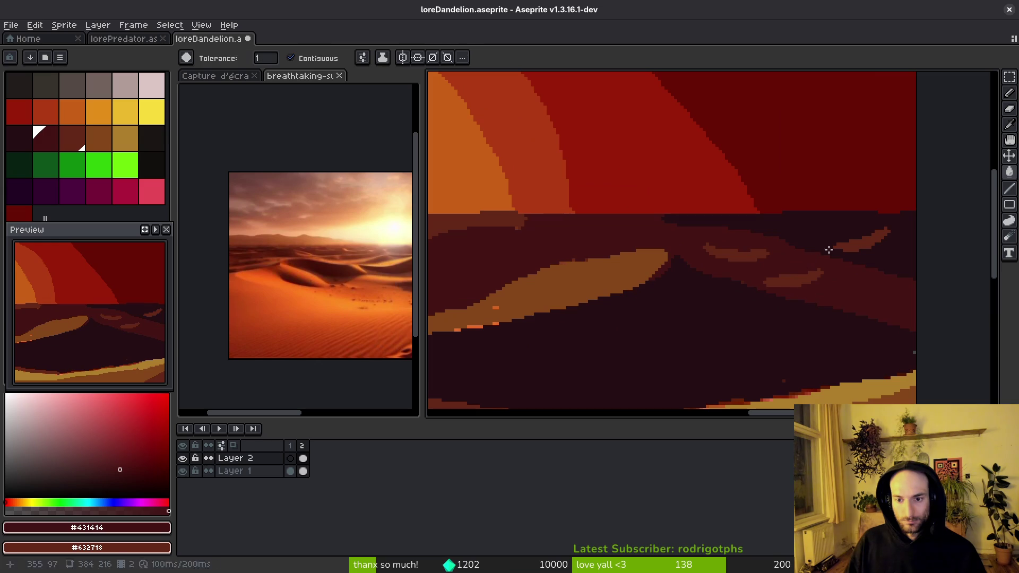
scroll(801, 260, "down", 1)
scroll(759, 280, "down", 2)
left_click(690, 265, "alt")
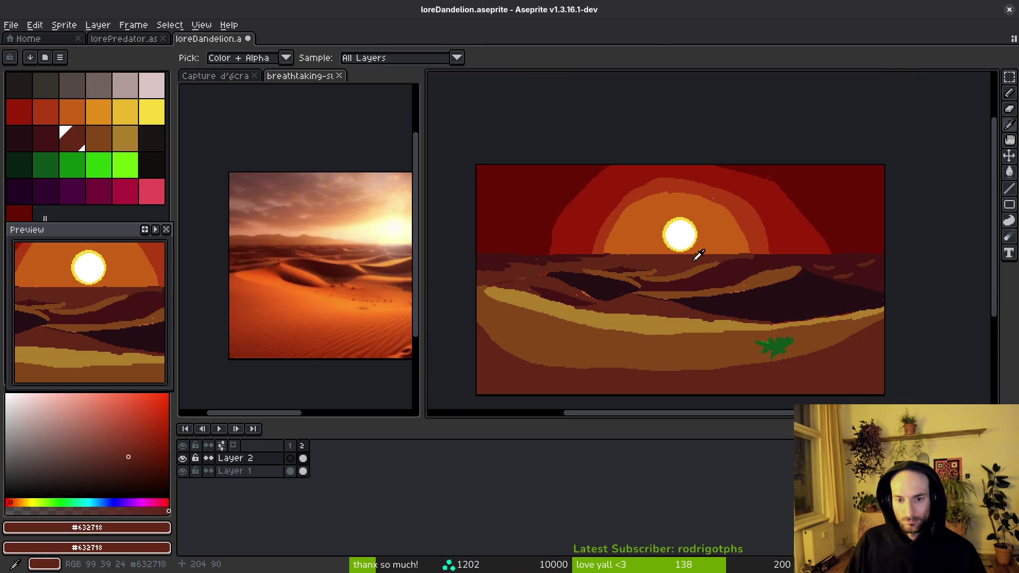
- Draw thin ridge lines across the far dunes and fill the dune band with the new colour
scroll(696, 241, "up", 3)
key("b")
left_click_drag(616, 236, 763, 249)
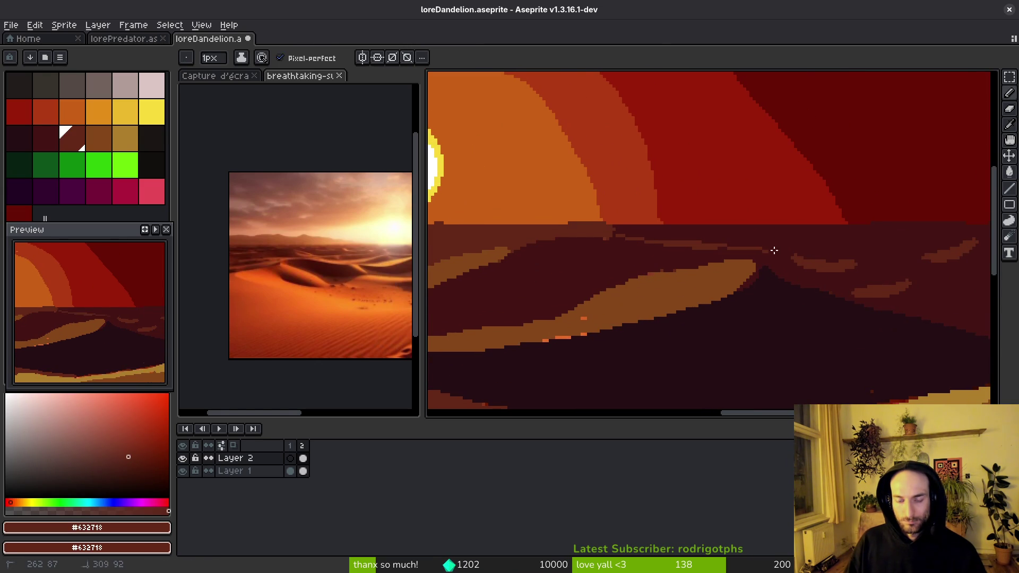
scroll(730, 252, "right", 3)
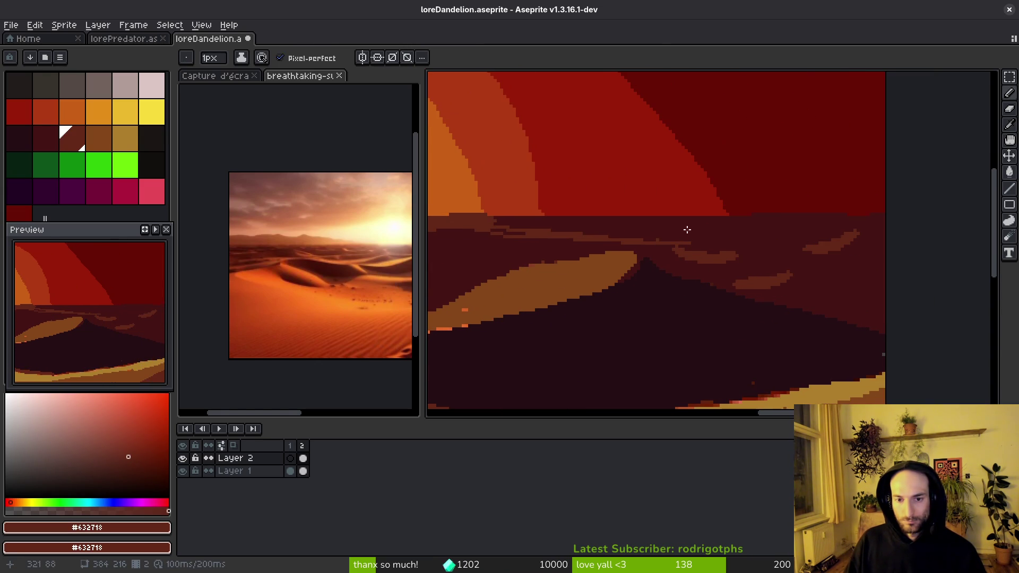
left_click_drag(647, 218, 736, 245)
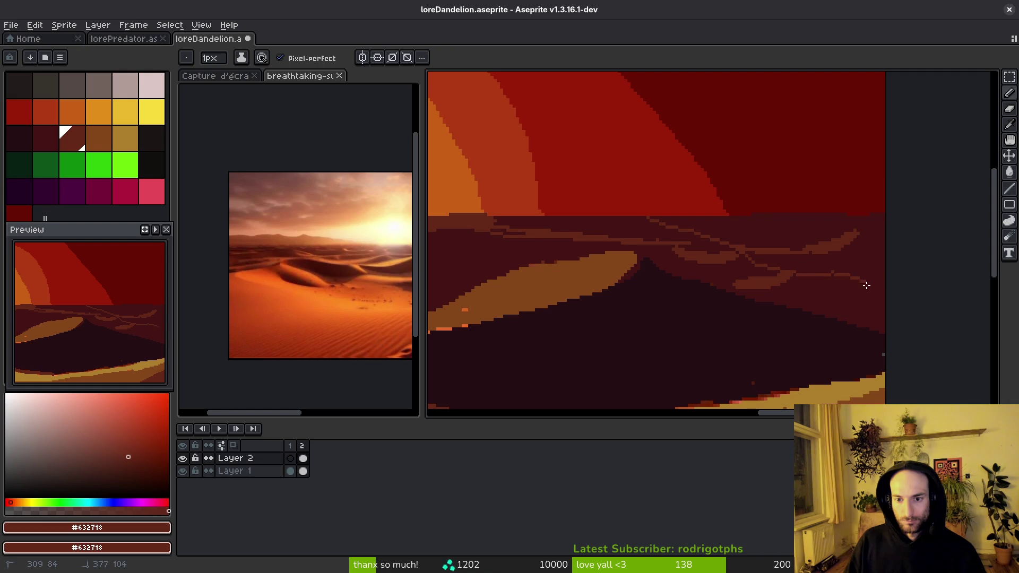
key("g")
left_click(795, 295)
- Close off the horizon band with a line and fill it with a lighter brown
scroll(757, 289, "down", 3)
scroll(734, 290, "down", 1)
scroll(764, 319, "up", 3)
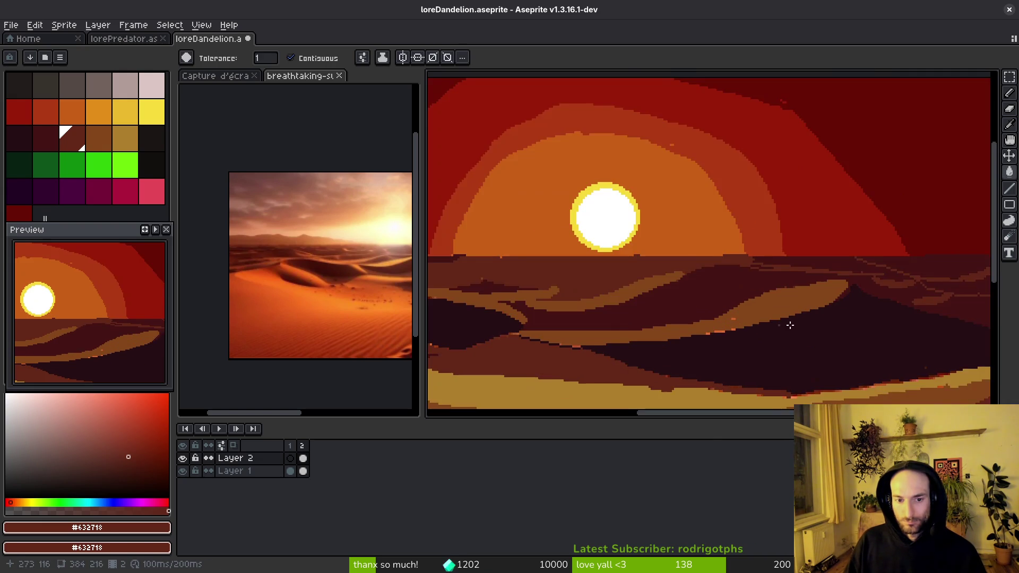
scroll(800, 313, "right", 2)
scroll(787, 250, "up", 2)
key("b")
scroll(762, 237, "up", 1)
left_click_drag(820, 276, 898, 279)
scroll(728, 230, "down", 2)
key("g")
left_click(733, 237)
- Lighten and extend the X-shaped dune band with a horizontal pencil line
scroll(805, 292, "up", 2)
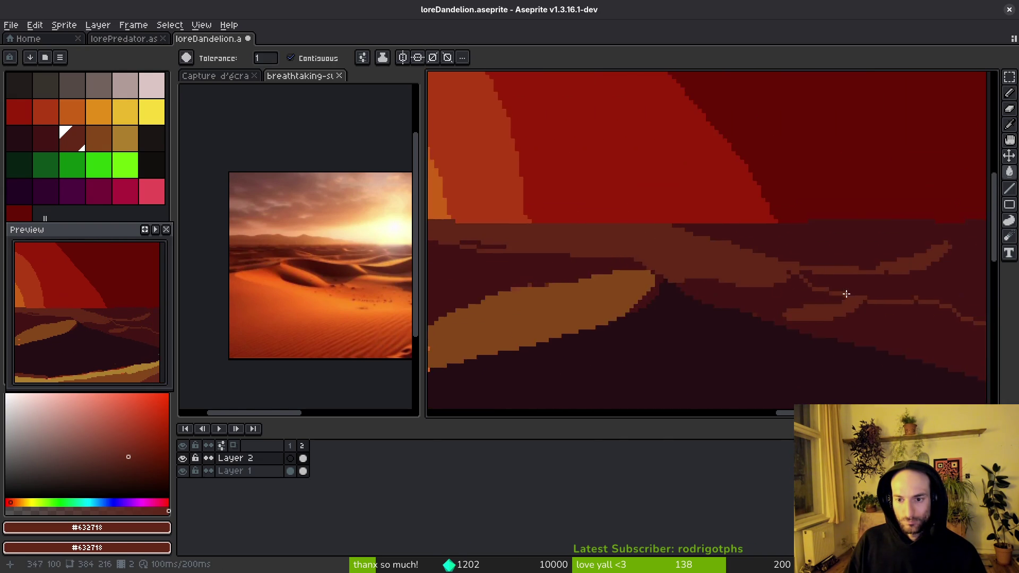
scroll(805, 293, "down", 2)
key("b")
mouse_move(650, 249)
left_mouse_down()
mouse_move(607, 246)
mouse_move(826, 329)
mouse_move(563, 249)
left_mouse_up()
scroll(613, 272, "down", 1)
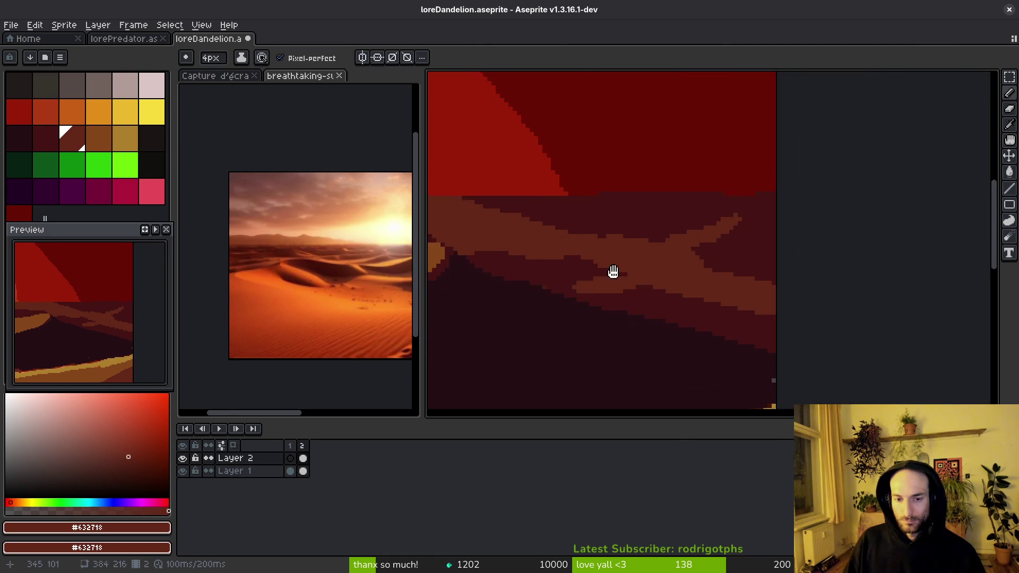
scroll(613, 271, "down", 4)
scroll(798, 307, "up", 2)
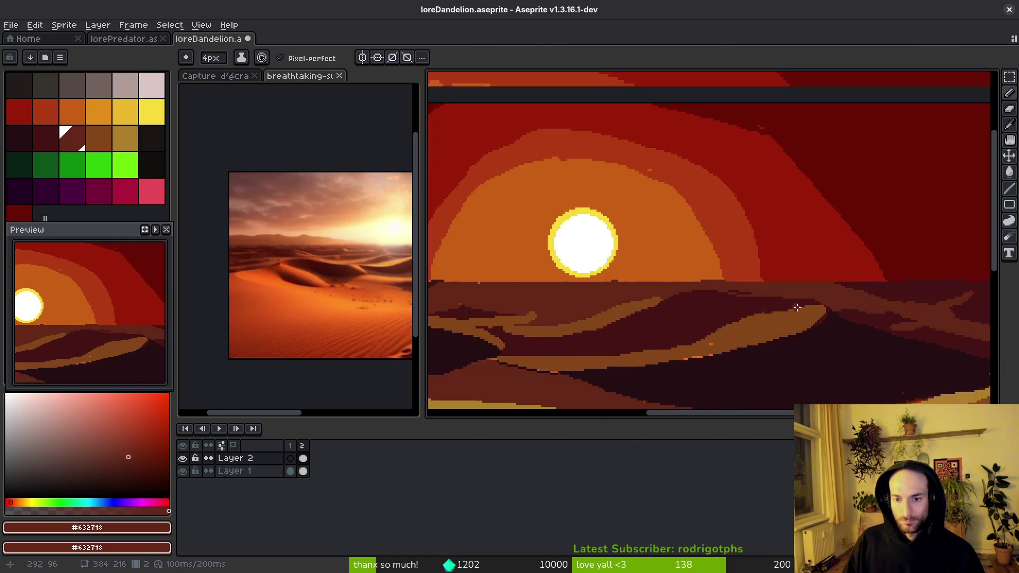
scroll(798, 307, "up", 1)
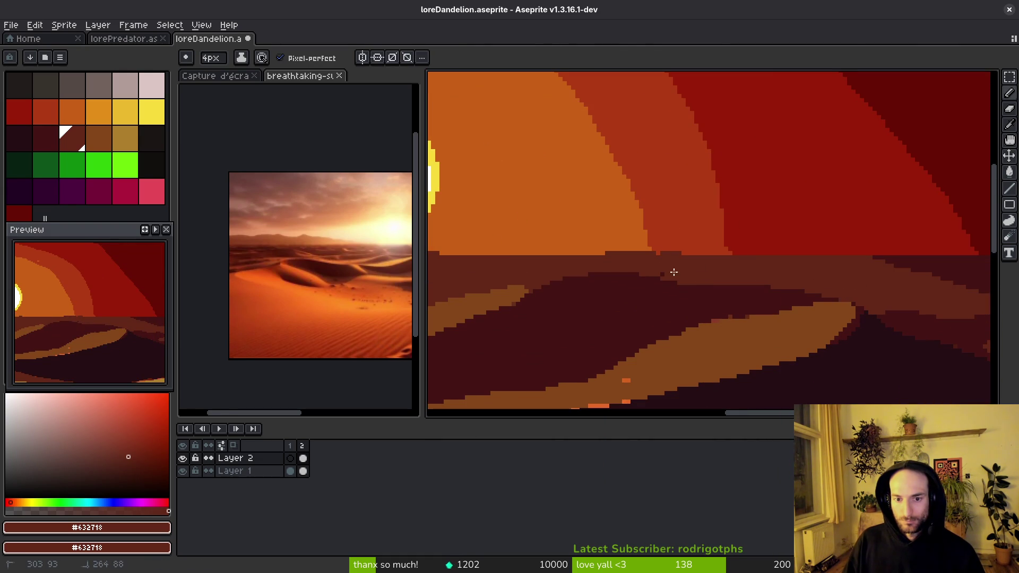
scroll(668, 274, "down", 2)
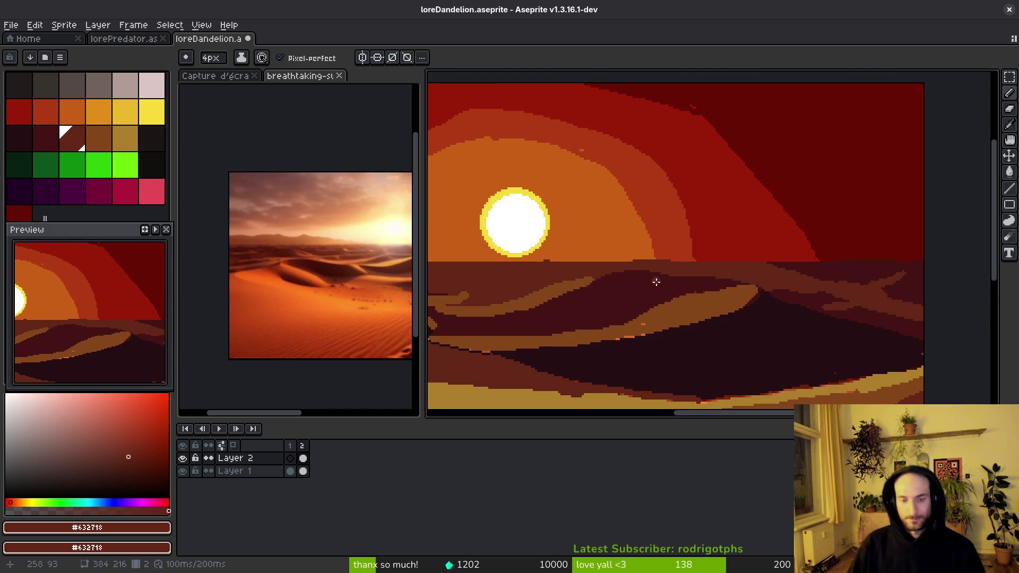
- Save loreDandelion.aseprite and look over the sun and dunes
key("ctrl+s")
mouse_move(577, 329)
left_mouse_down()
mouse_move(672, 294)
mouse_move(789, 278)
left_mouse_up()
mouse_move(744, 307)
left_mouse_down()
mouse_move(763, 351)
mouse_move(780, 318)
left_mouse_up()
scroll(325, 277, "right", 5)
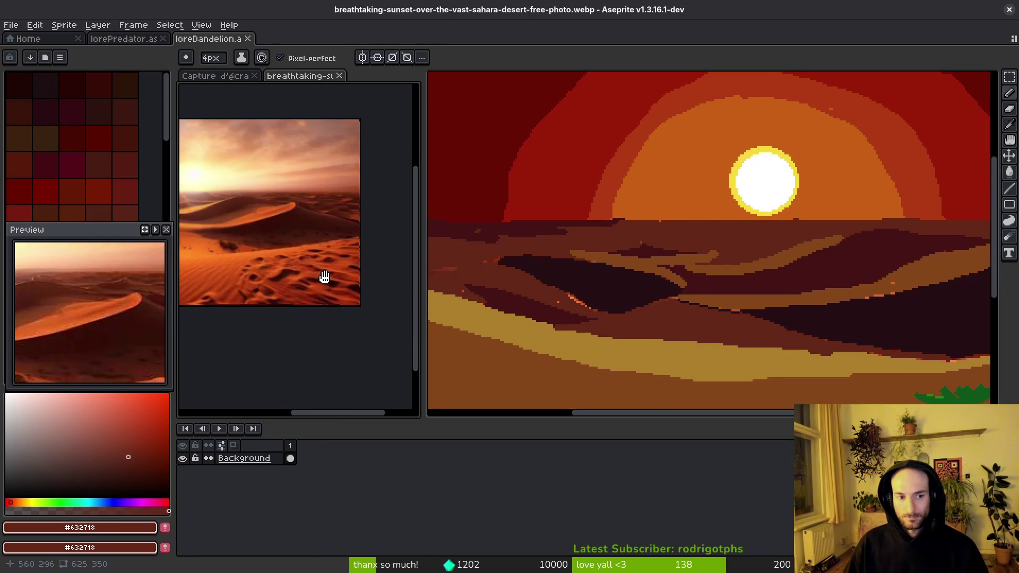
scroll(758, 311, "right", 5)
scroll(758, 311, "down", 2)
scroll(748, 304, "left", 1)
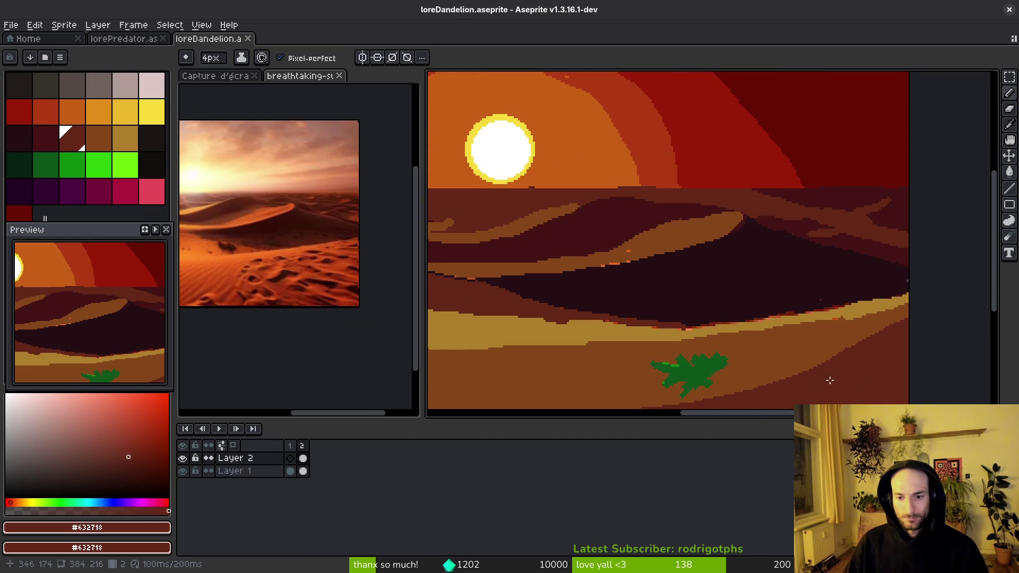
scroll(815, 374, "down", 3)
scroll(824, 253, "left", 2)
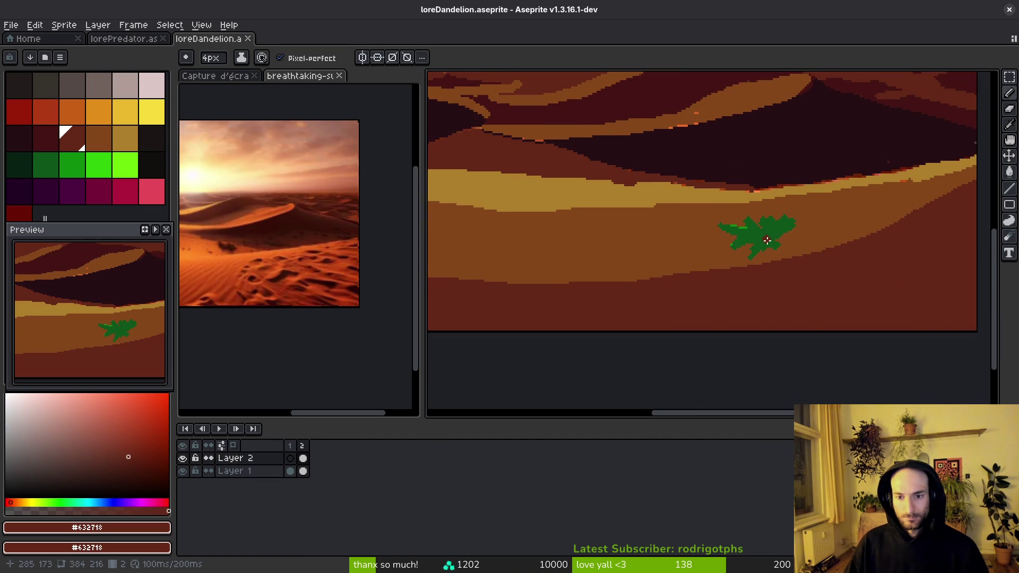
scroll(786, 239, "up", 2)
- Fill the green plant and its leftover green pixels with sand colour #854619
key("g")
left_click(742, 223)
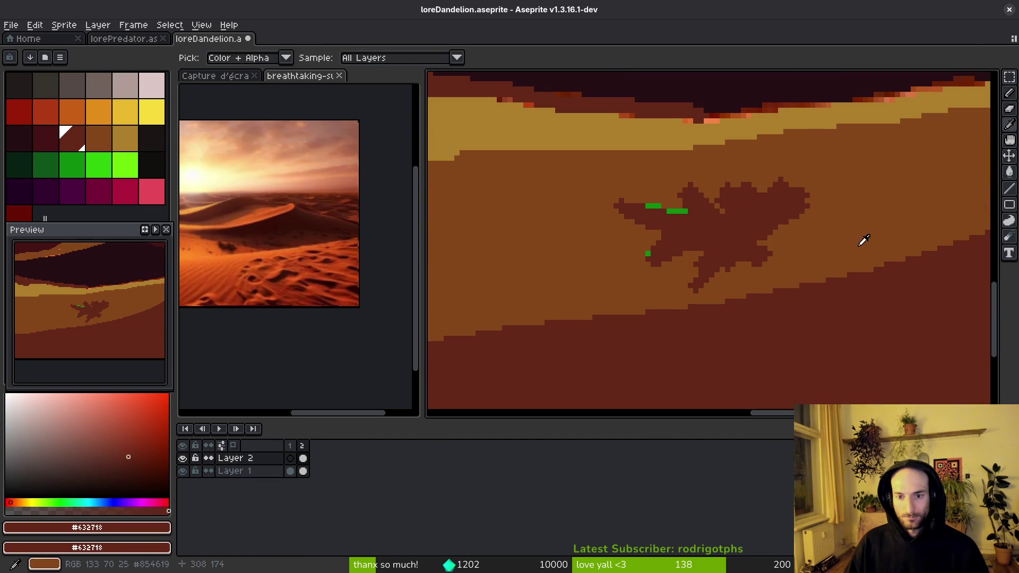
left_click(863, 240, "alt")
left_click(764, 234)
left_click(676, 211)
left_click(652, 207)
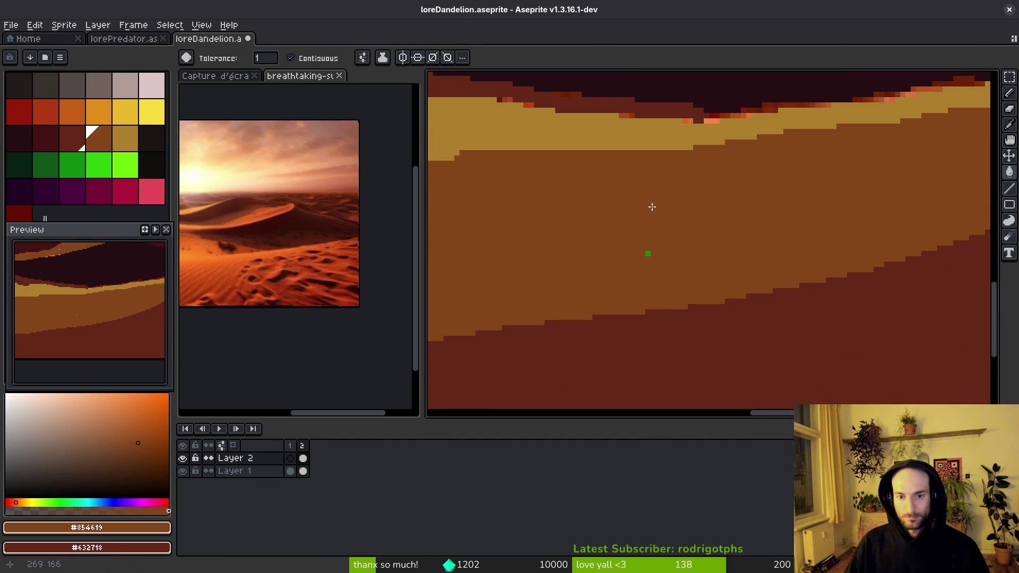
scroll(652, 265, "down", 5)
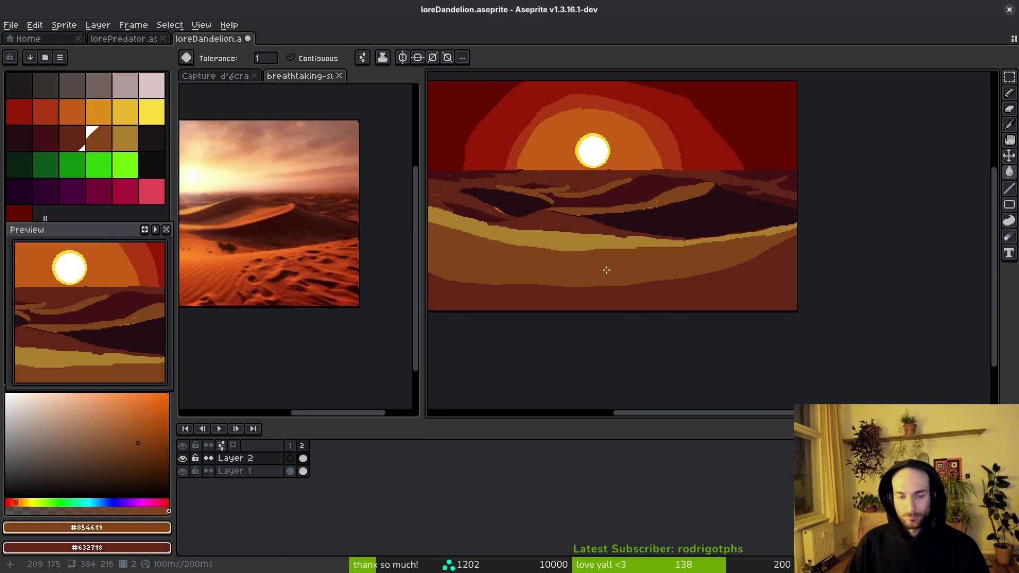
scroll(626, 271, "up", 5)
- Sample the light sand colour #ae7e2c for pencil work
left_click(495, 181, "alt")
key("b")
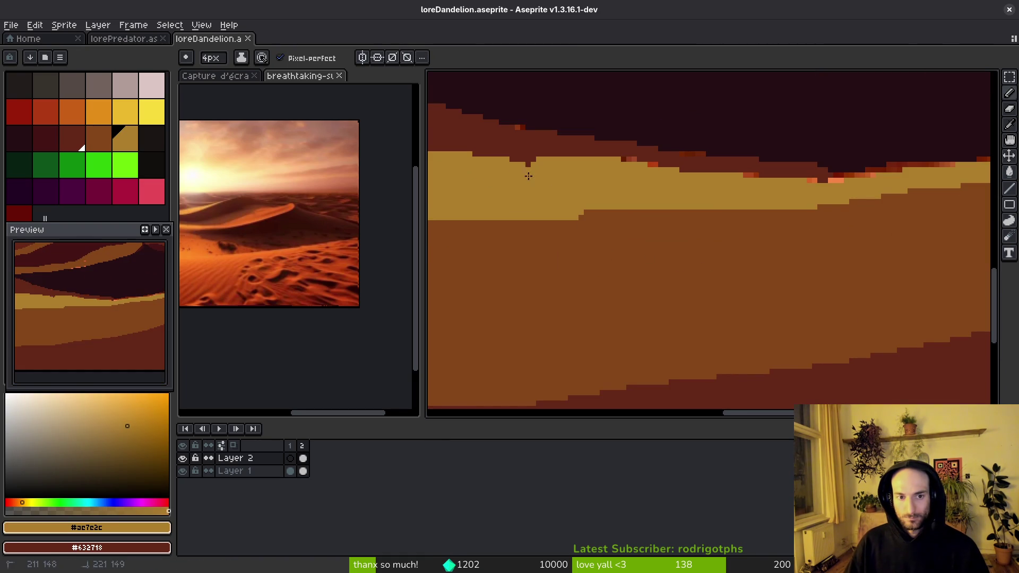
scroll(598, 264, "down", 2)
scroll(758, 339, "up", 1)
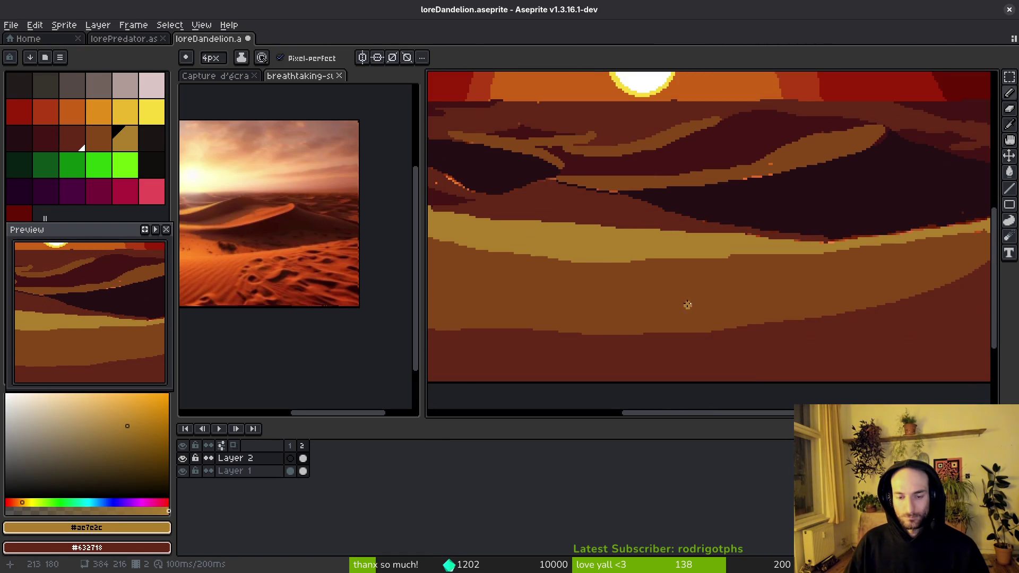
scroll(689, 305, "down", 2)
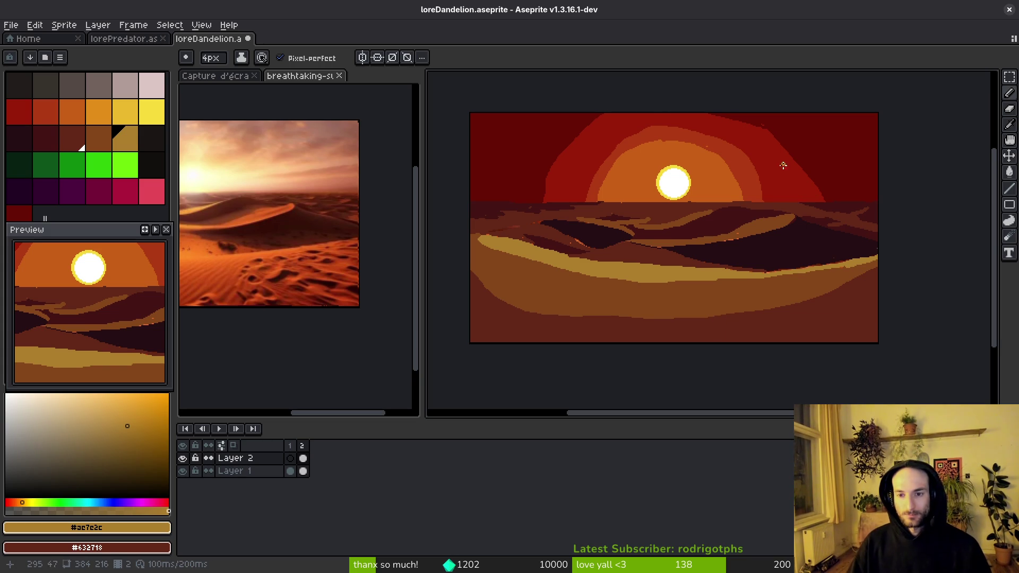
scroll(782, 162, "up", 4)
- Pick two sky reds and drag a Bayer Matrix 8x8 dithered gradient across the upper sky
left_click(643, 282, "alt")
right_click(602, 280, "alt")
key("g")
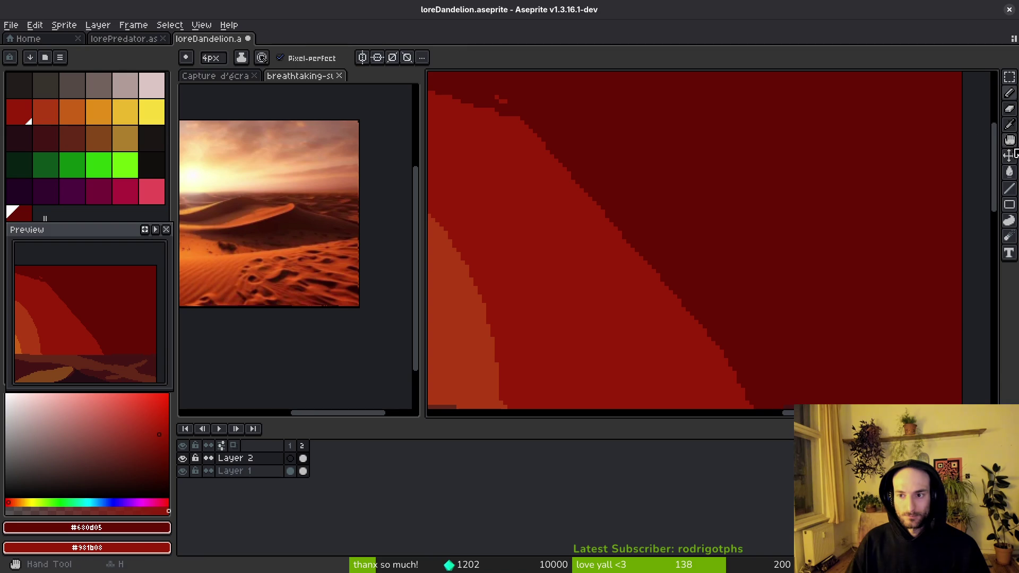
left_click(993, 171)
mouse_move(746, 255)
left_mouse_down()
mouse_move(581, 305)
mouse_move(615, 345)
left_mouse_up()
key("ctrl+z")
left_click(496, 59)
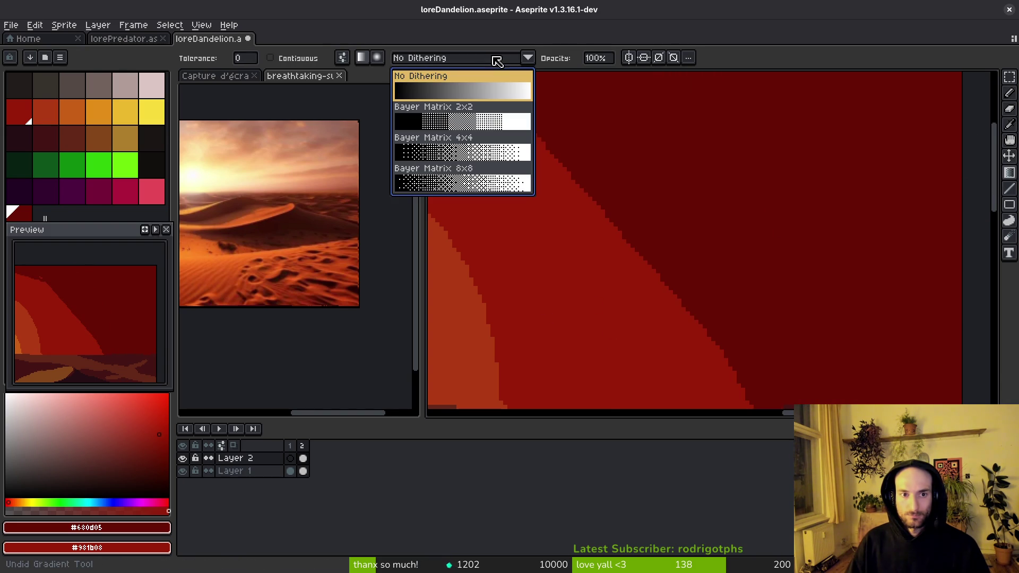
left_click(461, 176)
mouse_move(755, 220)
left_mouse_down()
mouse_move(563, 275)
mouse_move(544, 316)
mouse_move(562, 349)
left_mouse_up()
scroll(556, 305, "down", 1)
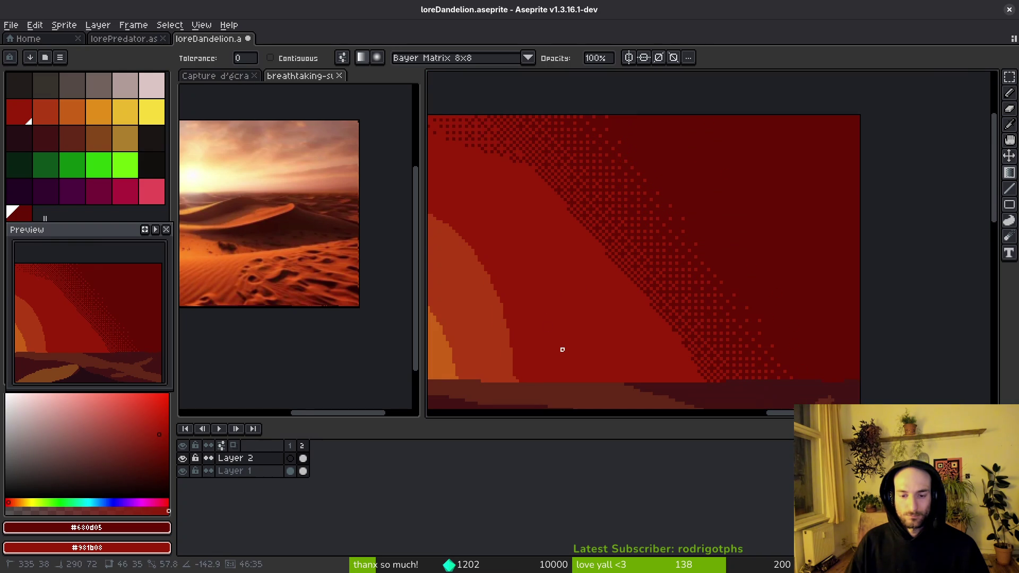
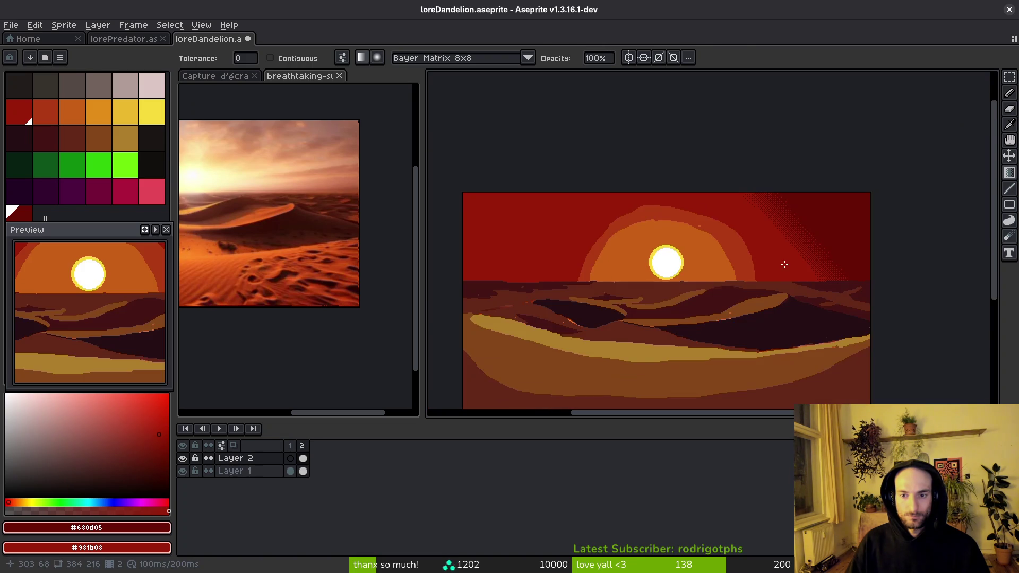
- Undo the dithered sky gradient and set the gradient shape to radial
scroll(635, 242, "up", 1)
scroll(690, 249, "down", 2)
key("ctrl+z")
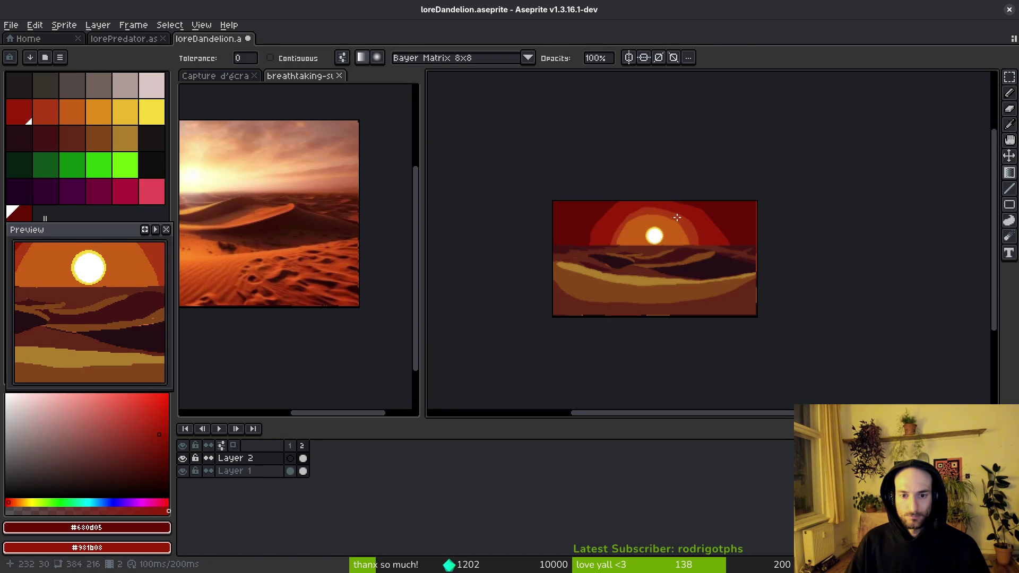
scroll(789, 232, "up", 1)
left_click(377, 57)
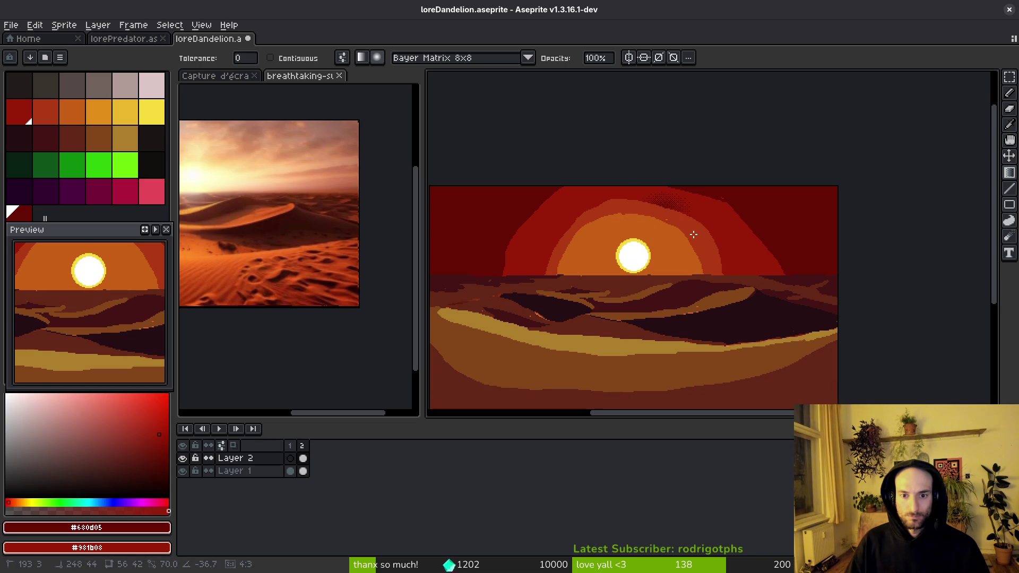
- Swap the foreground and background reds, then trial dark fills on a dune band and halo and undo them
left_click(721, 211, "alt")
right_click(757, 215, "alt")
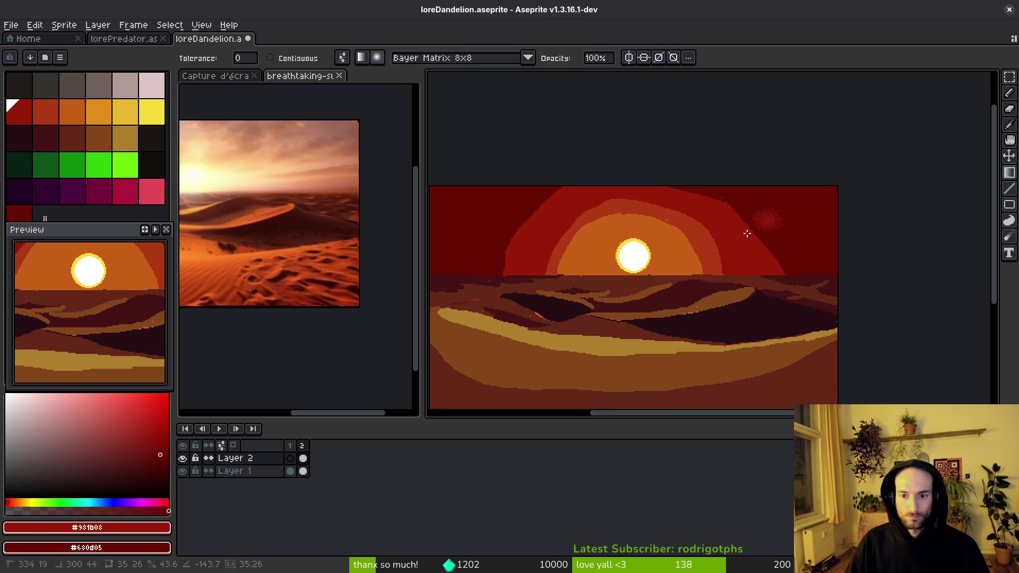
left_click(688, 309)
key("ctrl+z")
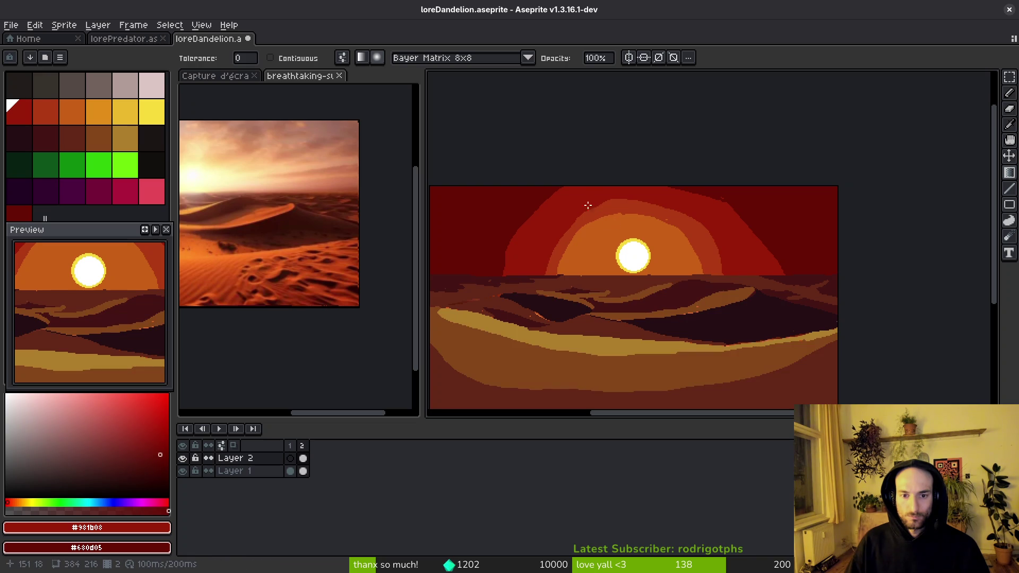
right_click(565, 194)
key("ctrl+z")
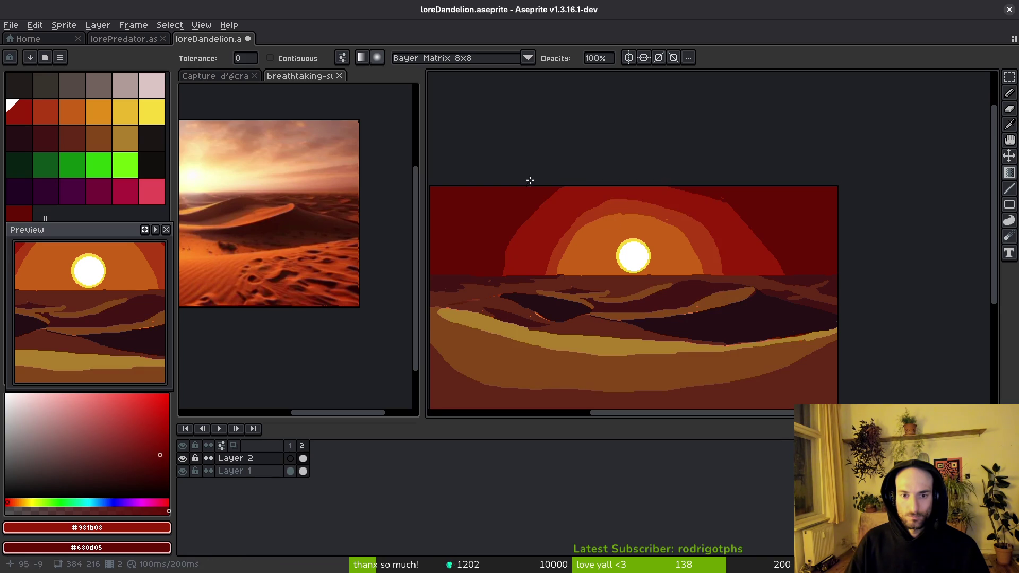
- Lay a dithered gradient over the sky, then bucket-fill the outer red halo with dark red
left_click_drag(435, 185, 863, 324)
left_click(766, 234, "alt")
key("g")
left_click(746, 249)
- Fill the next red ring around the sun with dark red #680d05 and sample the brighter sky red
left_click(700, 246)
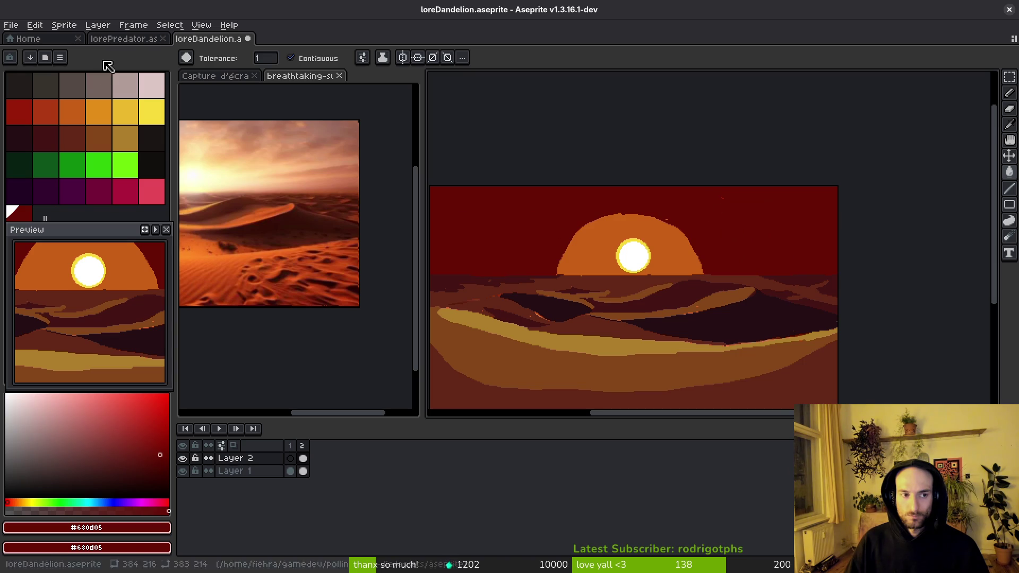
scroll(700, 273, "up", 5)
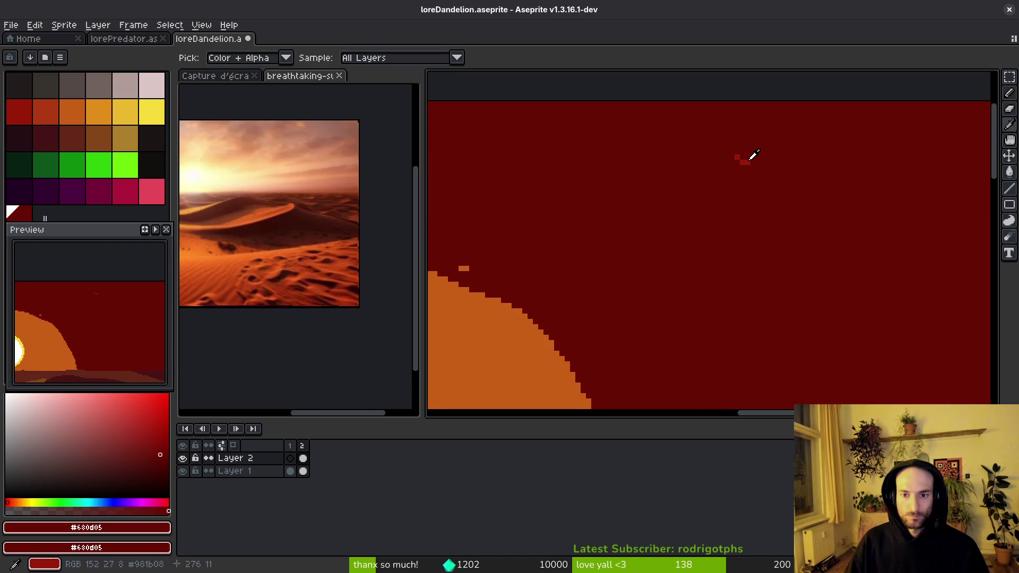
left_click(748, 158, "alt")
scroll(740, 172, "down", 1)
scroll(740, 171, "down", 4)
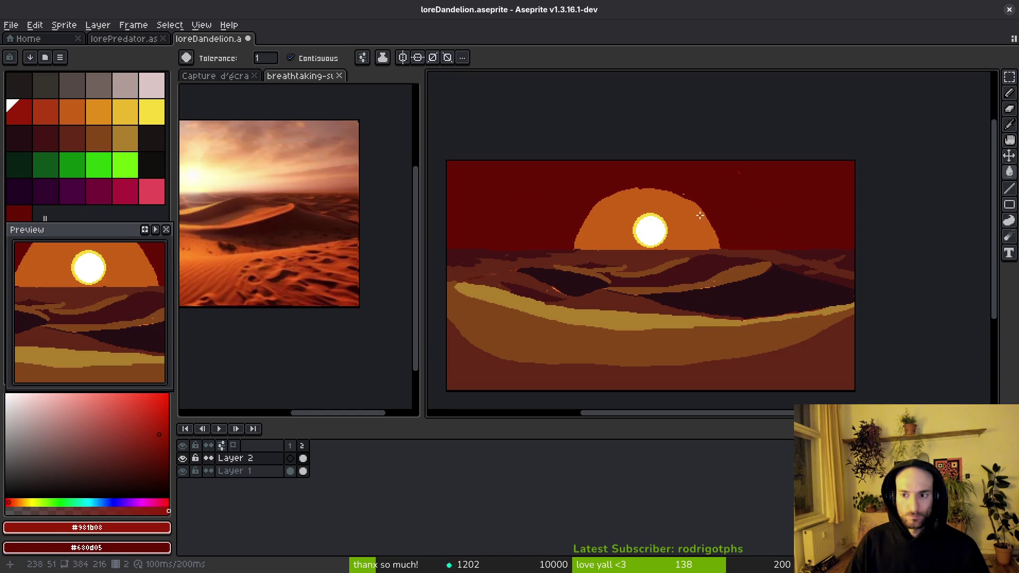
- Try Bayer 8x8 dithered gradients above the sun and across the sky, undoing or cancelling each
key("shift+g")
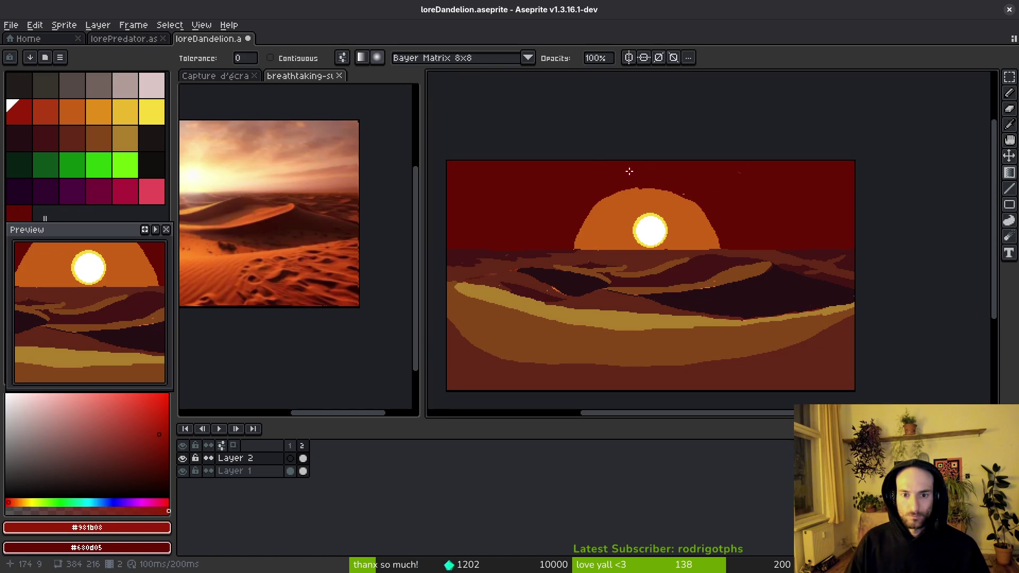
left_click_drag(622, 182, 716, 256)
key("ctrl+z")
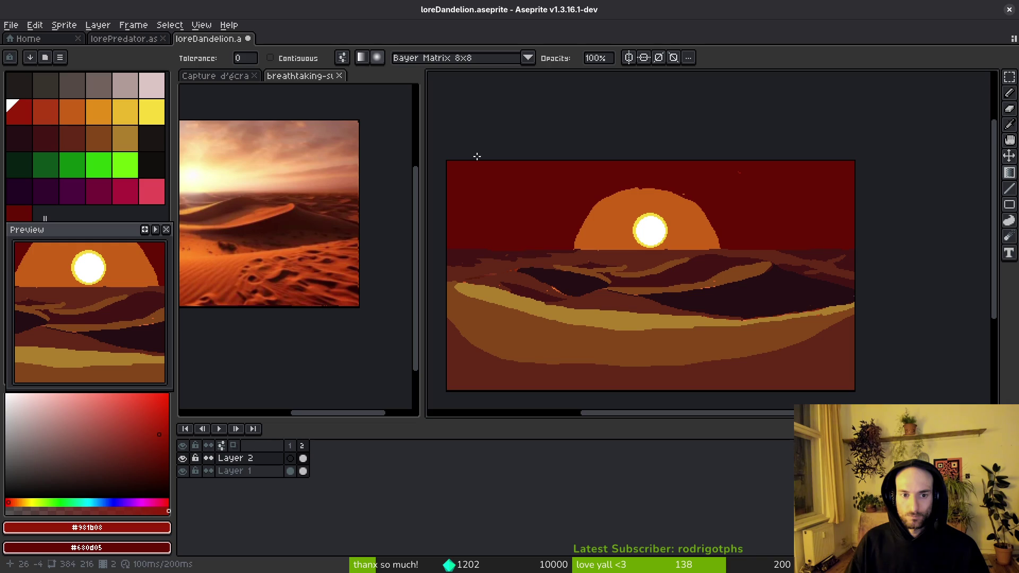
mouse_move(561, 197)
left_mouse_down()
mouse_move(815, 352)
mouse_move(762, 258)
left_mouse_up()
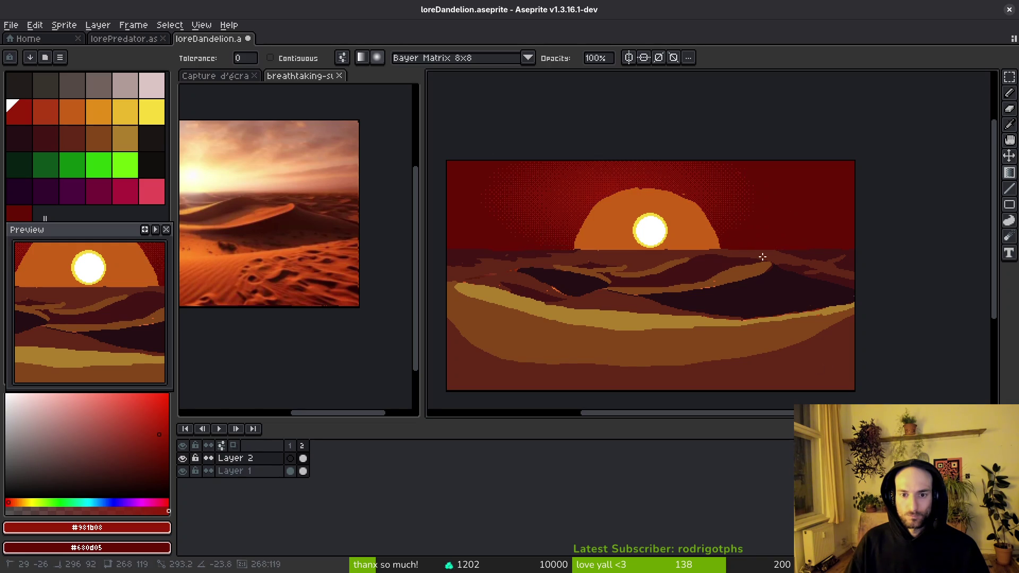
key("ctrl+z")
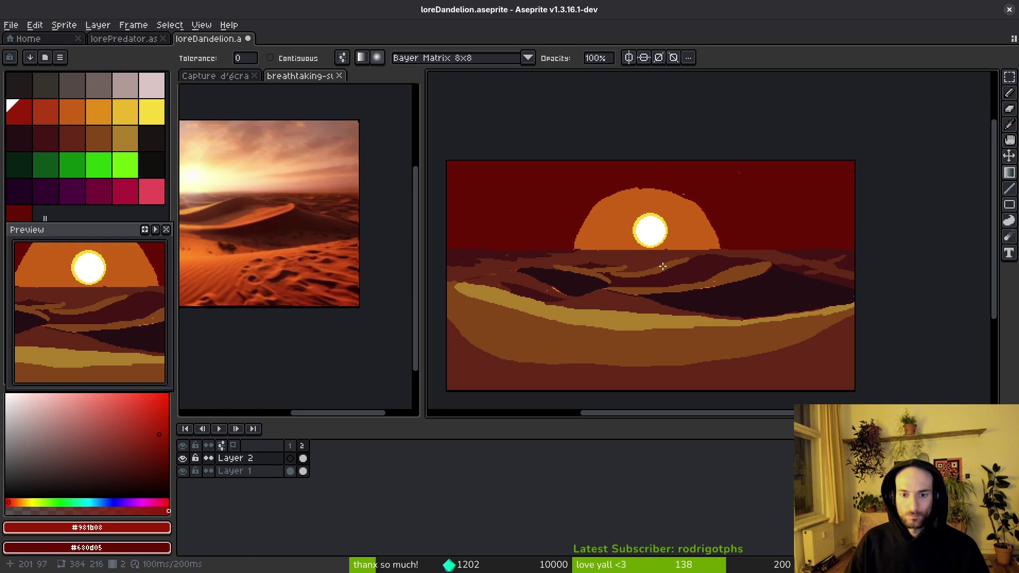
left_click_drag(714, 277, 537, 186)
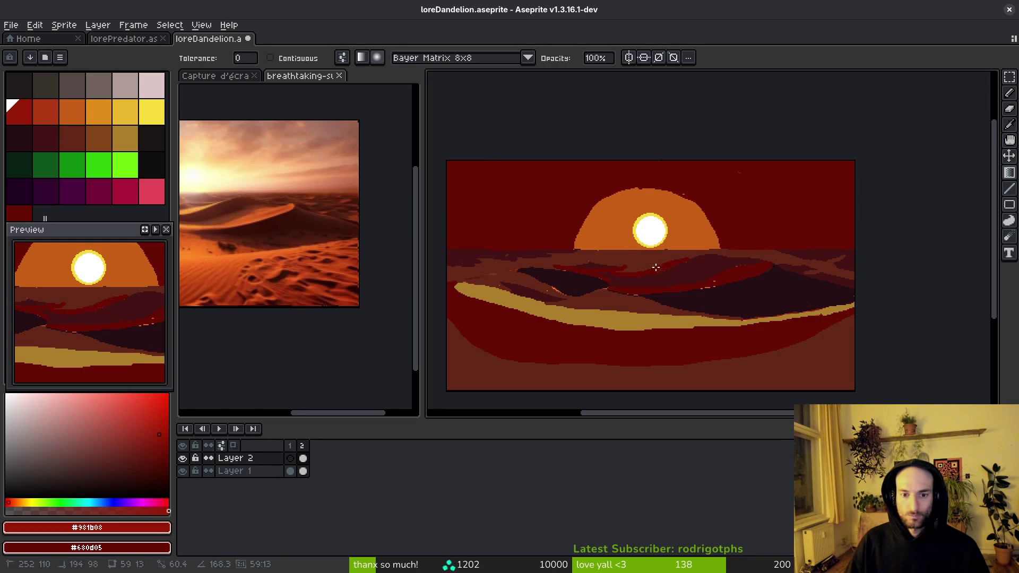
key("Escape")
- Try more dithered sky gradients at different positions, discarding the brighter and misplaced ones
mouse_move(526, 333)
left_mouse_down()
mouse_move(610, 213)
mouse_move(609, 150)
mouse_move(744, 200)
mouse_move(630, 265)
mouse_move(744, 188)
left_mouse_up()
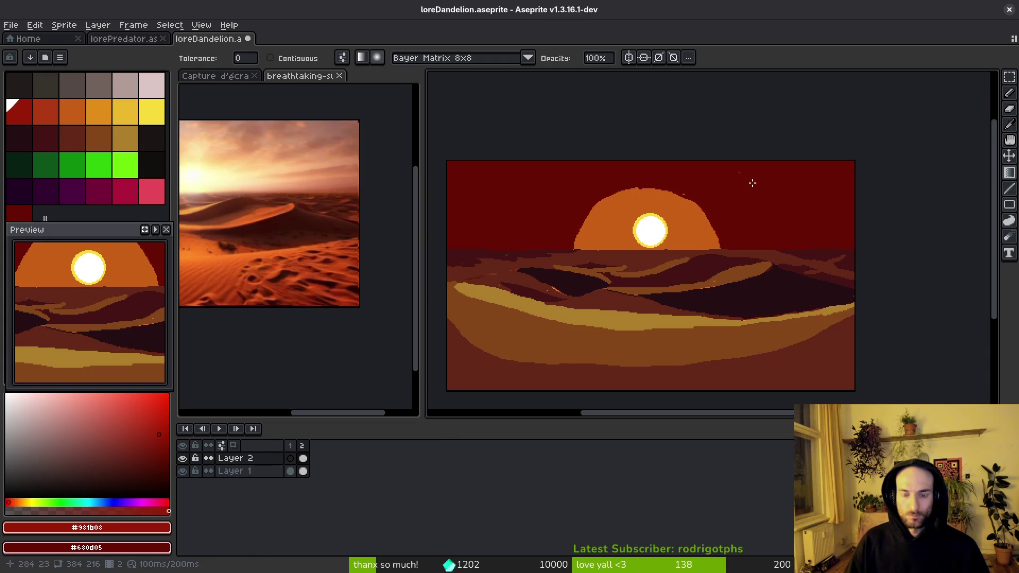
mouse_move(523, 159)
left_mouse_down()
mouse_move(631, 194)
mouse_move(633, 185)
left_mouse_up()
key("Escape")
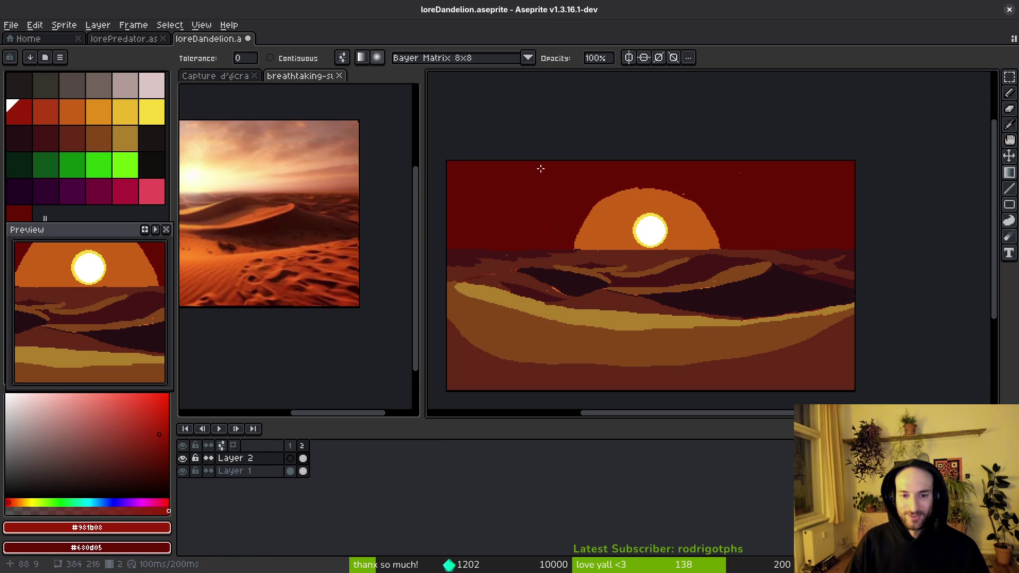
left_click_drag(520, 162, 794, 279)
key("Escape")
left_click_drag(500, 161, 821, 270)
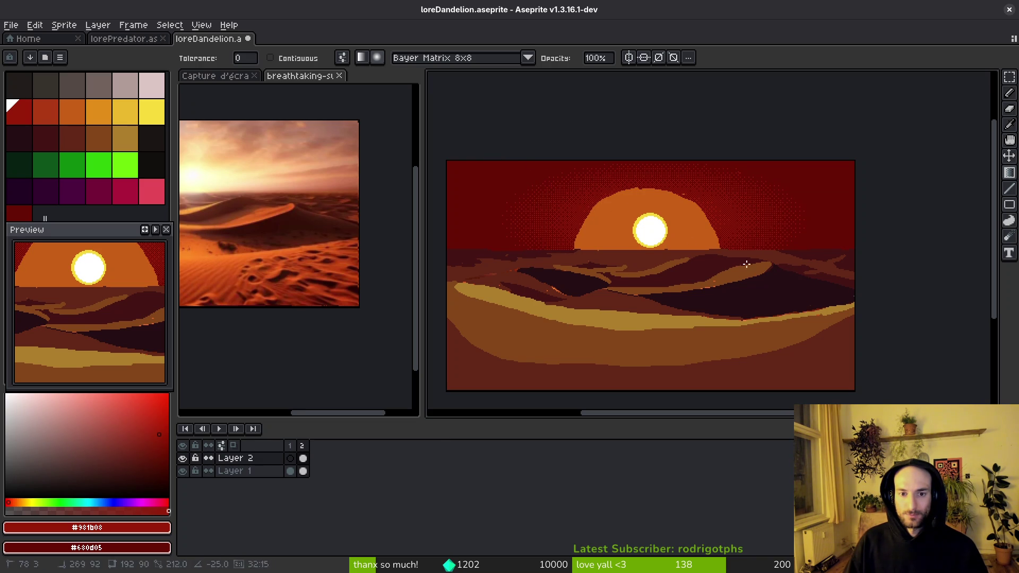
left_click_drag(492, 143, 740, 265)
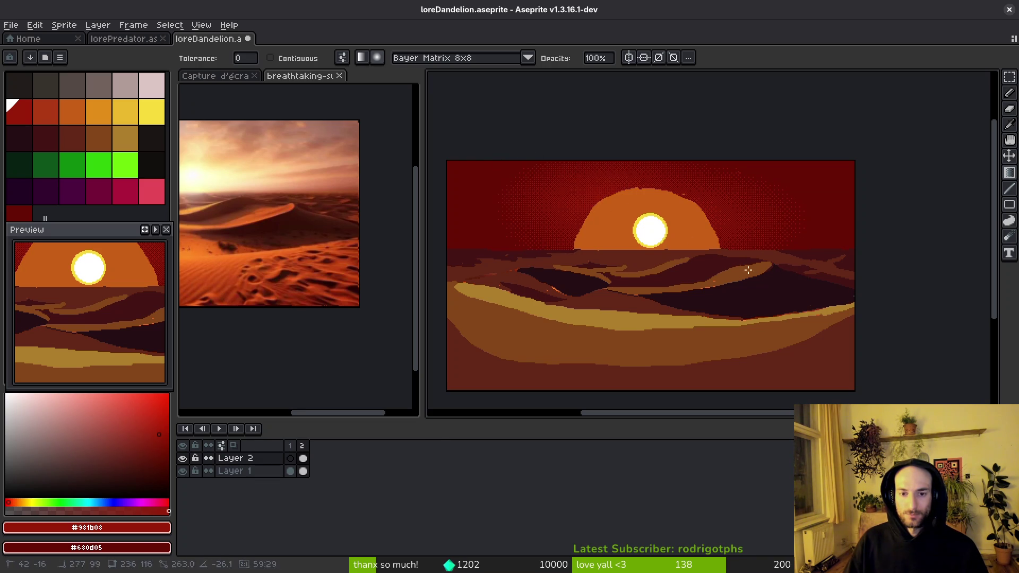
left_click_drag(801, 326, 802, 326)
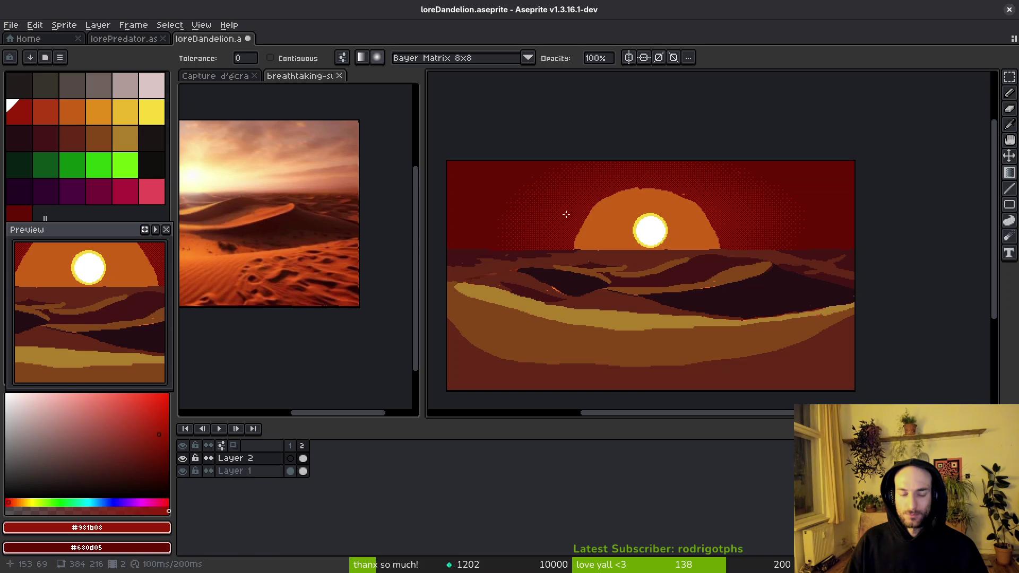
- Redraw the dithered sky gradient from the top-left corner at steeper, longer angles
left_click_drag(513, 152, 792, 318)
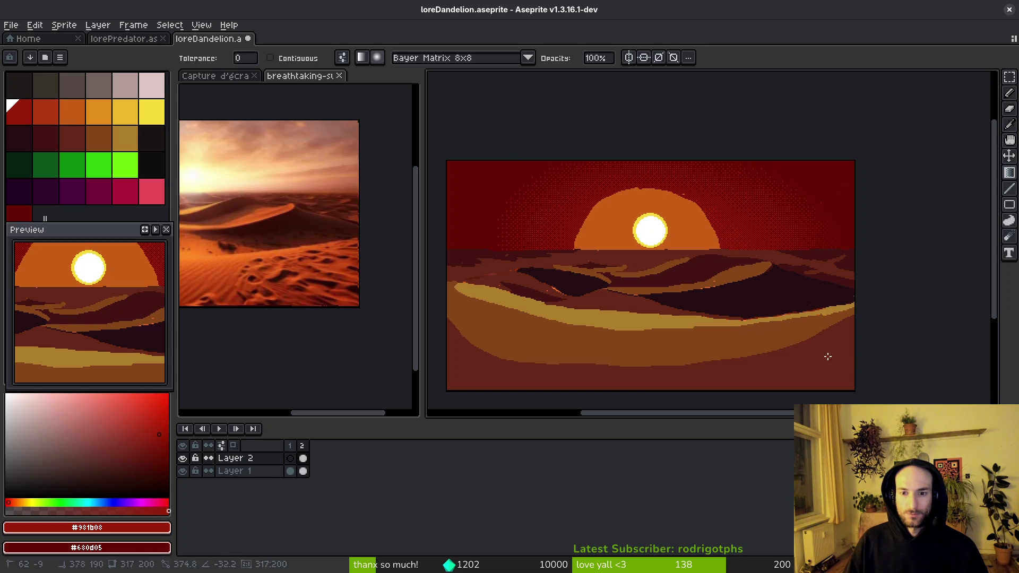
left_click_drag(480, 142, 780, 304)
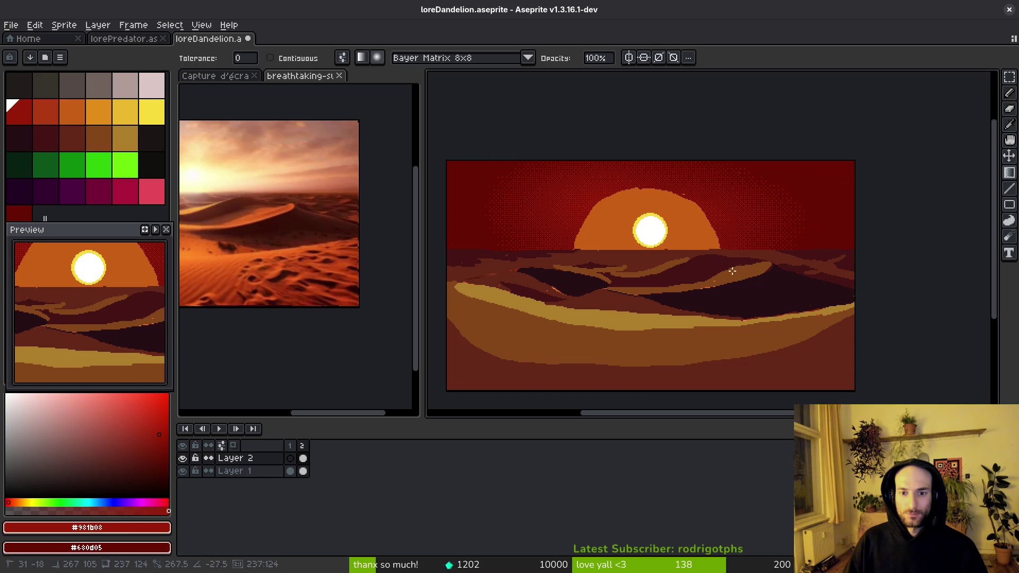
left_click_drag(780, 296, 751, 237)
scroll(752, 237, "up", 3)
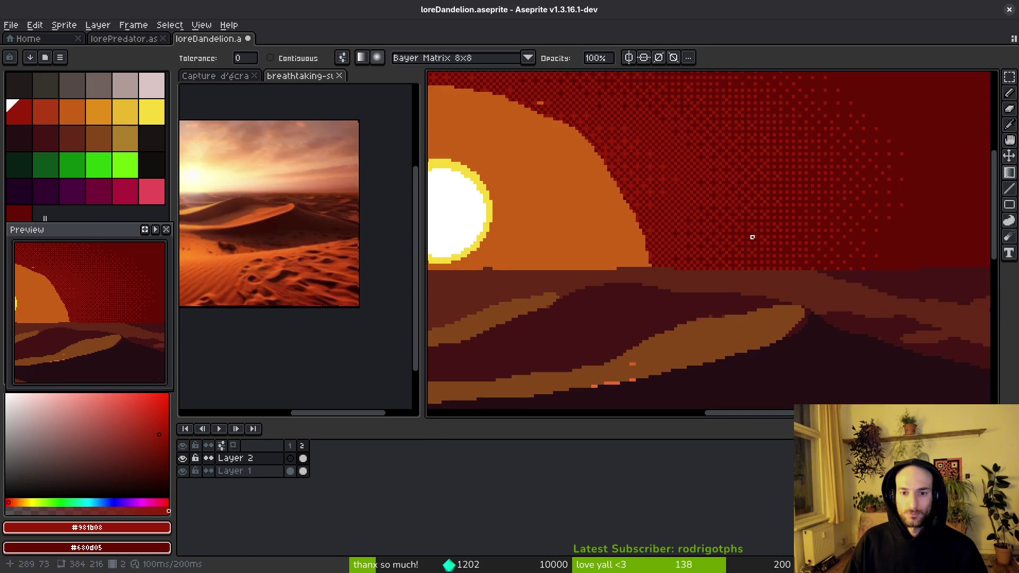
scroll(626, 185, "down", 3)
left_click_drag(548, 158, 827, 301)
left_click_drag(898, 332, 869, 340)
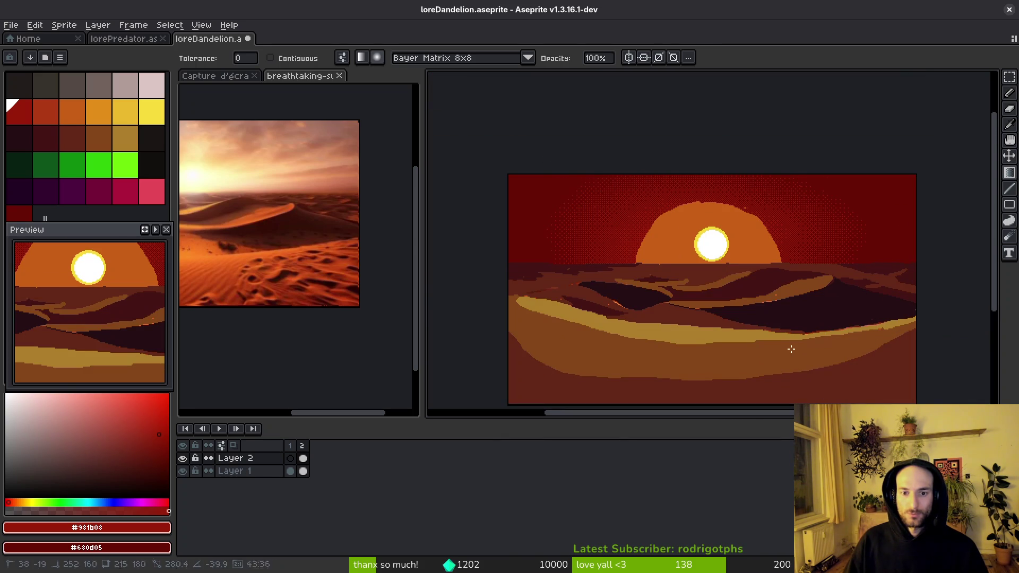
- Draw another dithered gradient in the upper sky, then undo it
scroll(752, 295, "up", 2)
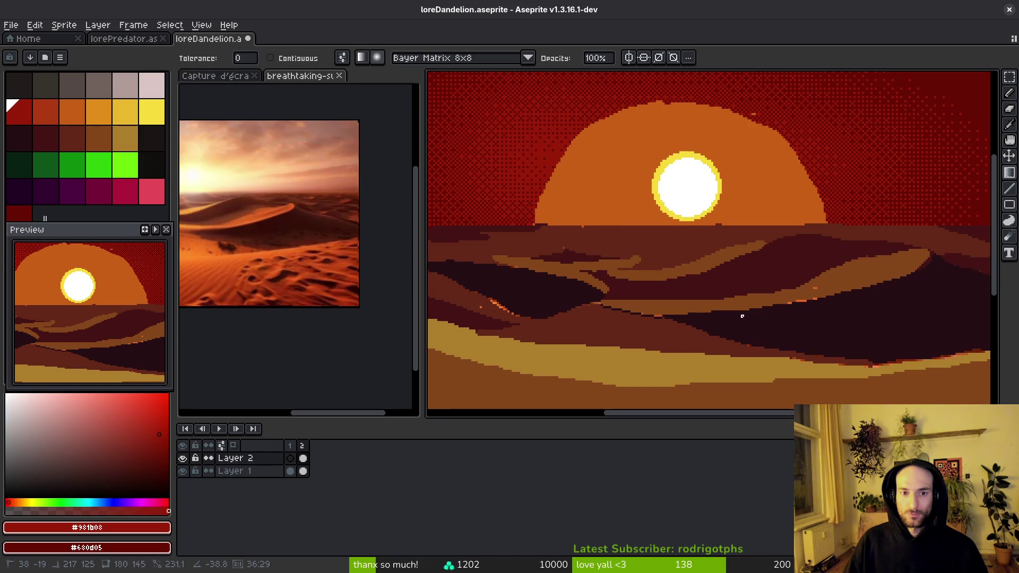
scroll(801, 320, "down", 1)
scroll(831, 276, "up", 1)
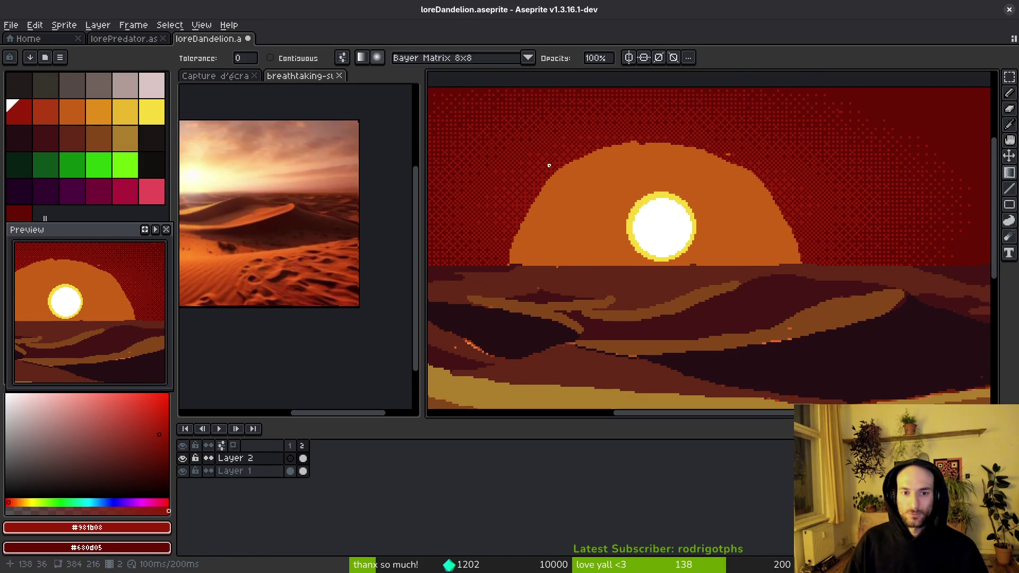
mouse_move(468, 93)
left_mouse_down()
mouse_move(867, 312)
mouse_move(841, 182)
mouse_move(812, 148)
mouse_move(810, 217)
left_mouse_up()
scroll(810, 216, "down", 4)
scroll(801, 233, "up", 1)
key("ctrl+z")
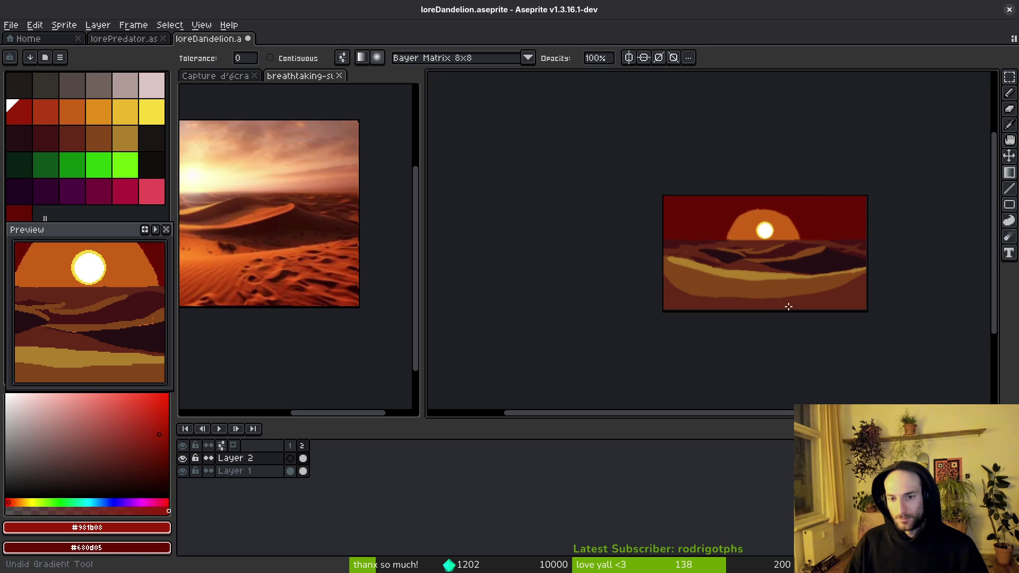
key("ctrl+y")
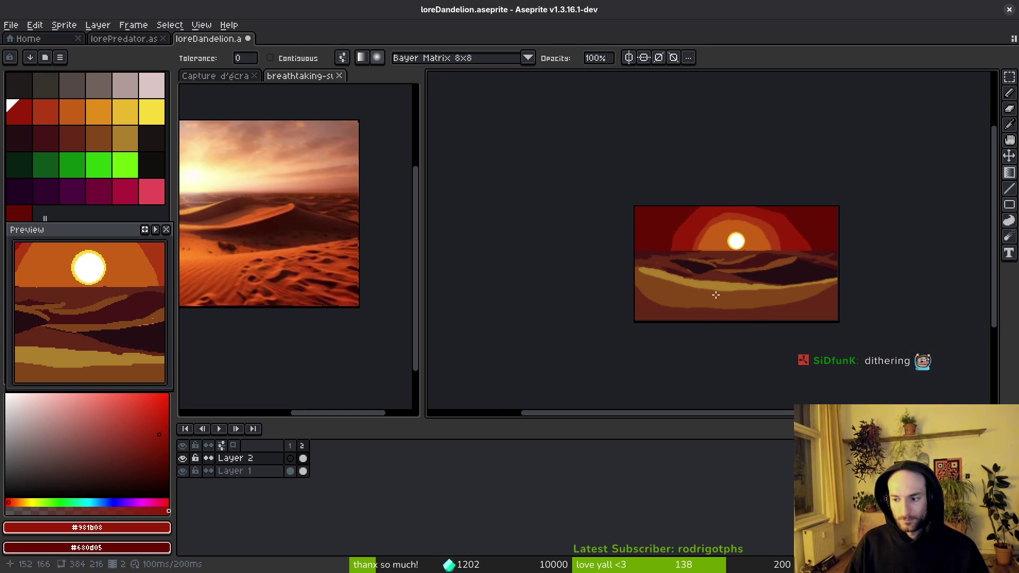
key("ctrl+s")
scroll(722, 307, "right", 1)
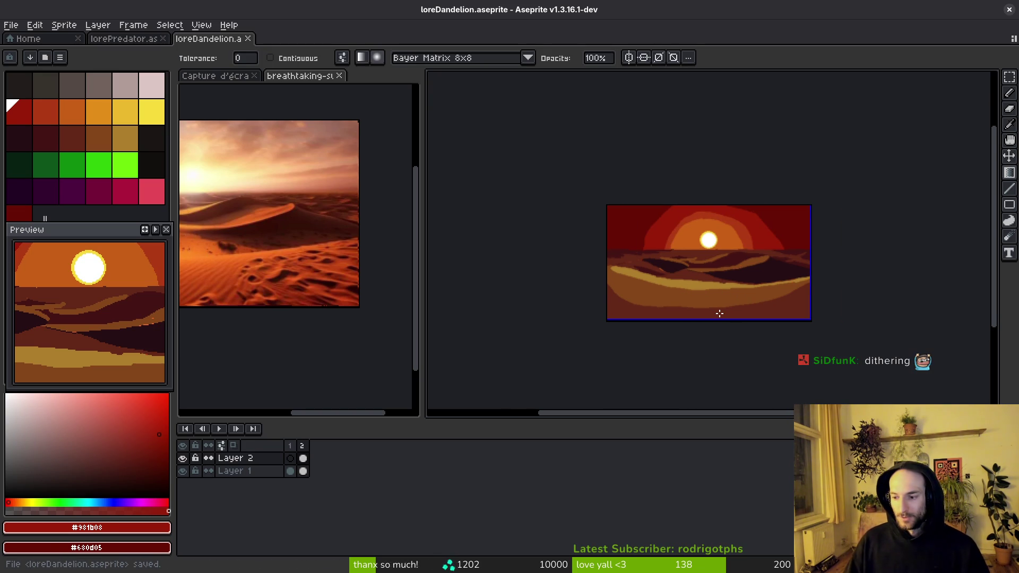
scroll(723, 282, "up", 3)
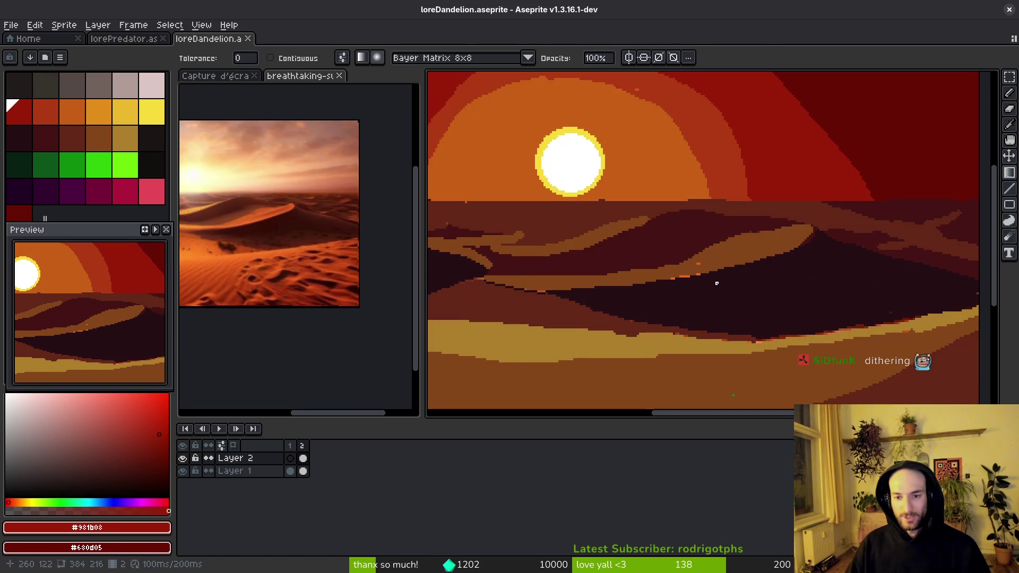
scroll(699, 229, "up", 2)
left_click_drag(700, 229, 762, 259)
mouse_move(423, 247)
left_mouse_down()
mouse_move(304, 244)
mouse_move(345, 249)
mouse_move(355, 265)
left_mouse_up()
scroll(698, 254, "down", 3)
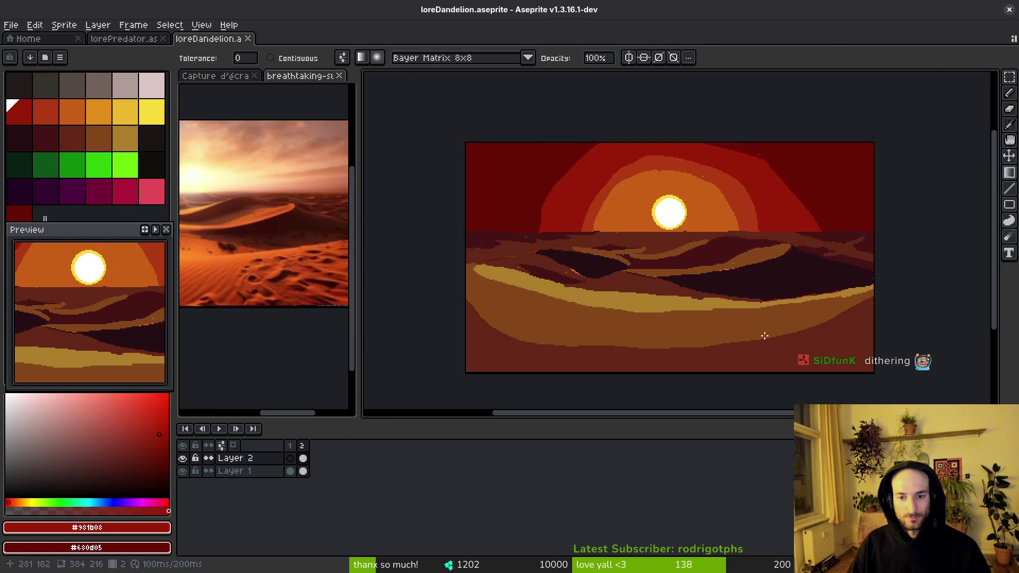
left_click_drag(764, 334, 610, 277)
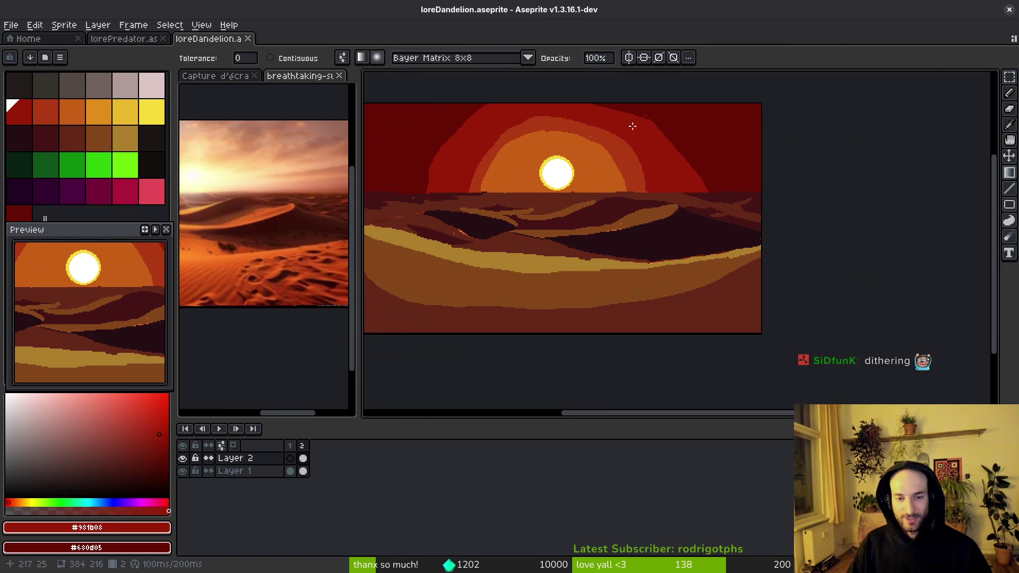
scroll(675, 270, "left", 3)
scroll(637, 273, "right", 3)
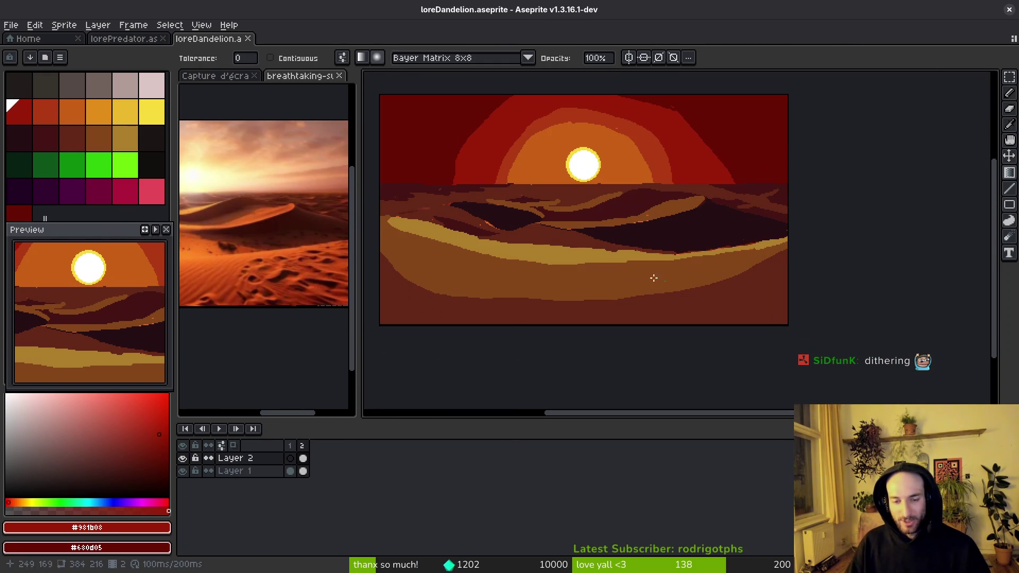
scroll(628, 216, "up", 2)
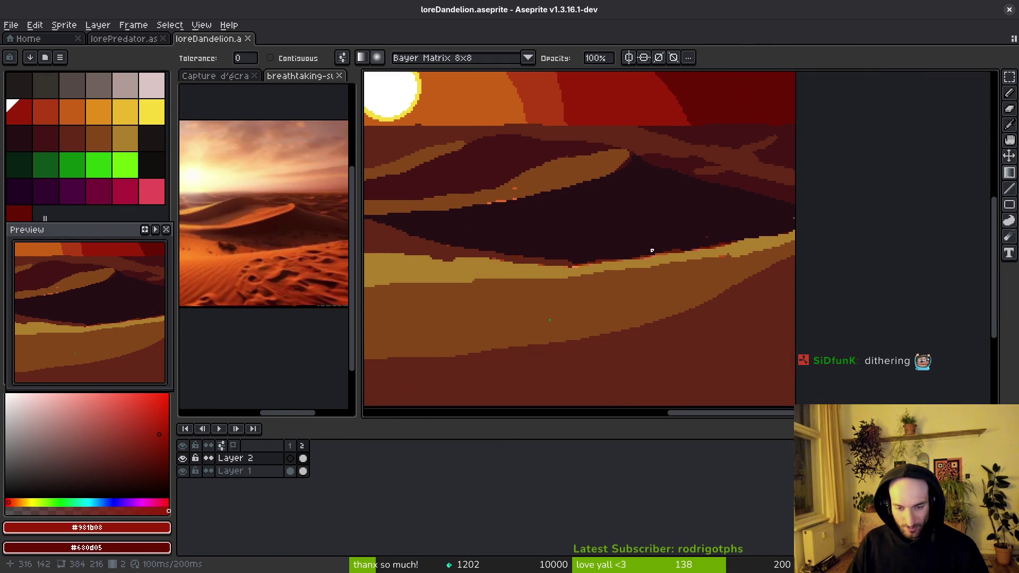
scroll(672, 325, "down", 2)
- Trial-fill the light dune band with an orange palette colour
key("g")
left_click(596, 261, "alt")
scroll(557, 287, "up", 2)
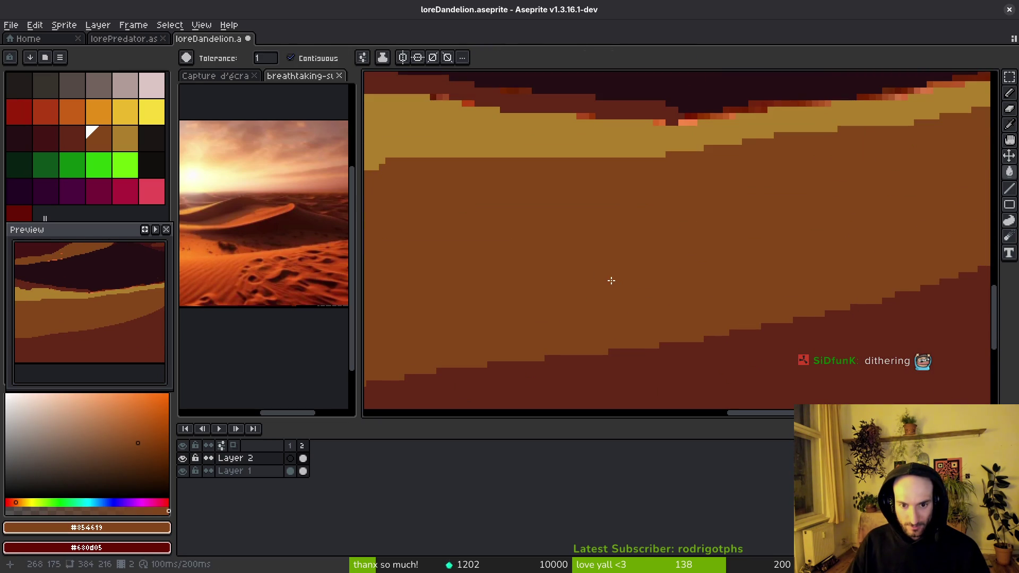
scroll(611, 280, "up", 1)
left_click(44, 118)
scroll(682, 288, "down", 3)
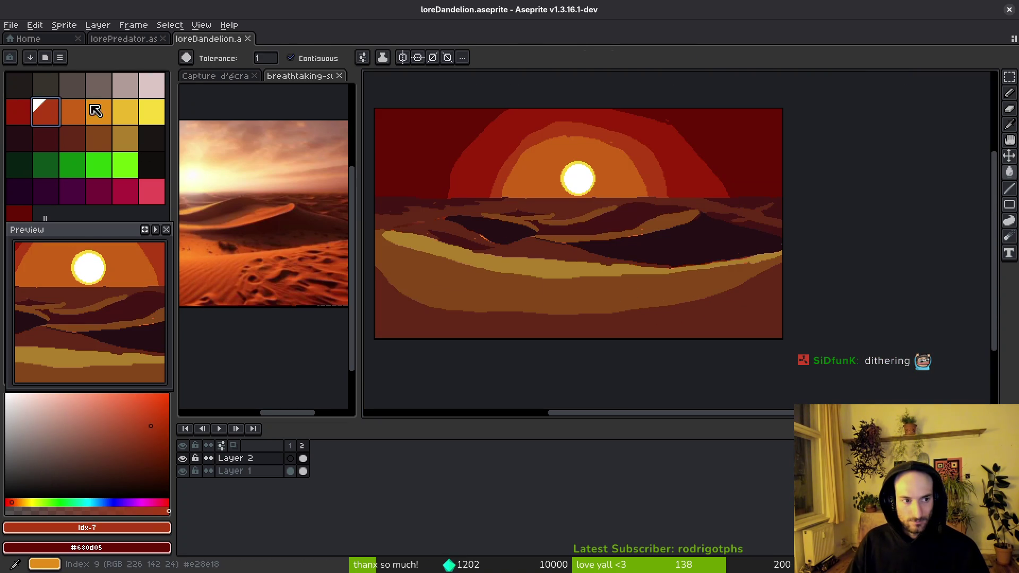
left_click(91, 105)
left_click(564, 267)
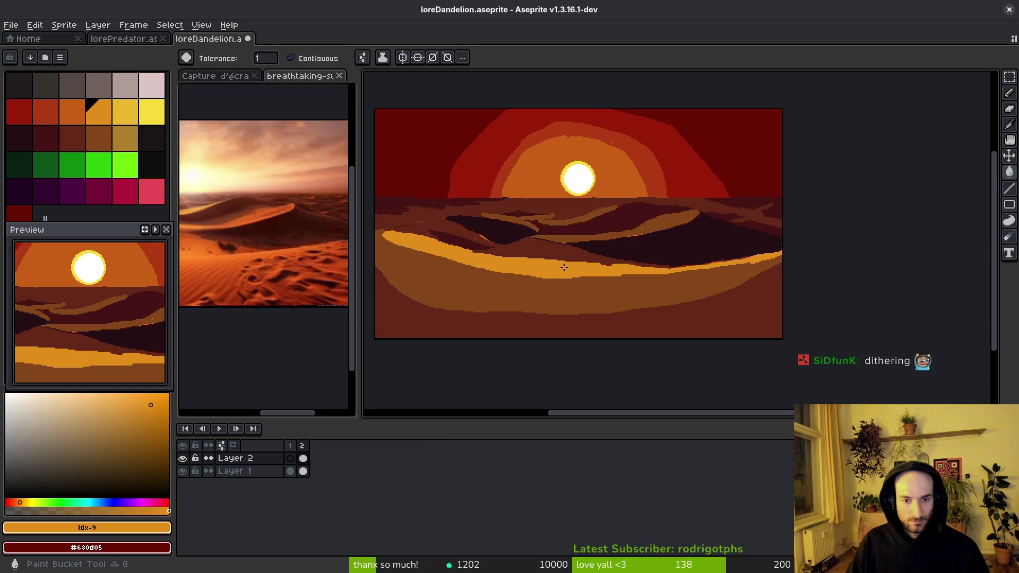
- Try other orange fills on the lower and upper dune bands and undo them
left_click(72, 112)
left_click(589, 293)
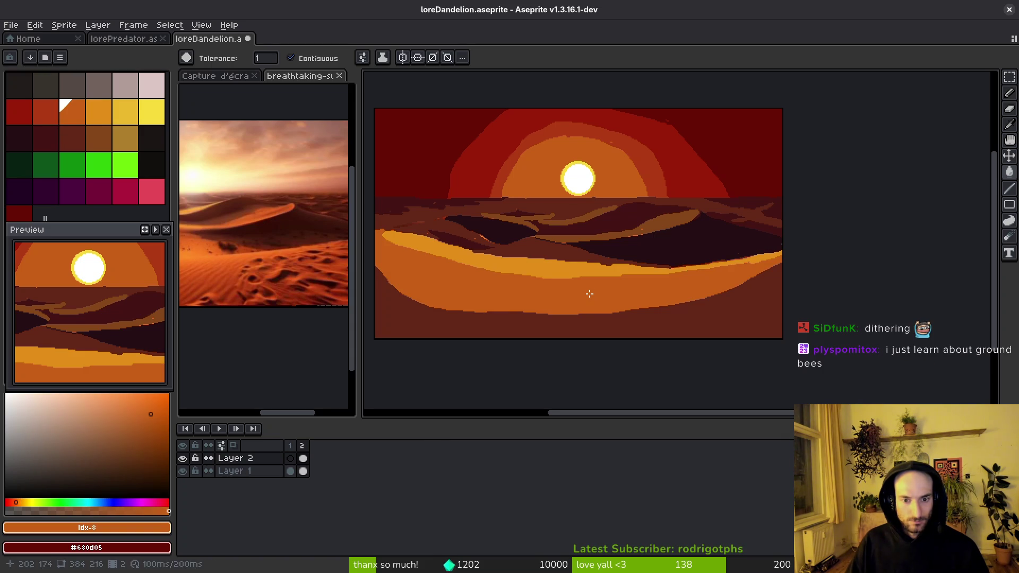
key("ctrl+z")
key("ctrl+z")
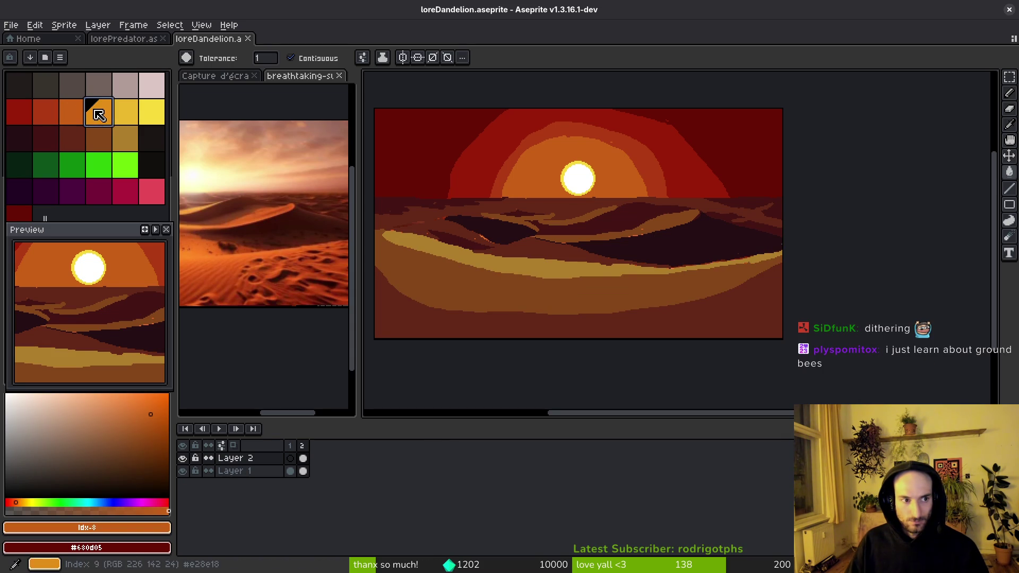
left_click(99, 115)
left_click(593, 271)
key("ctrl+z")
scroll(594, 271, "up", 3)
- Paint trial orange and yellow streaks along the gold band, then undo them
key("b")
mouse_move(456, 257)
left_mouse_down()
mouse_move(571, 260)
mouse_move(463, 246)
left_mouse_up()
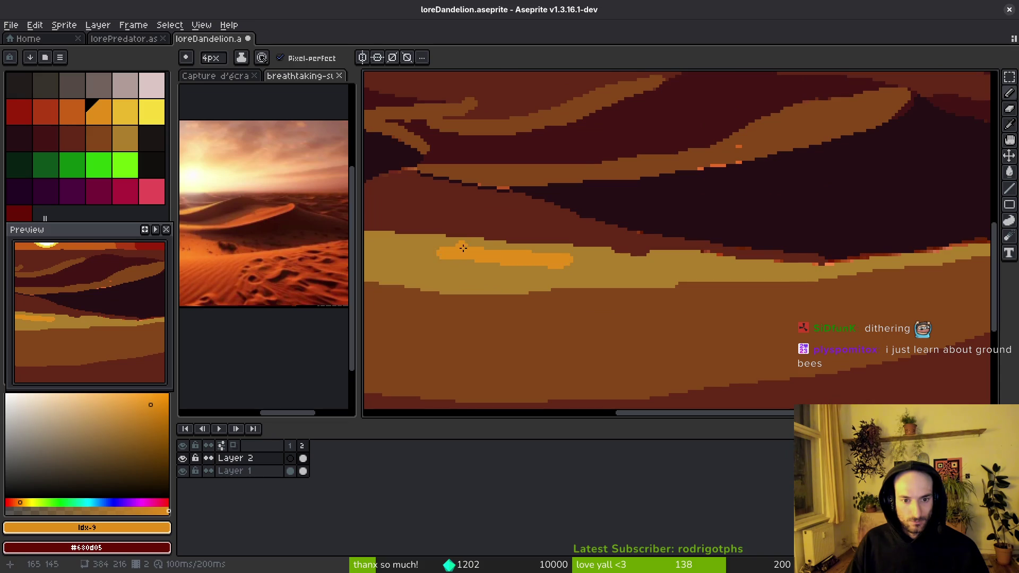
scroll(463, 246, "up", 2)
left_click(125, 112)
key("g")
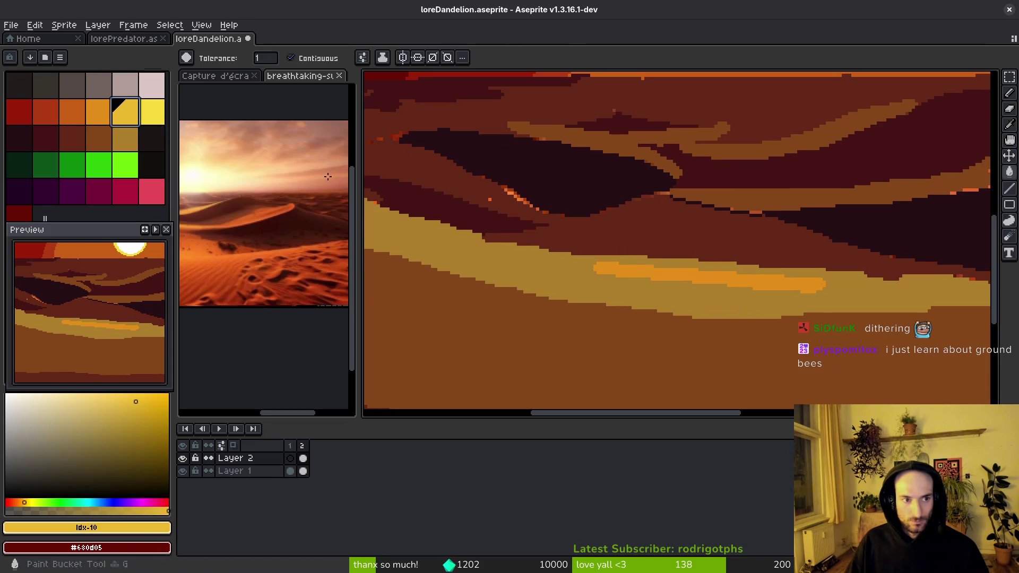
left_click(679, 269)
key("b")
left_click_drag(471, 248, 942, 284)
scroll(742, 320, "down", 3)
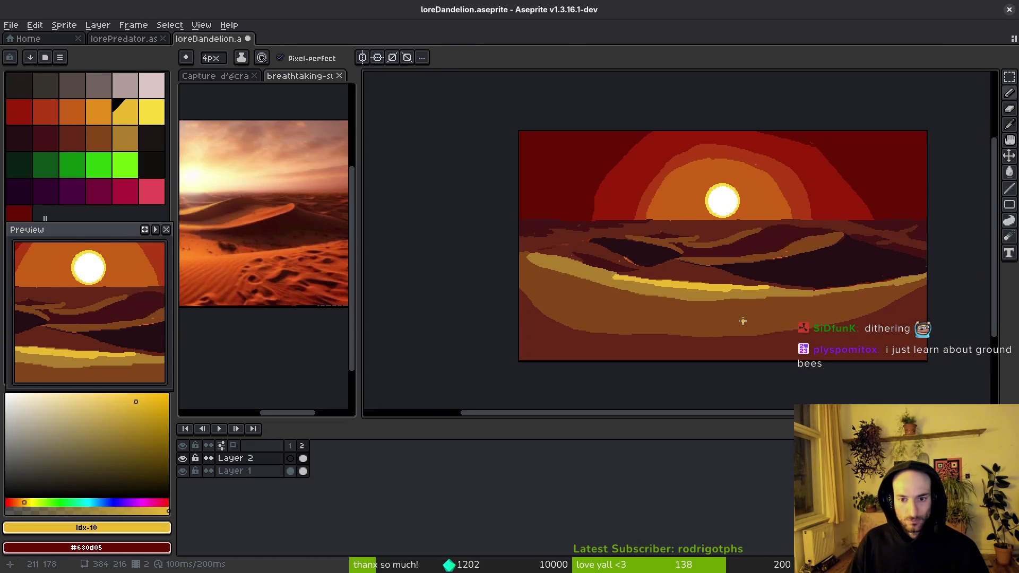
key("ctrl+z")
key("ctrl+z")
key("ctrl+z")
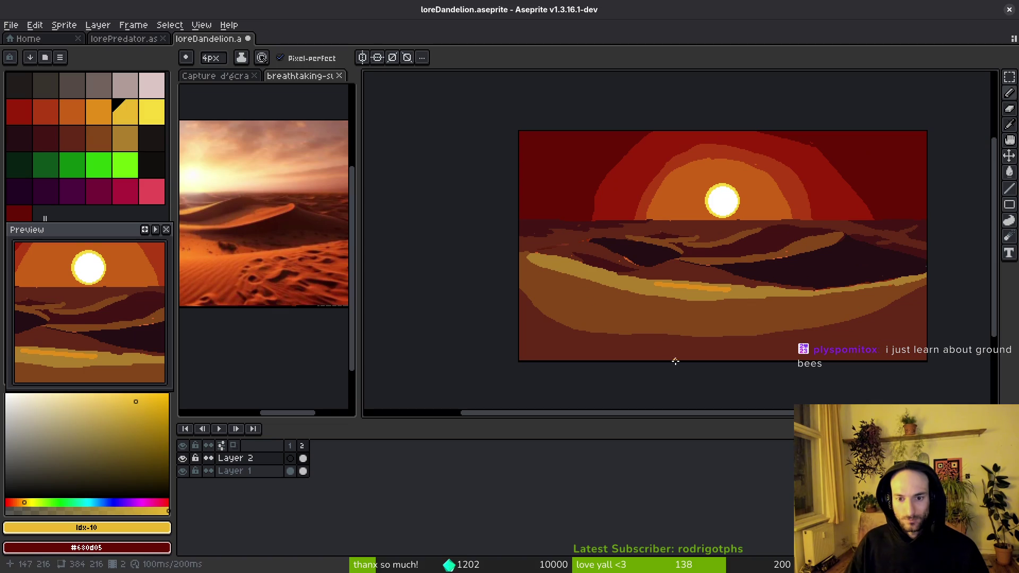
- Save the artwork and eyedrop the gold dune colour #ae7e2c from the canvas
mouse_move(717, 326)
left_mouse_down()
mouse_move(619, 341)
mouse_move(632, 287)
left_mouse_up()
key("ctrl+s")
left_click(658, 297, "alt")
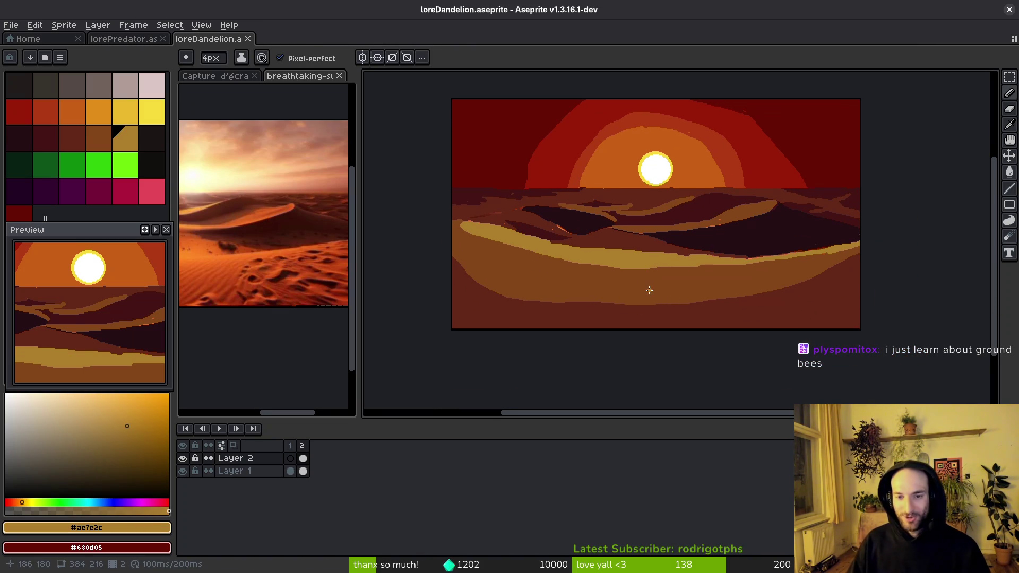
- Reposition the reference photo and pan the artwork to show the sun and the gold band's left end
scroll(639, 257, "up", 5)
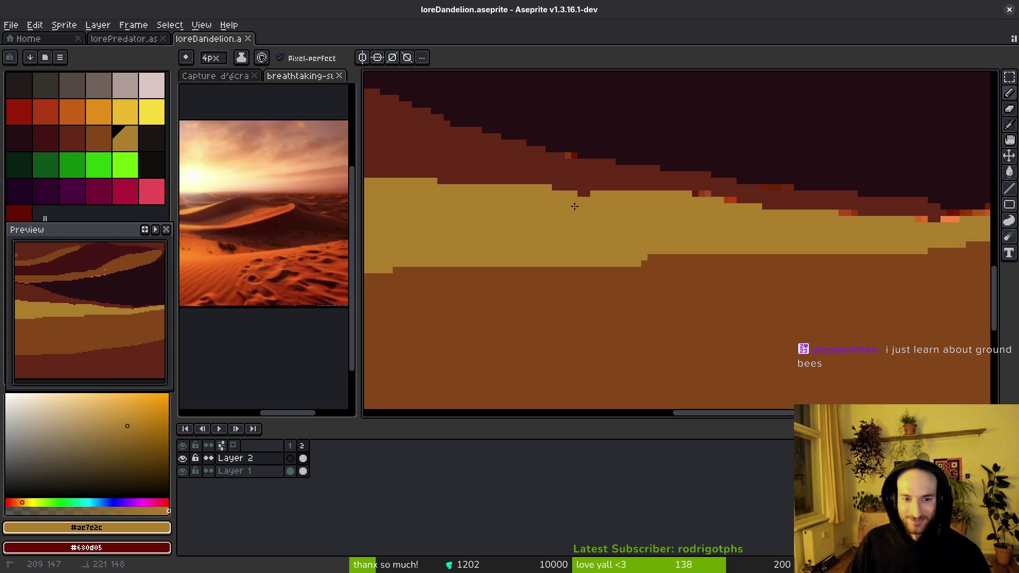
mouse_move(796, 273)
left_mouse_down()
mouse_move(625, 264)
mouse_move(657, 292)
left_mouse_up()
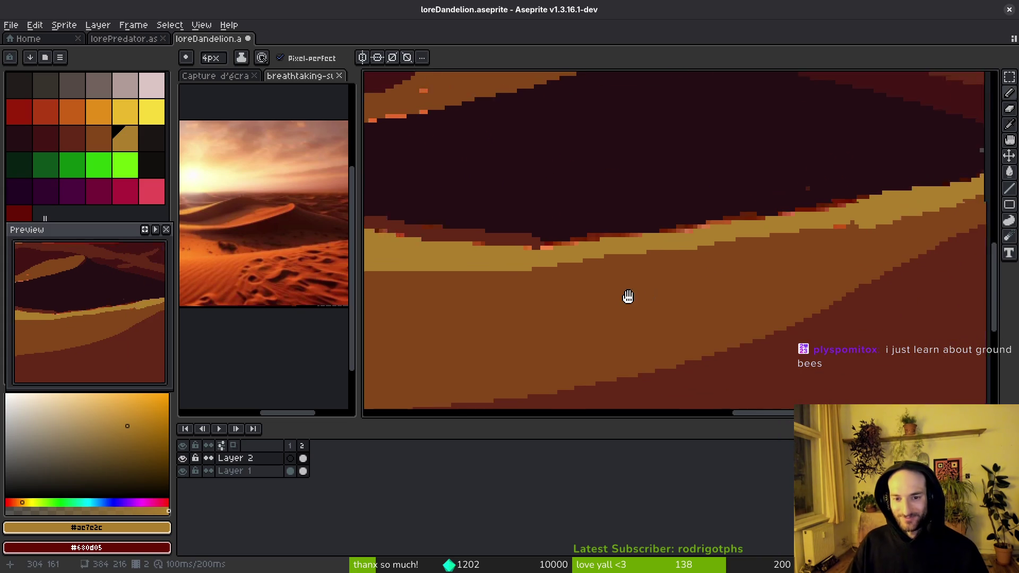
scroll(657, 291, "down", 2)
left_click_drag(212, 253, 170, 210)
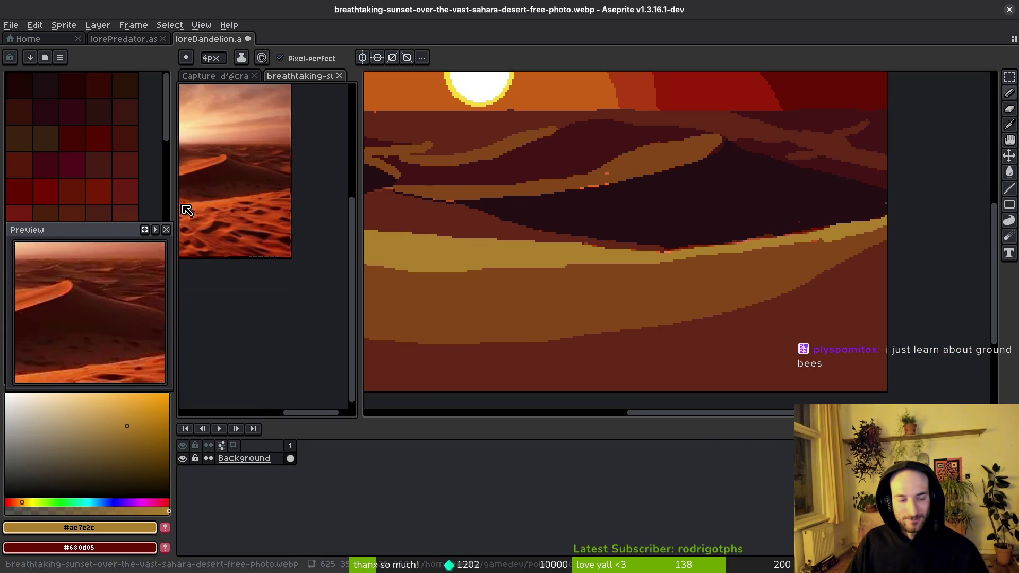
scroll(261, 262, "up", 2)
left_click(792, 323)
mouse_move(792, 323)
left_mouse_down()
mouse_move(758, 296)
mouse_move(732, 303)
left_mouse_up()
left_click(293, 277)
left_click_drag(294, 278, 332, 277)
mouse_move(501, 288)
left_mouse_down()
mouse_move(663, 315)
mouse_move(485, 261)
mouse_move(541, 279)
mouse_move(455, 230)
left_mouse_up()
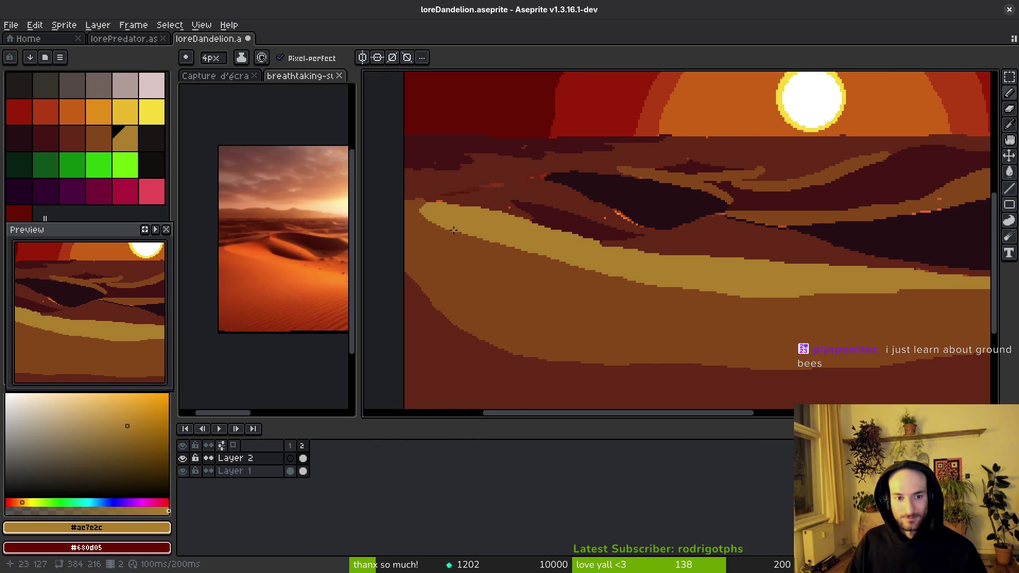
scroll(455, 229, "up", 4)
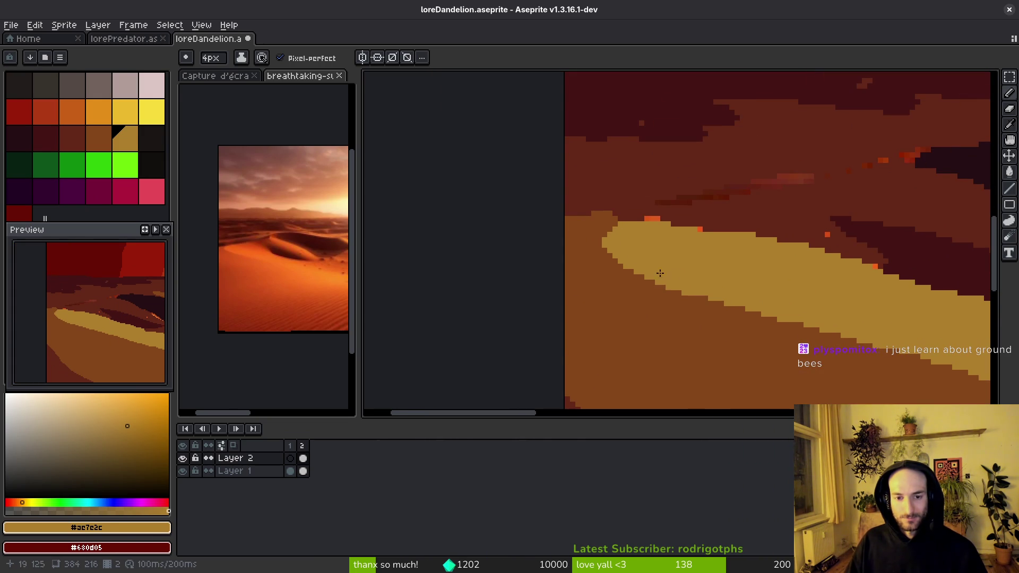
left_click_drag(656, 270, 569, 244)
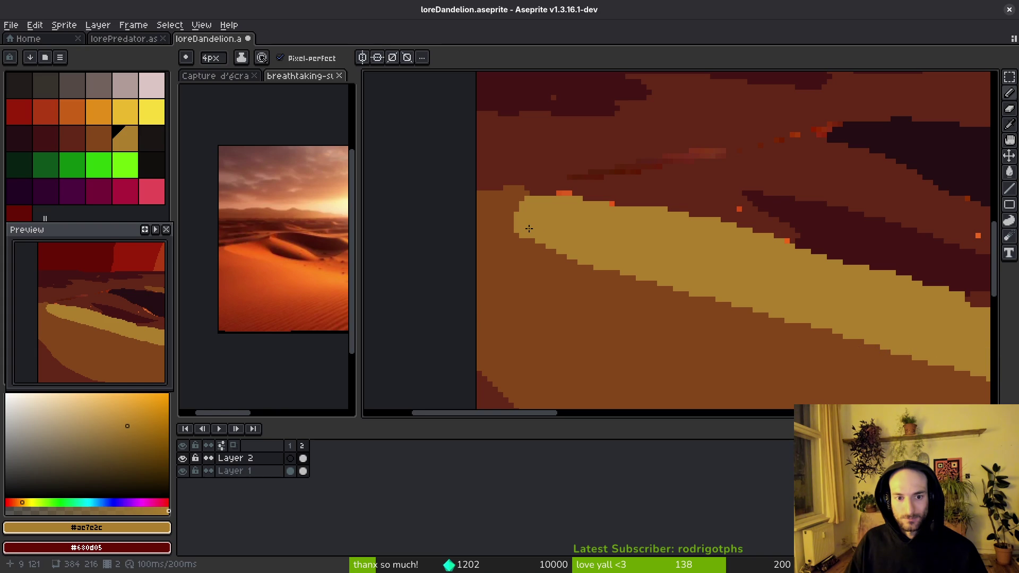
- Widen the light dune band with #ae7e2c tan pixels along its edge
mouse_move(529, 231)
left_mouse_down()
mouse_move(594, 269)
mouse_move(748, 311)
left_mouse_up()
scroll(527, 236, "down", 1)
scroll(661, 269, "down", 1)
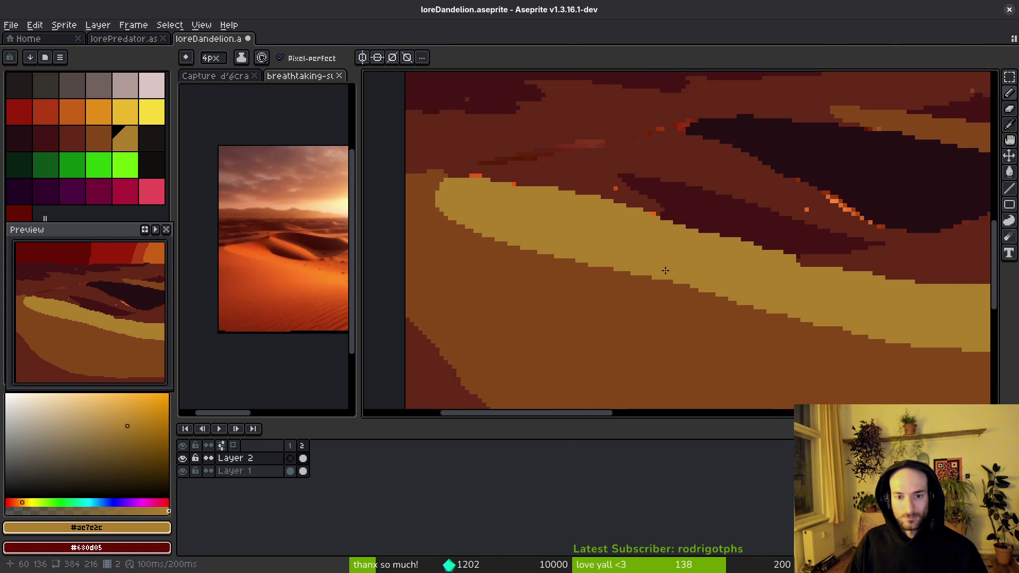
scroll(661, 269, "up", 2)
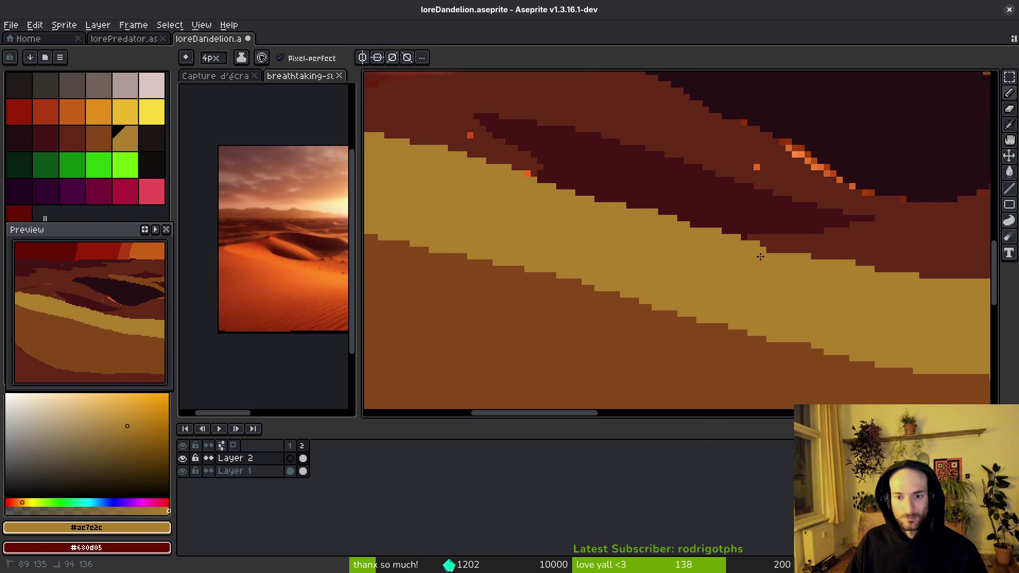
scroll(584, 271, "right", 4)
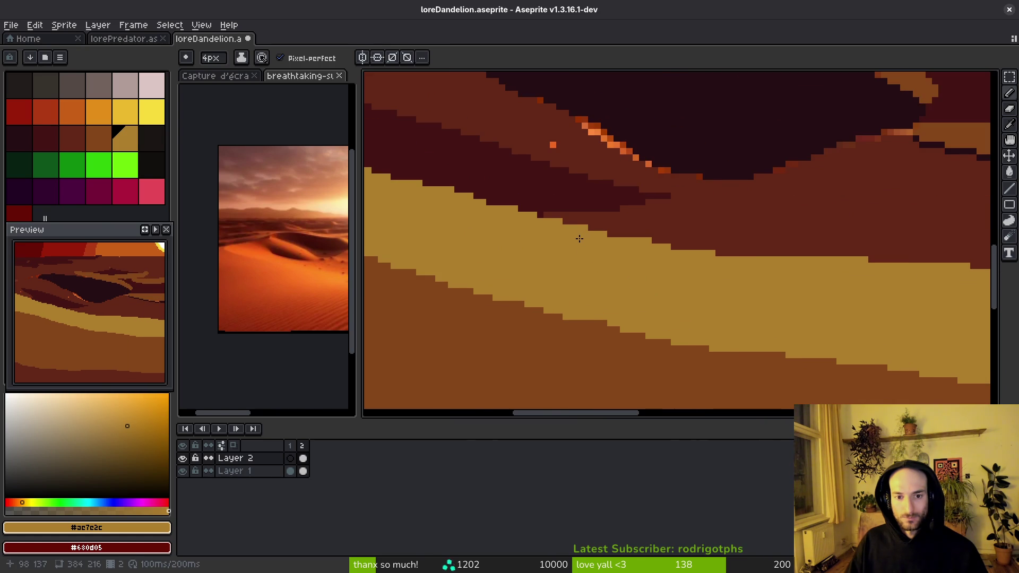
scroll(521, 250, "right", 1)
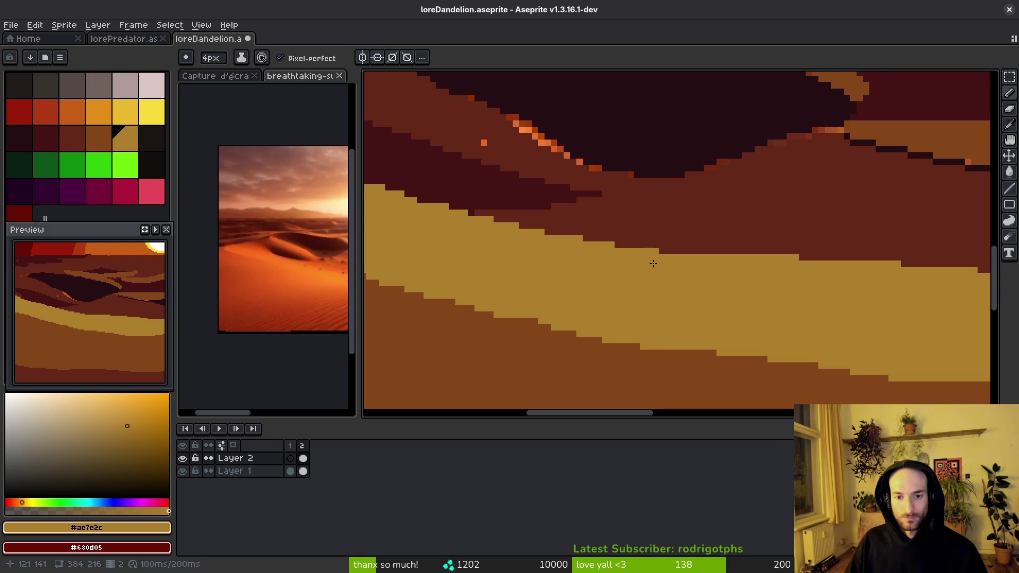
scroll(578, 291, "up", 2)
scroll(609, 289, "right", 1)
left_click(762, 249)
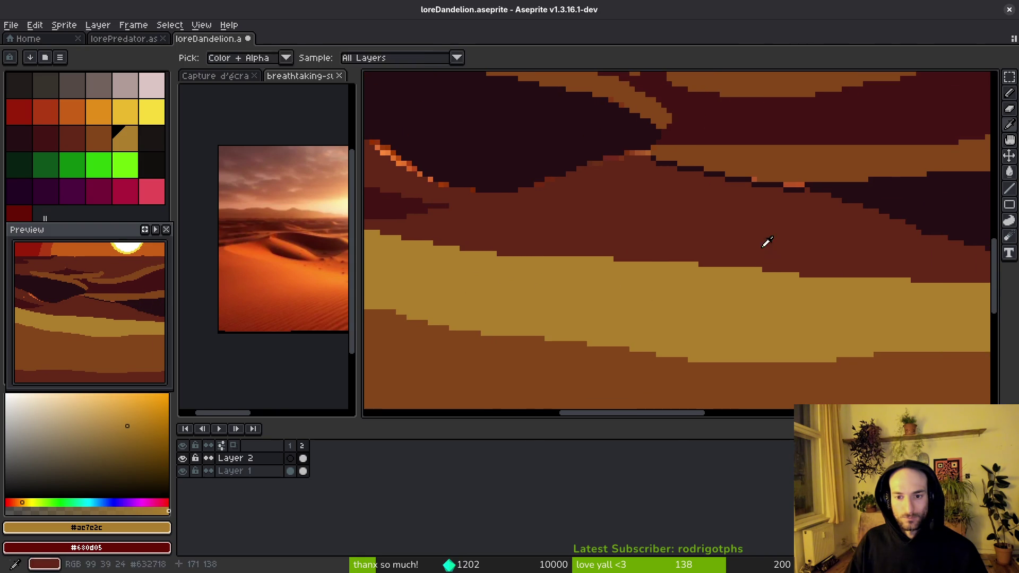
- Cover the stray tan blob with the dark colour, reselect tan, and save
left_click(767, 244, "alt")
left_click(762, 252)
left_click(801, 285, "alt")
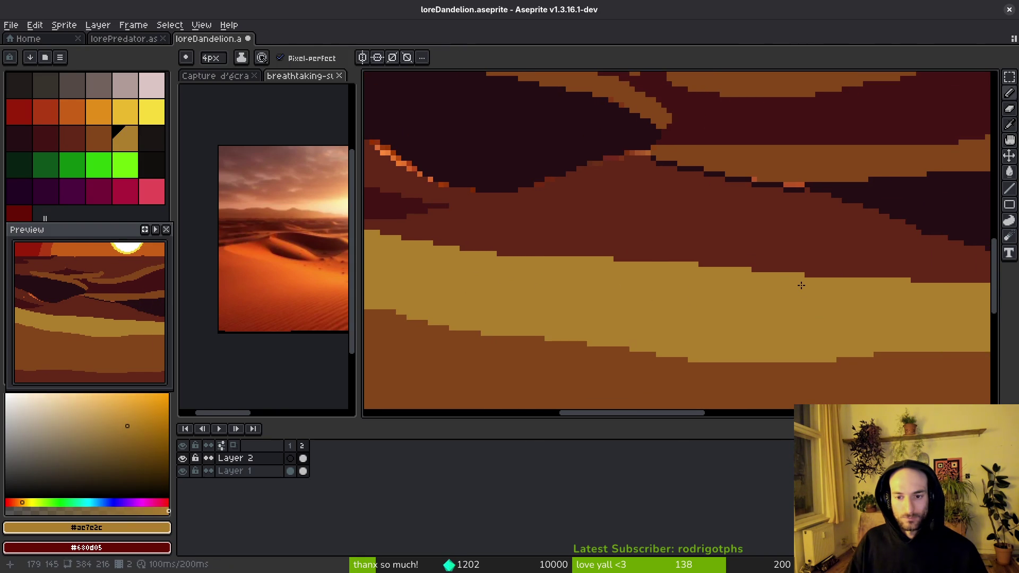
key("ctrl+s")
scroll(694, 316, "down", 2)
scroll(694, 316, "up", 4)
- Paint tan pixels along the dune's upper edge to smooth it
left_click_drag(597, 228, 712, 256)
mouse_move(792, 264)
left_mouse_down()
mouse_move(677, 242)
mouse_move(795, 274)
mouse_move(657, 258)
left_mouse_up()
mouse_move(744, 264)
left_mouse_down()
mouse_move(798, 268)
mouse_move(825, 244)
mouse_move(637, 239)
mouse_move(785, 227)
mouse_move(933, 191)
left_mouse_up()
left_click_drag(897, 200, 752, 210)
mouse_move(815, 218)
left_mouse_down()
mouse_move(851, 187)
mouse_move(963, 168)
left_mouse_up()
left_click_drag(817, 200, 671, 199)
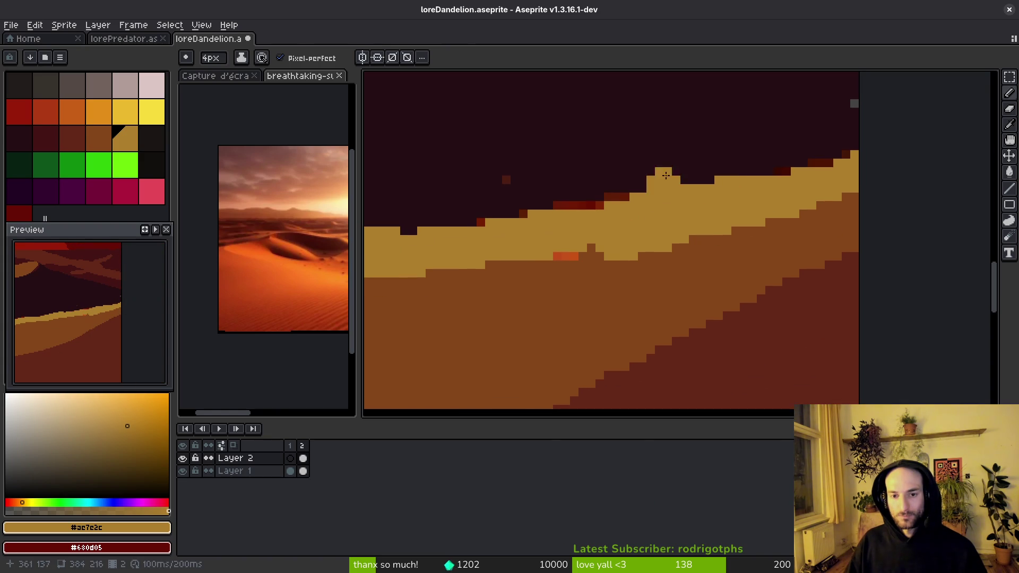
- Trim the dune top with the dark sky colour, undoing one overlong stroke
left_click(585, 175, "alt")
left_click_drag(495, 205, 652, 177)
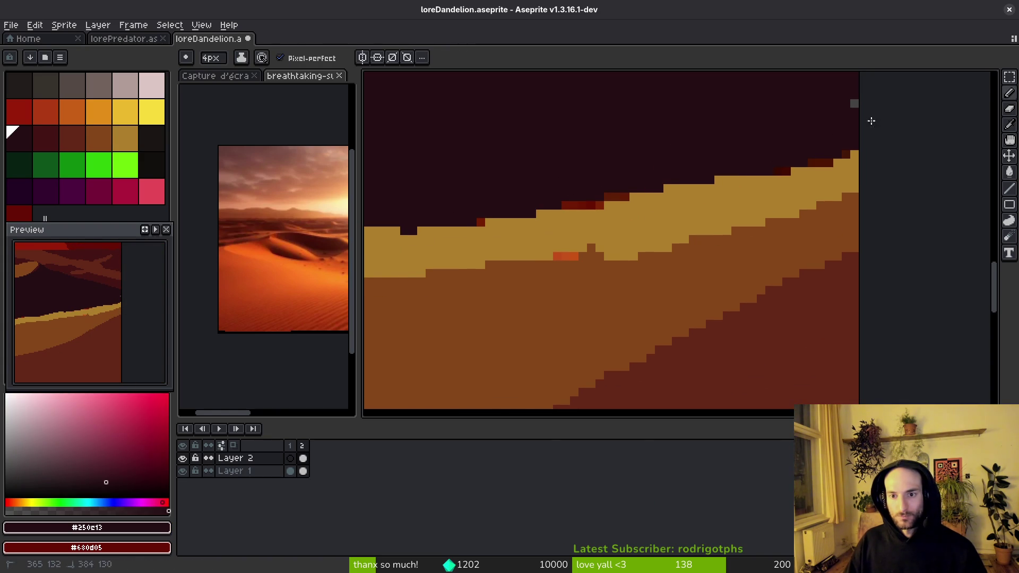
mouse_move(820, 148)
left_mouse_down()
mouse_move(807, 157)
mouse_move(835, 148)
mouse_move(642, 200)
mouse_move(558, 210)
left_mouse_up()
key("ctrl+z")
left_click_drag(482, 202, 693, 169)
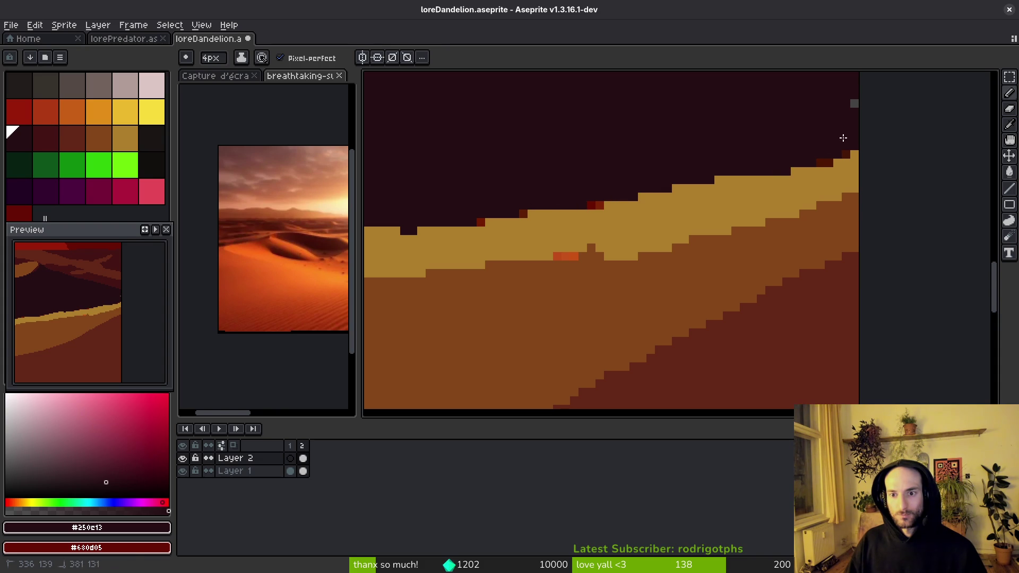
scroll(663, 244, "down", 2)
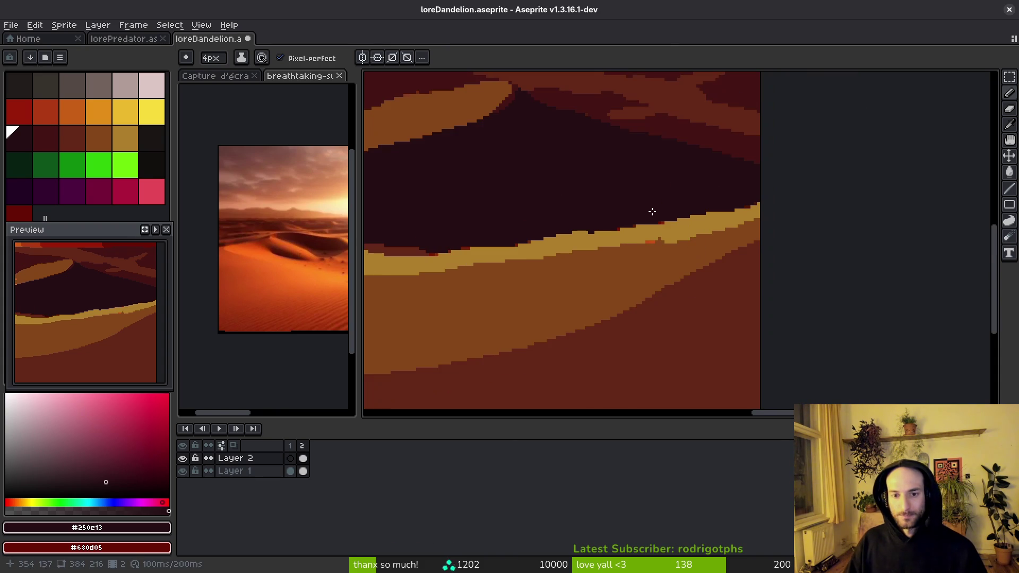
scroll(578, 221, "up", 3)
- Fill the notches in the dune top with tan, save, and switch to Brave
left_click(579, 277, "alt")
left_click_drag(564, 274, 868, 239)
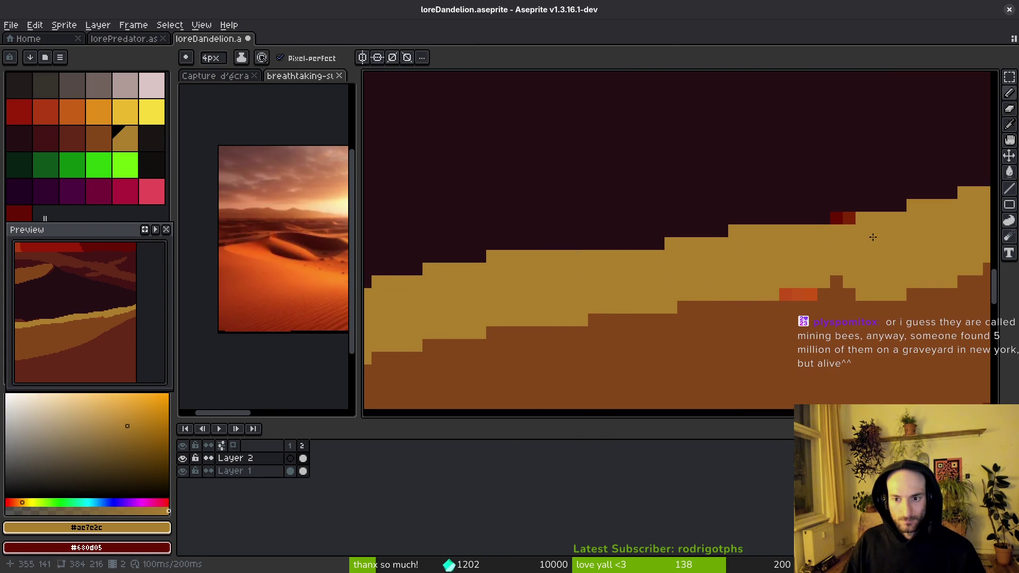
left_click(850, 244)
scroll(847, 244, "down", 2)
key("ctrl+s")
mouse_move(739, 259)
left_mouse_down()
mouse_move(653, 245)
mouse_move(775, 245)
left_mouse_up()
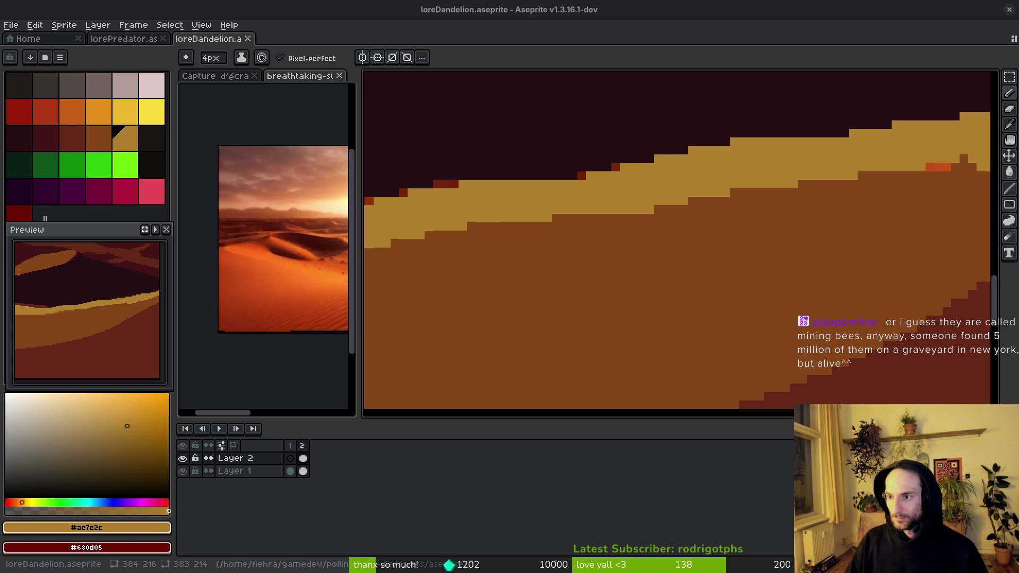
key("alt+Tab")
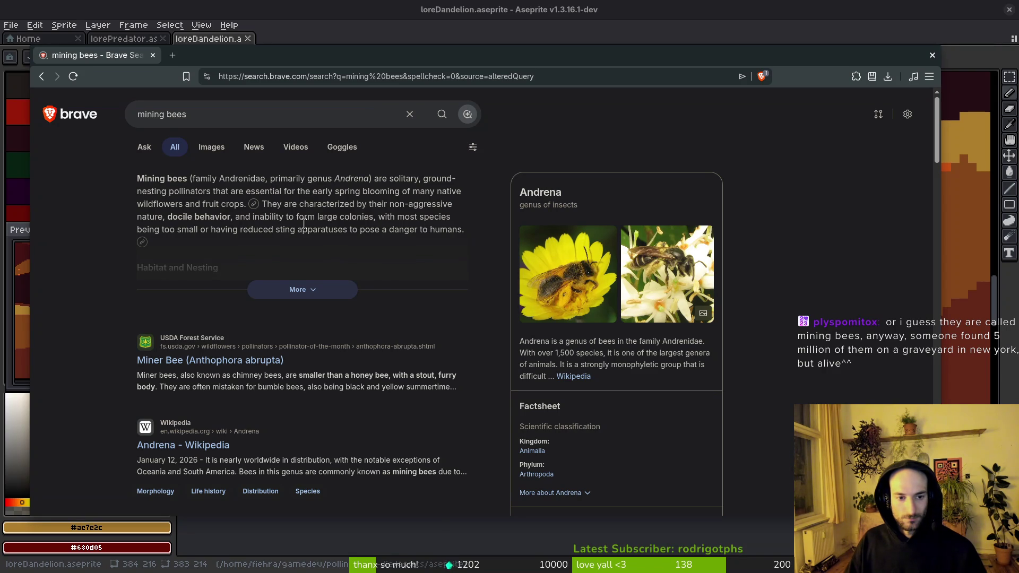
- Open the Wikipedia result from the Andrena image search to reach the Andrena article
left_click(568, 273)
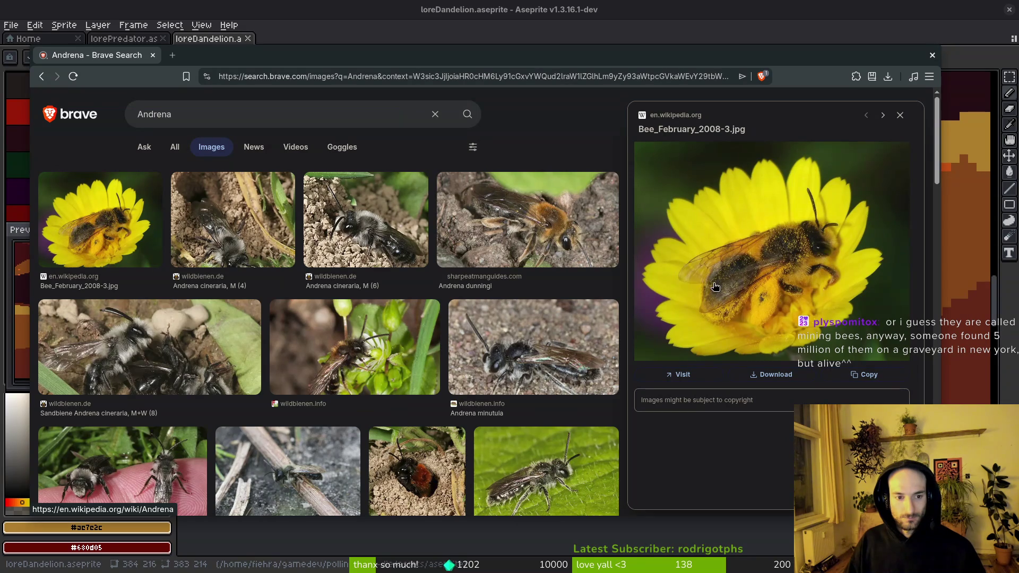
left_click(753, 285)
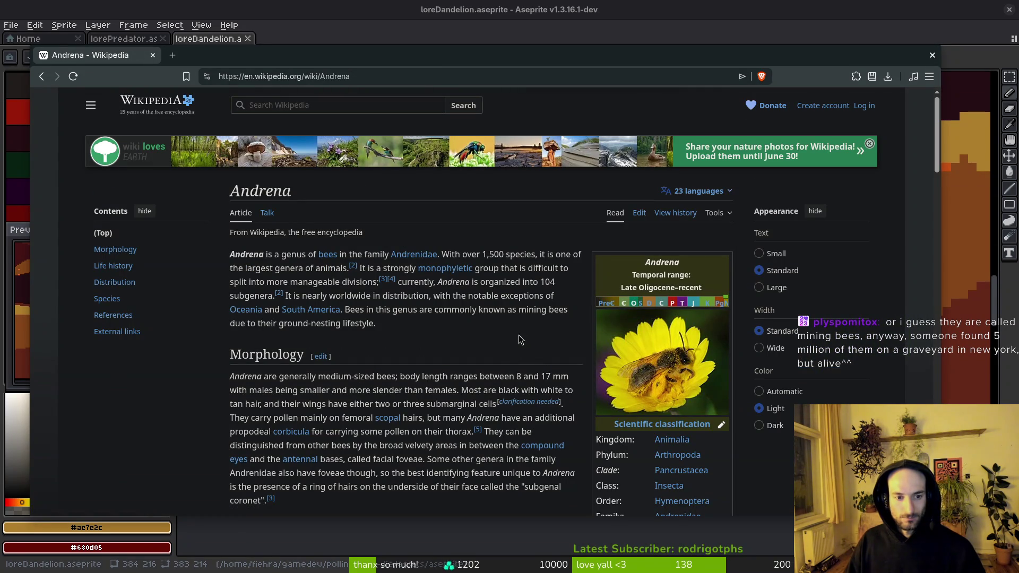
- Scroll down through the Andrena Wikipedia article
mouse_move(444, 273)
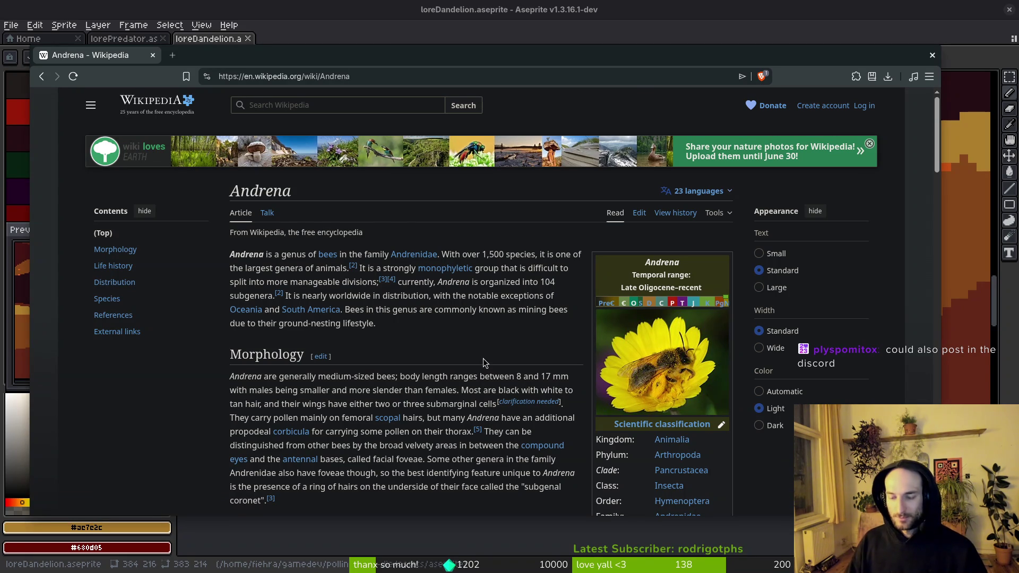
scroll(480, 361, "down", 3)
scroll(448, 378, "down", 1)
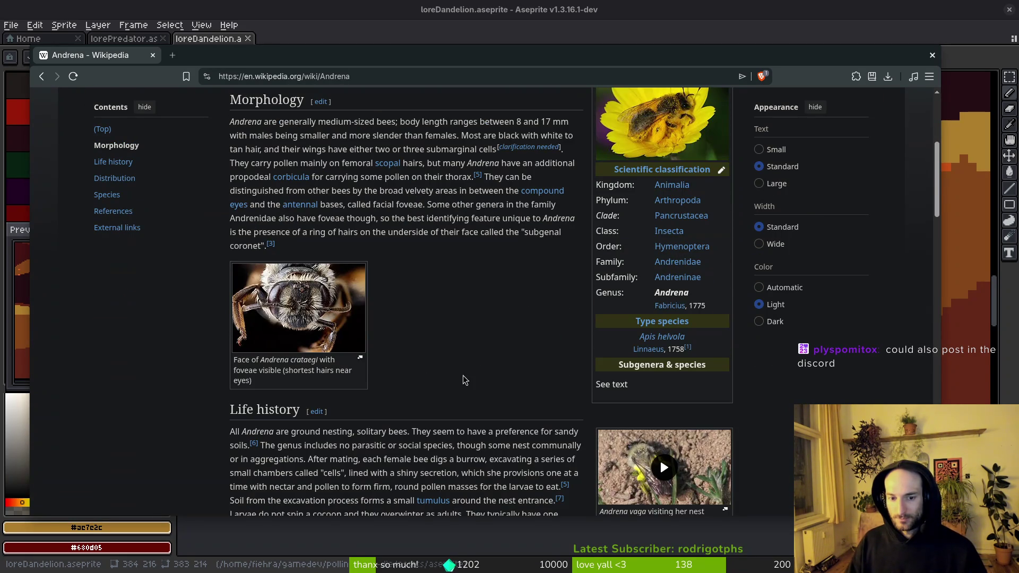
scroll(446, 347, "down", 2)
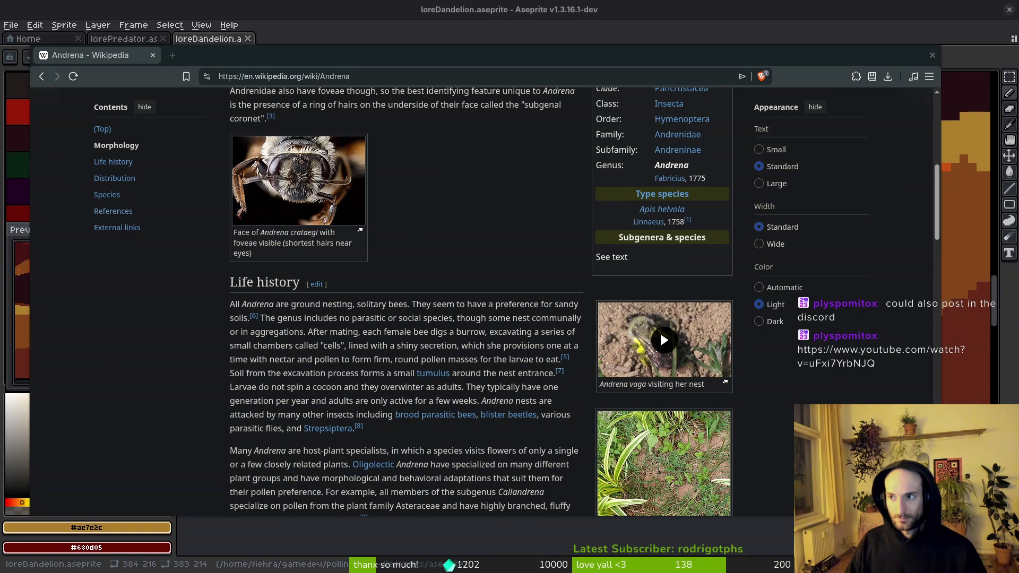
- Load the shared NYC cemetery bee YouTube video in a new tab
key("ctrl+t")
type("https://www.youtube.com/watch?v=uFxi7YrbNJQ")
key("Return")
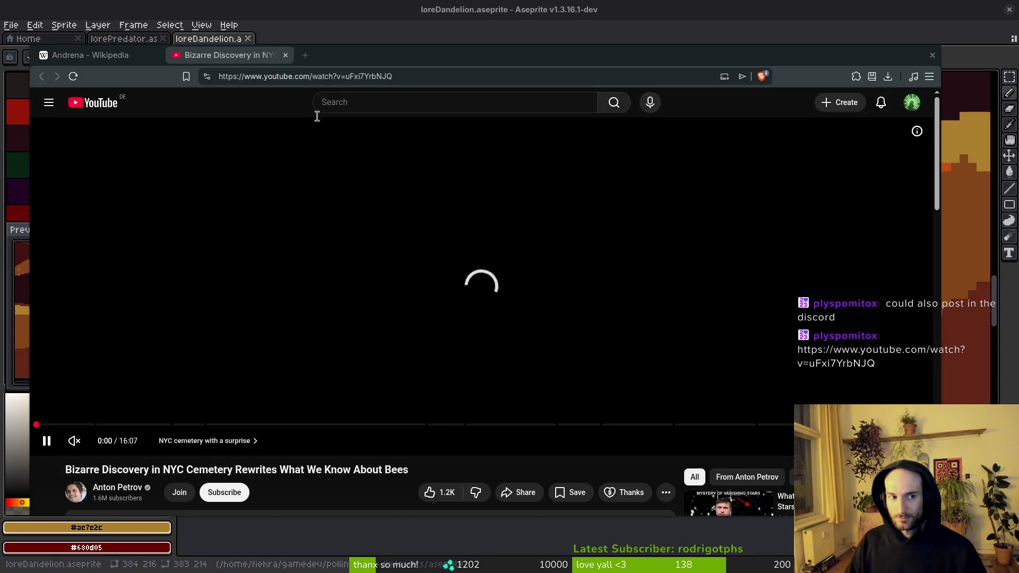
- Scroll the comments and skip ahead through the bee video to the bees on wood
scroll(355, 426, "down", 4)
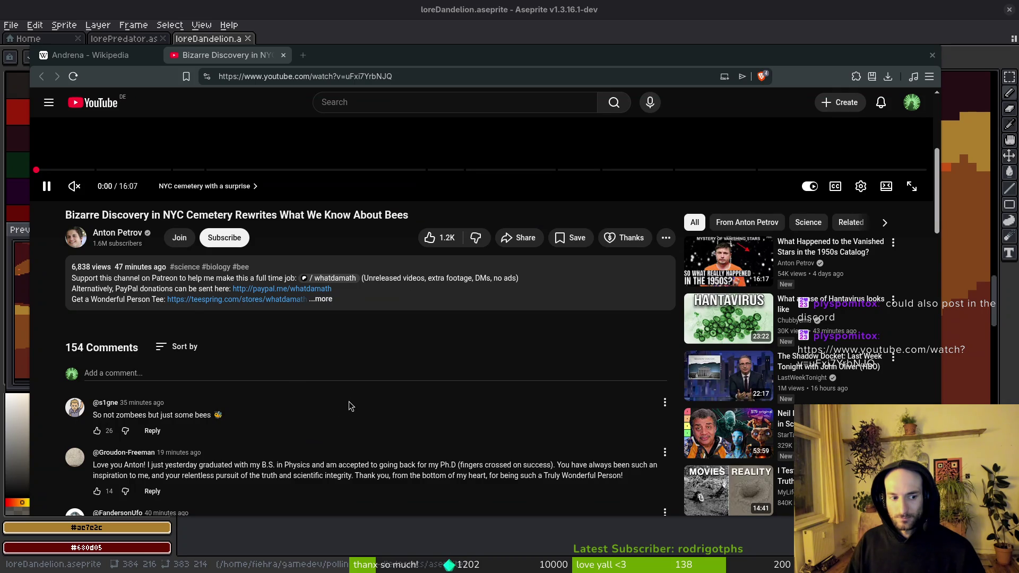
scroll(349, 401, "down", 5)
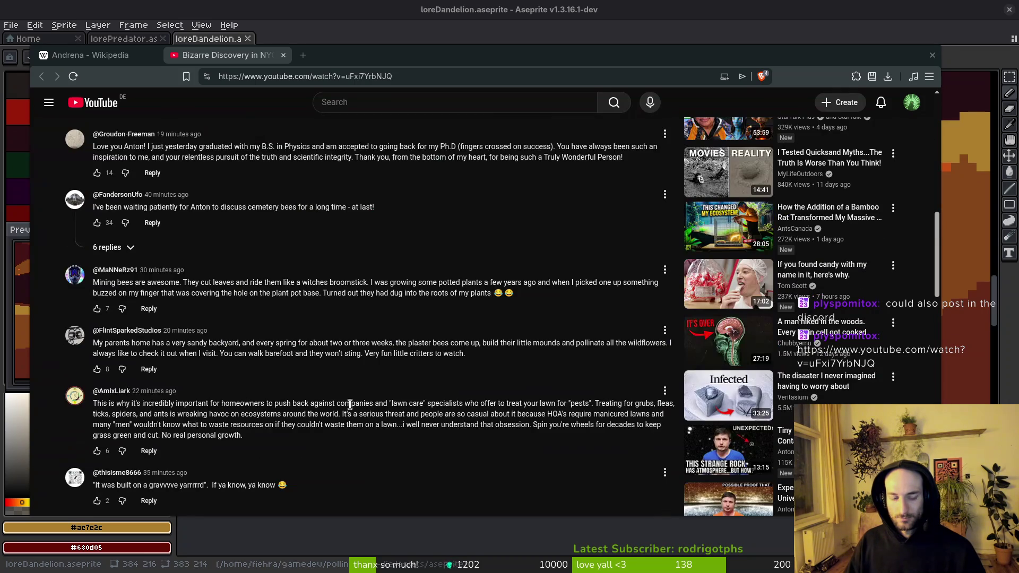
scroll(350, 404, "up", 10)
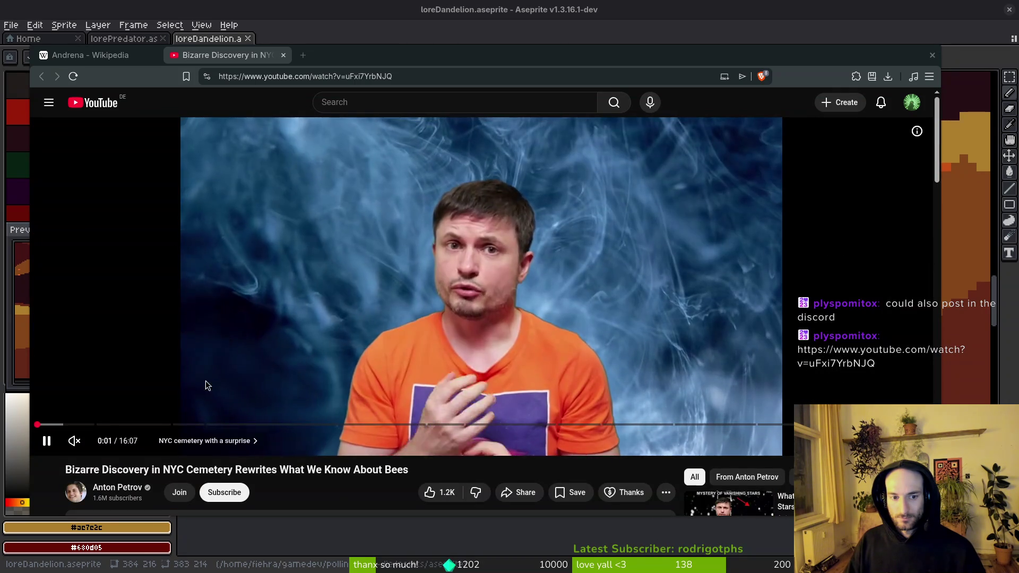
left_click(110, 423)
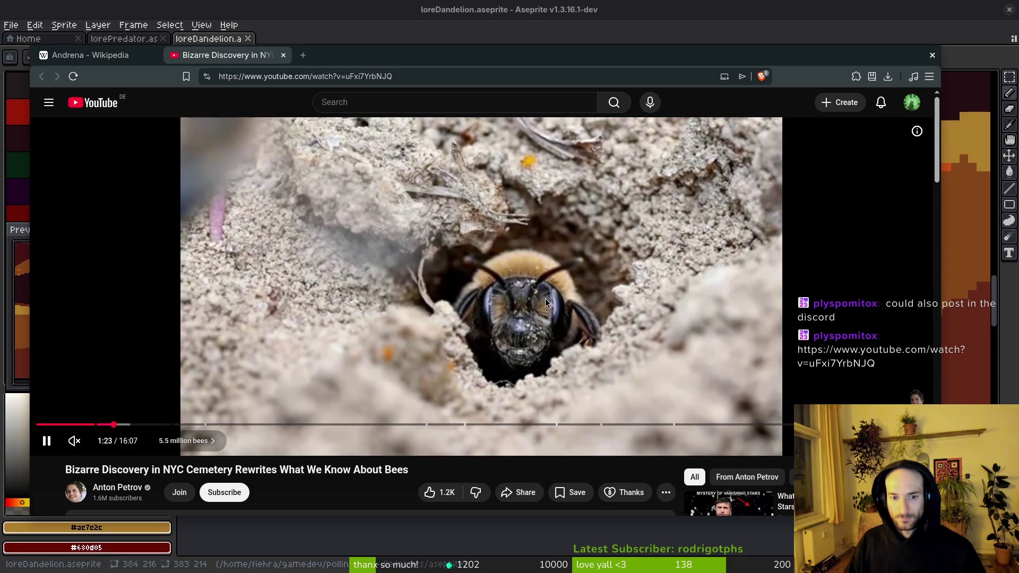
left_click(187, 424)
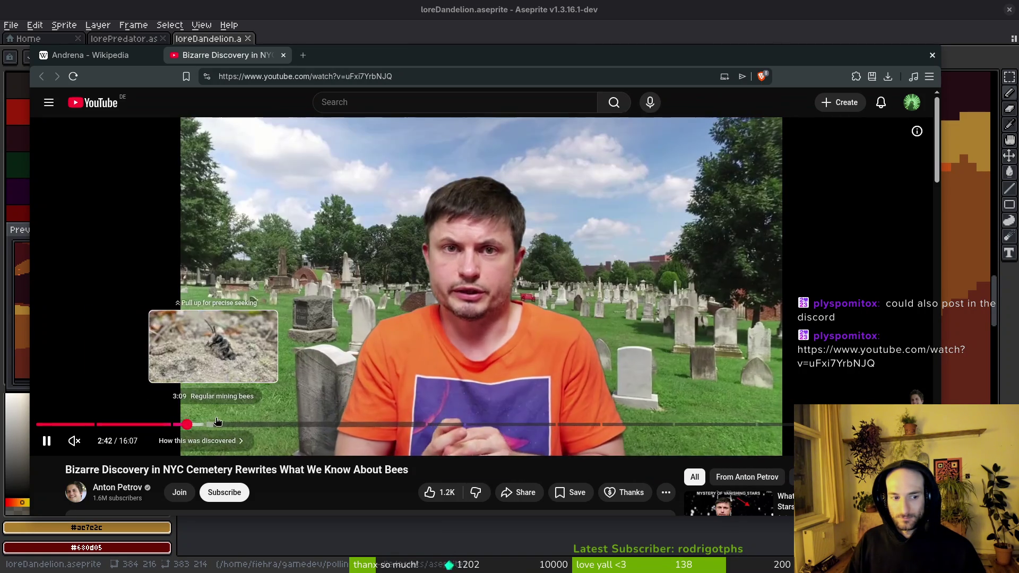
left_click(221, 424)
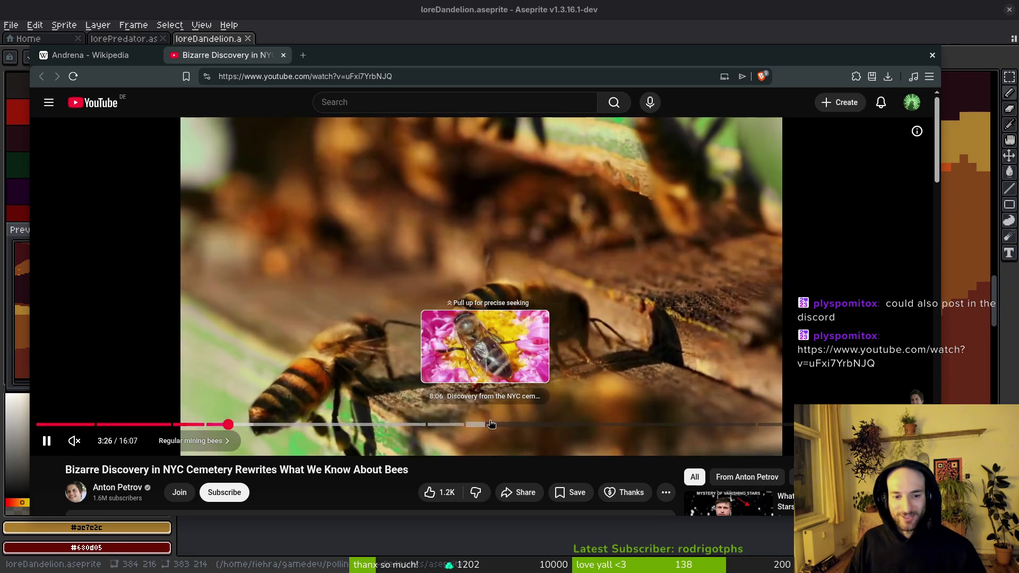
- Jump further ahead past 9:37 and 10:34 to the presenter in the cemetery
left_click(490, 425)
left_click(510, 424)
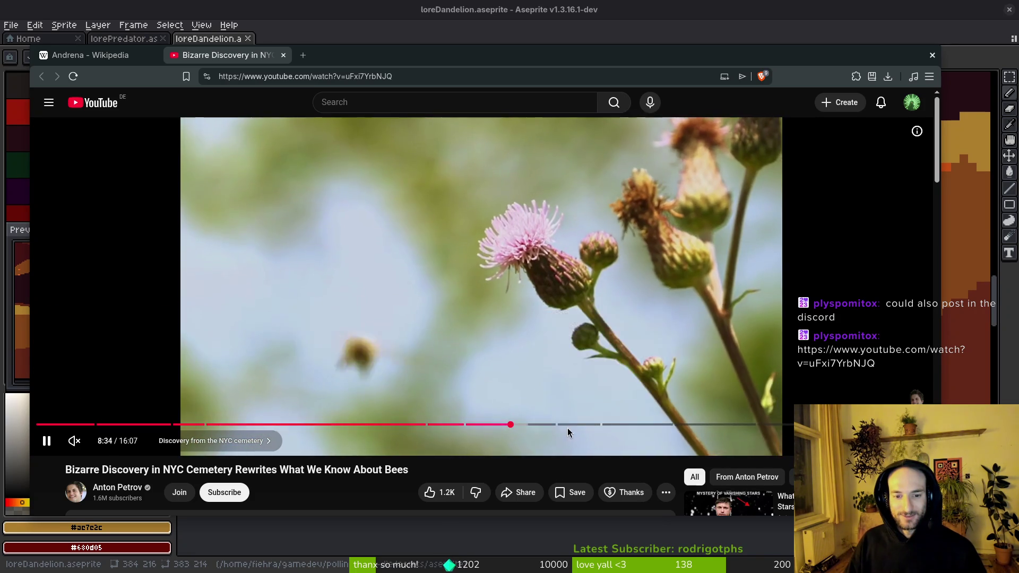
left_click(567, 424)
left_click(625, 424)
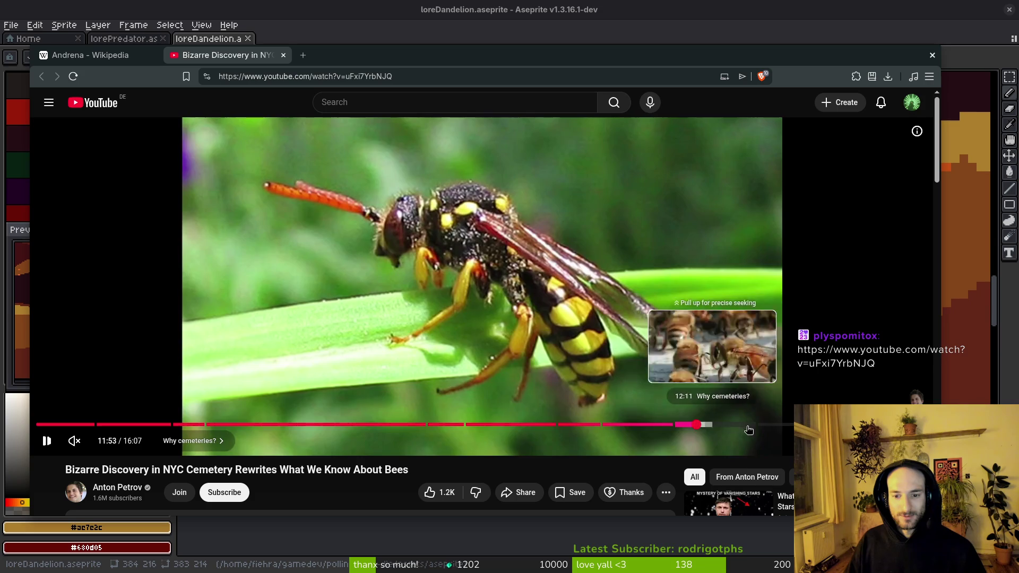
left_click(696, 425)
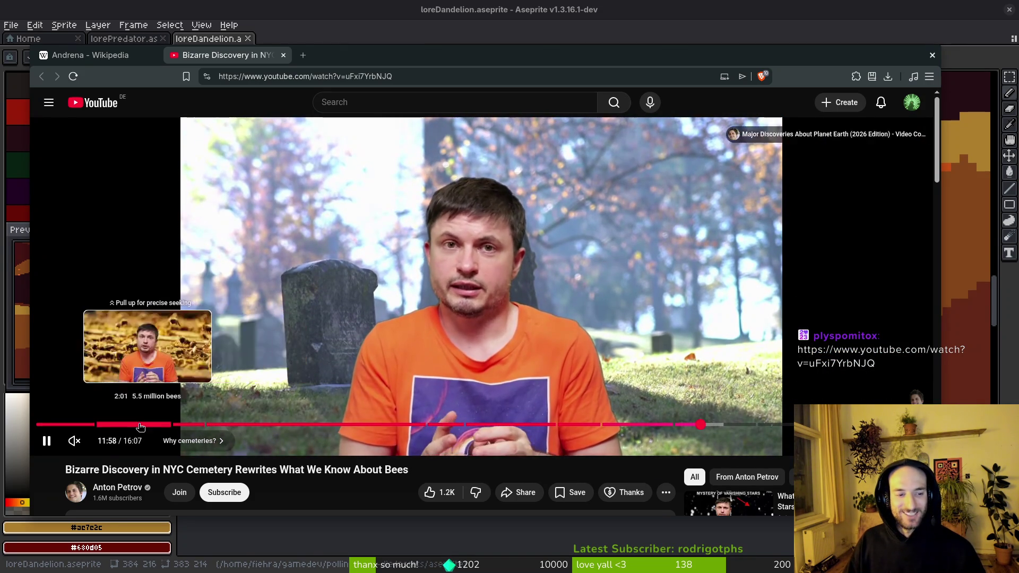
- Rewind to the cemetery scene at 0:54, then close the bee video tab
left_click(121, 425)
left_click(111, 425)
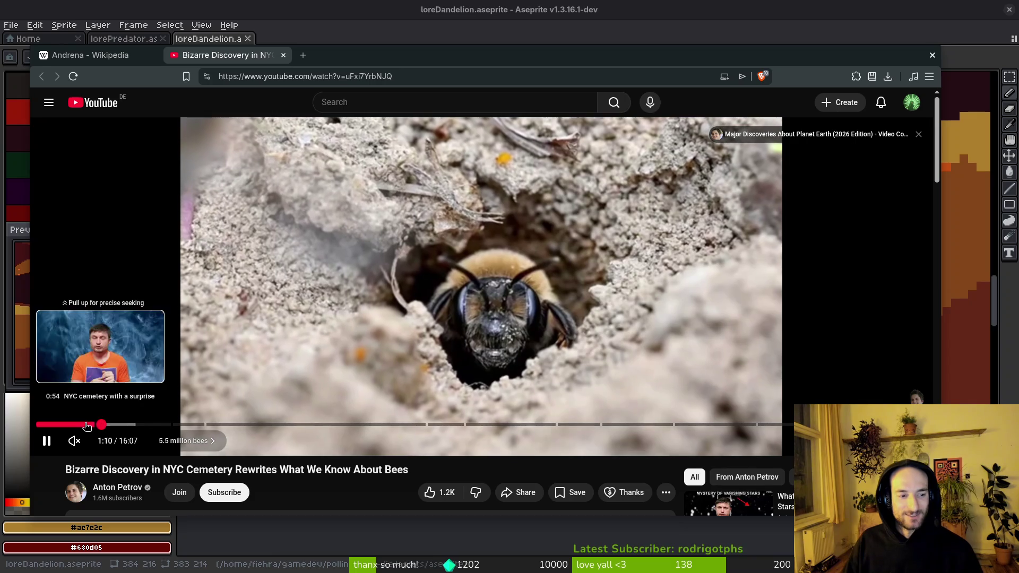
left_click(87, 425)
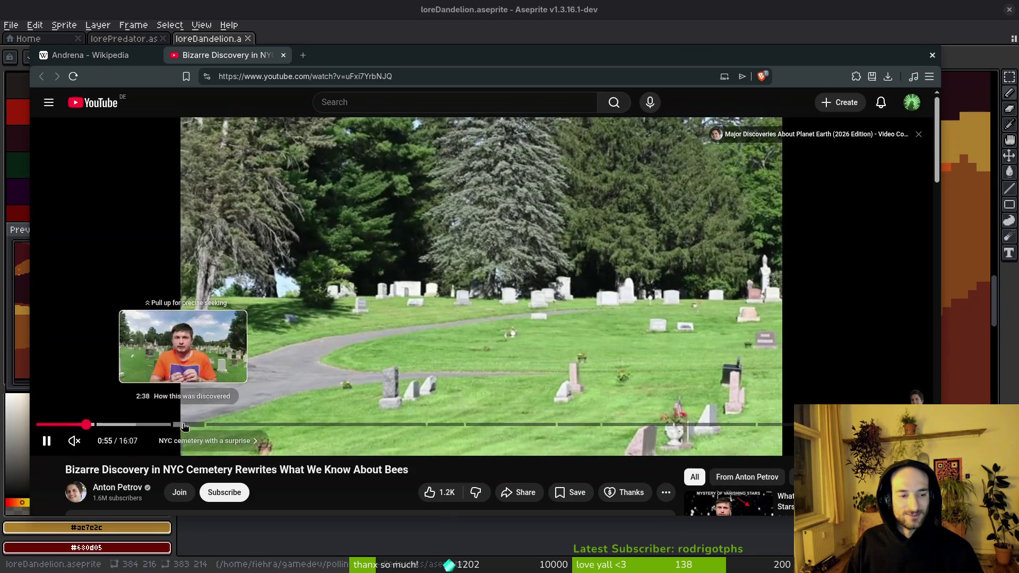
key("ctrl+w")
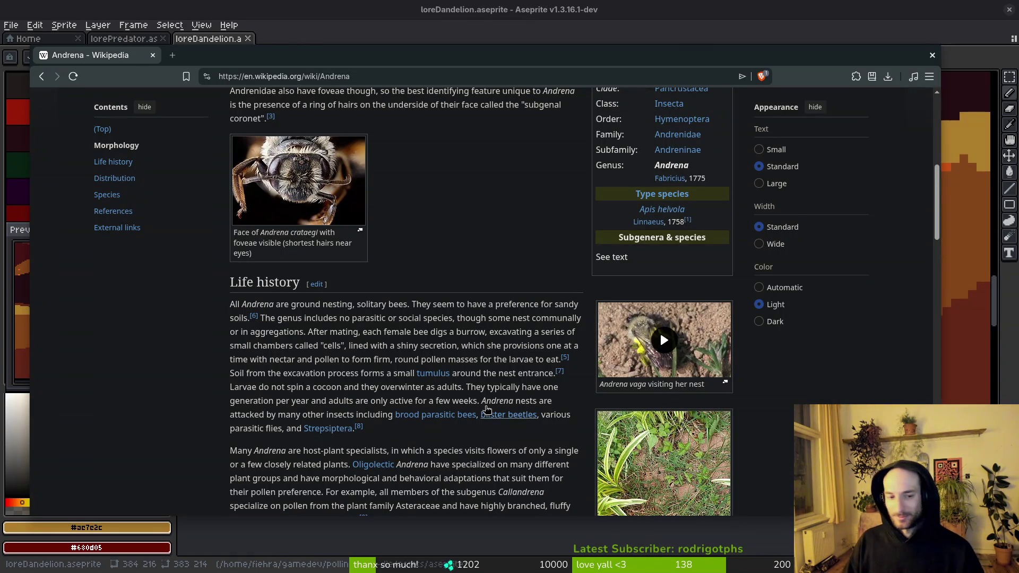
- View the enlarged Tumuli nest photo, then start the Andrena vaga nest video
scroll(427, 342, "down", 5)
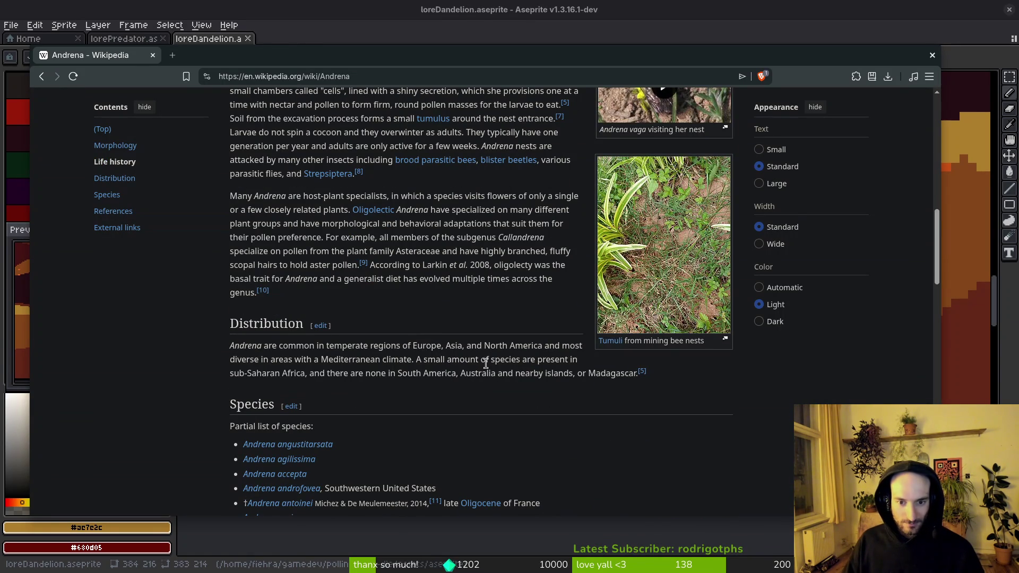
left_click(671, 271)
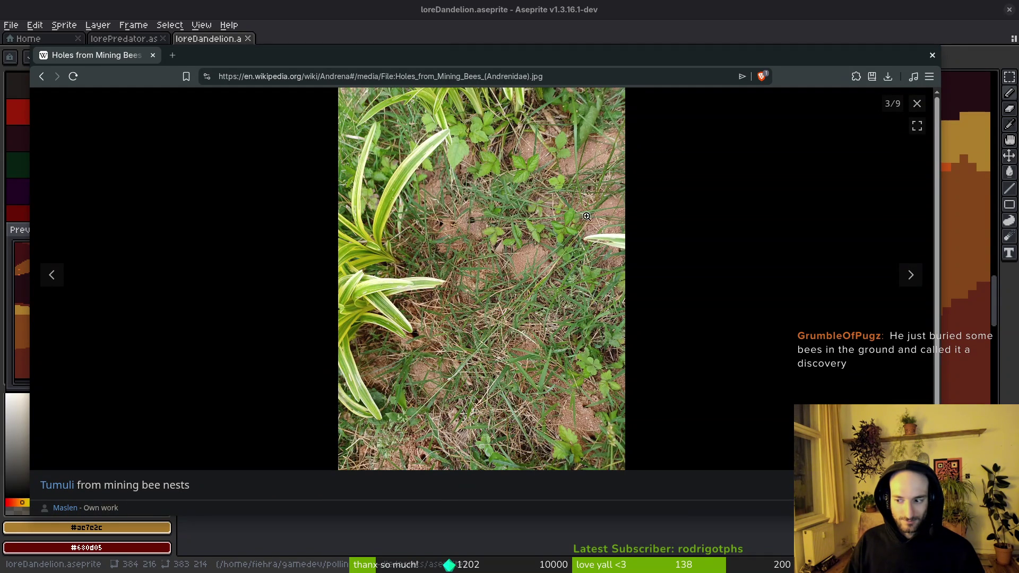
left_click(917, 104)
scroll(447, 396, "up", 4)
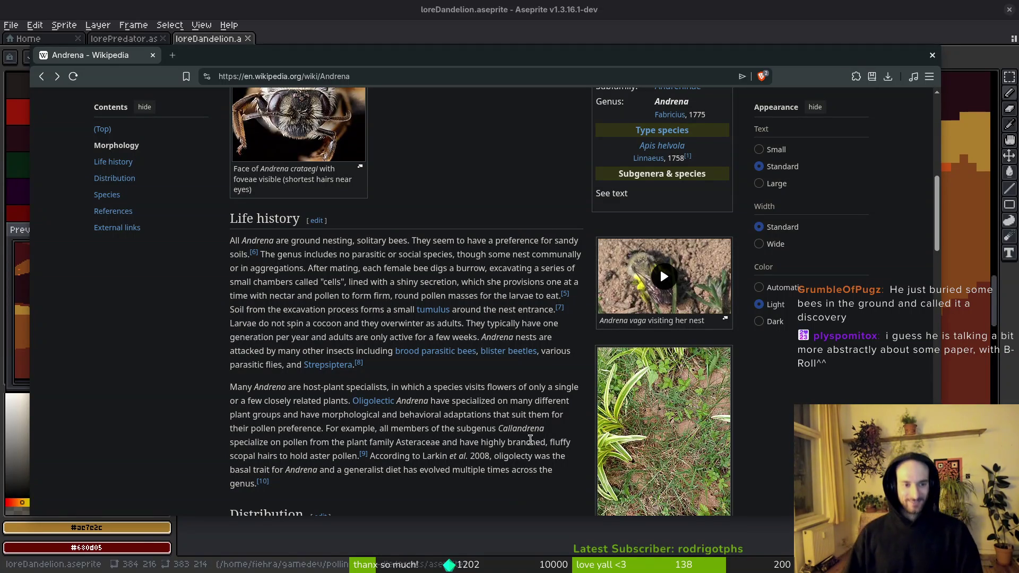
left_click(665, 276)
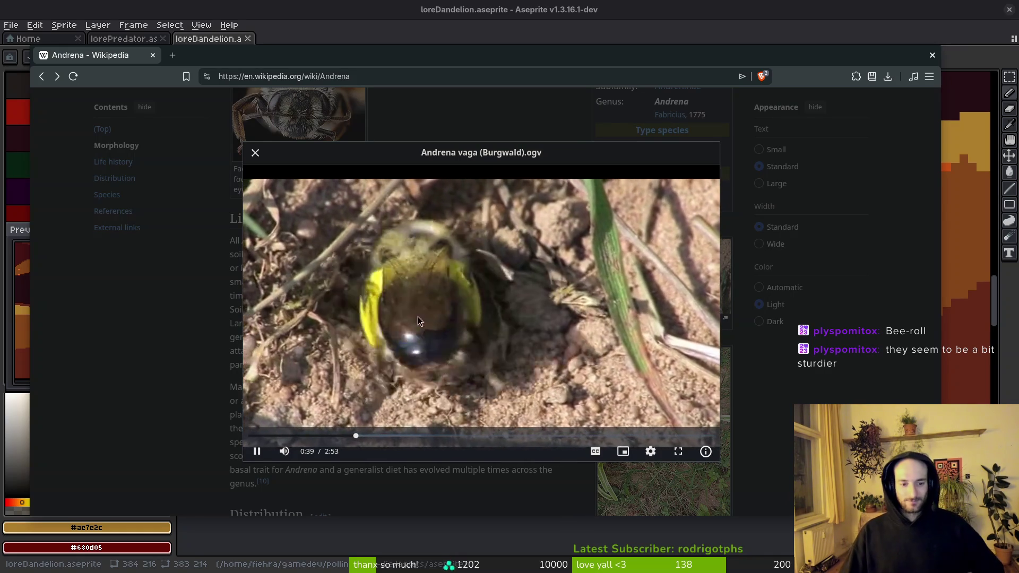
- Seek the Andrena vaga video ahead to about 1:22 and 1:57, then back to the grass scene
left_click(395, 436)
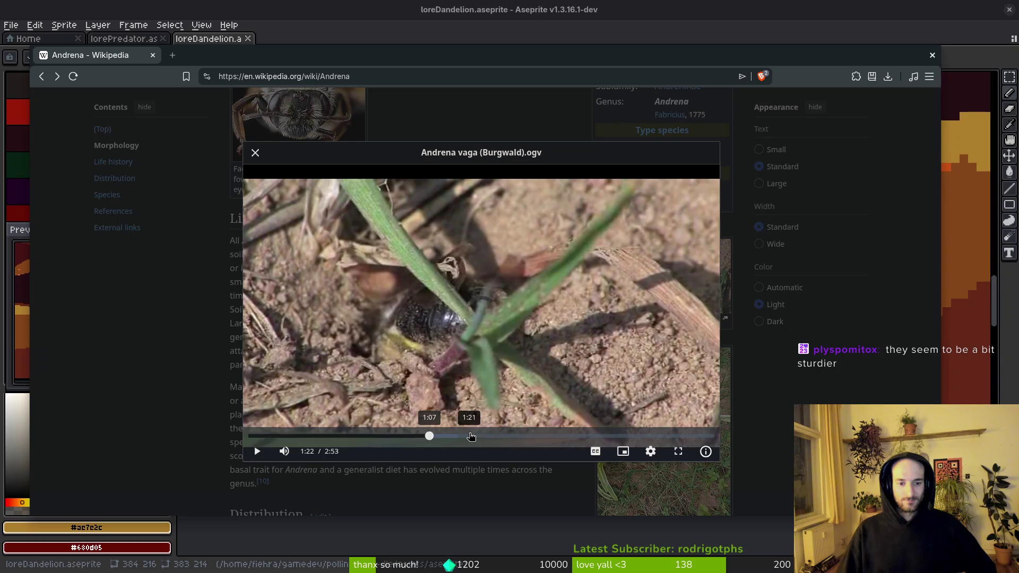
left_click(470, 436)
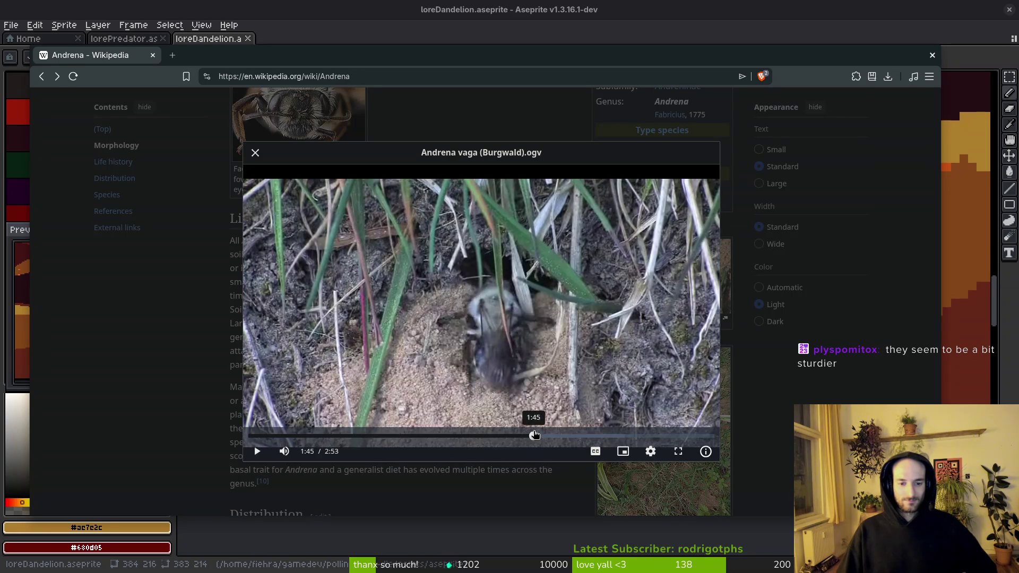
left_click(565, 435)
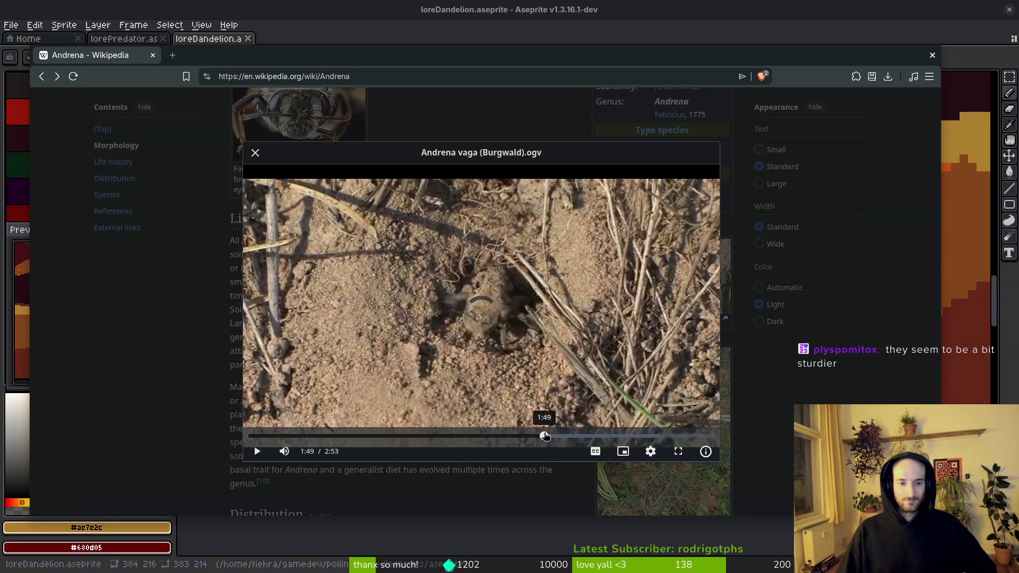
left_click(545, 435)
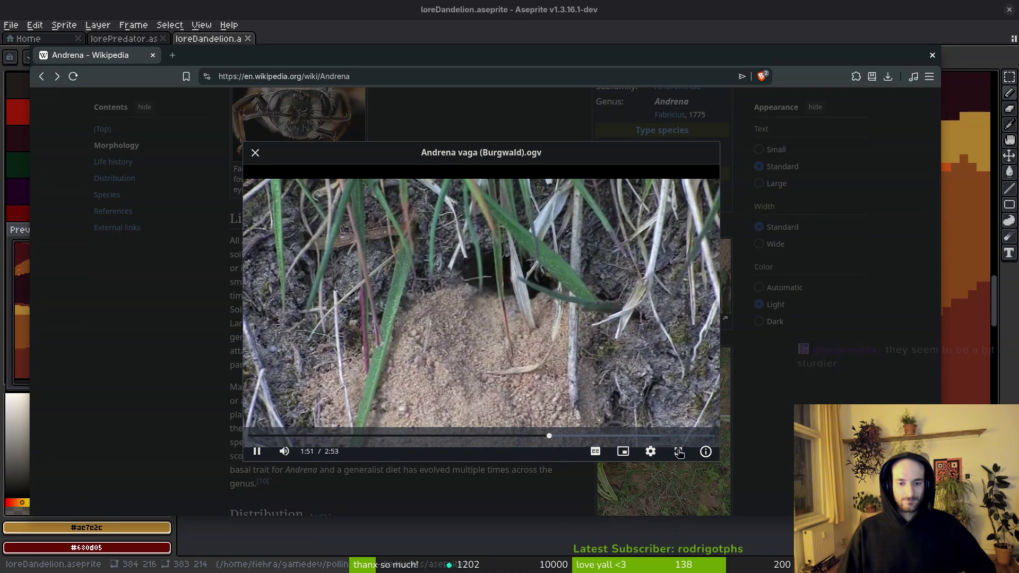
- Watch it fullscreen from about 2:13 to near the end, then exit and close the player
key("f")
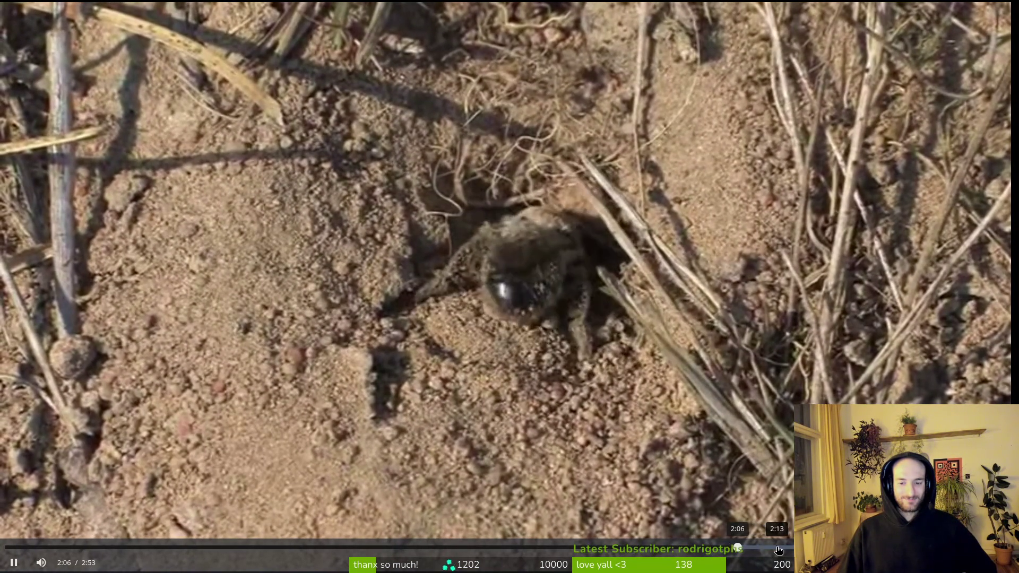
left_click(779, 547)
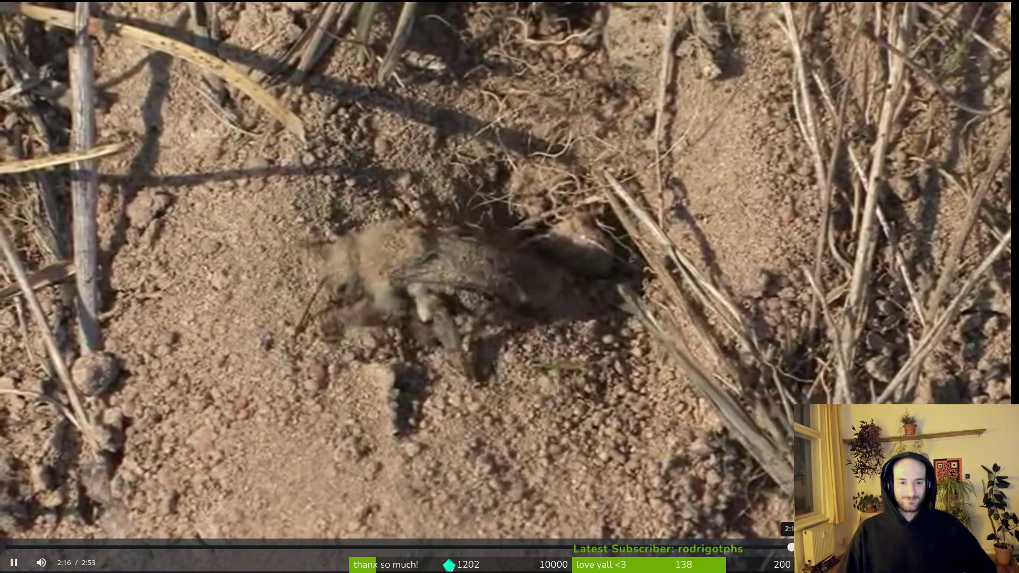
key("Right")
key("Right")
key("Right")
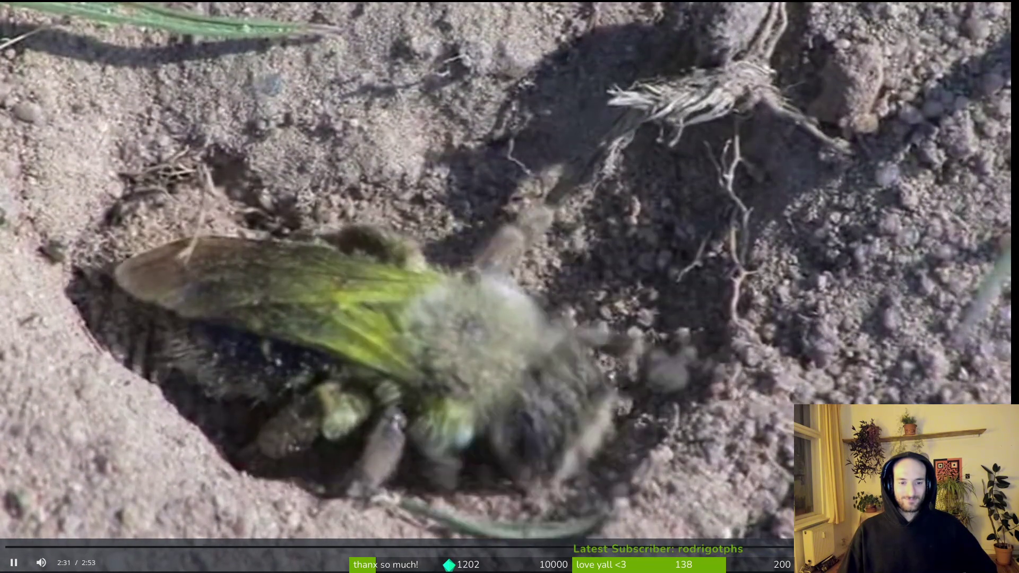
key("Right")
key("Right")
key("Right")
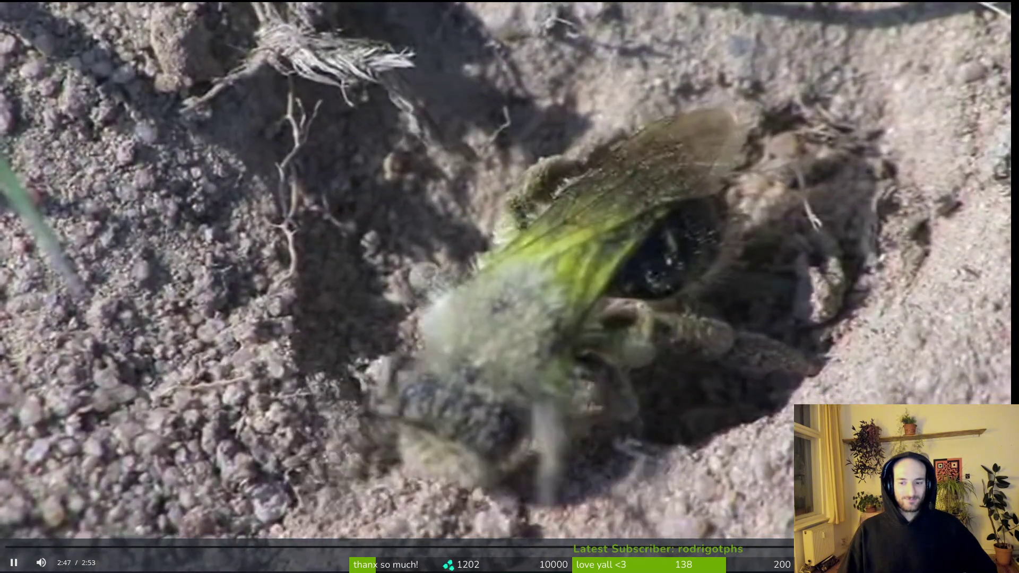
key("Escape")
key("Escape")
scroll(419, 403, "down", 4)
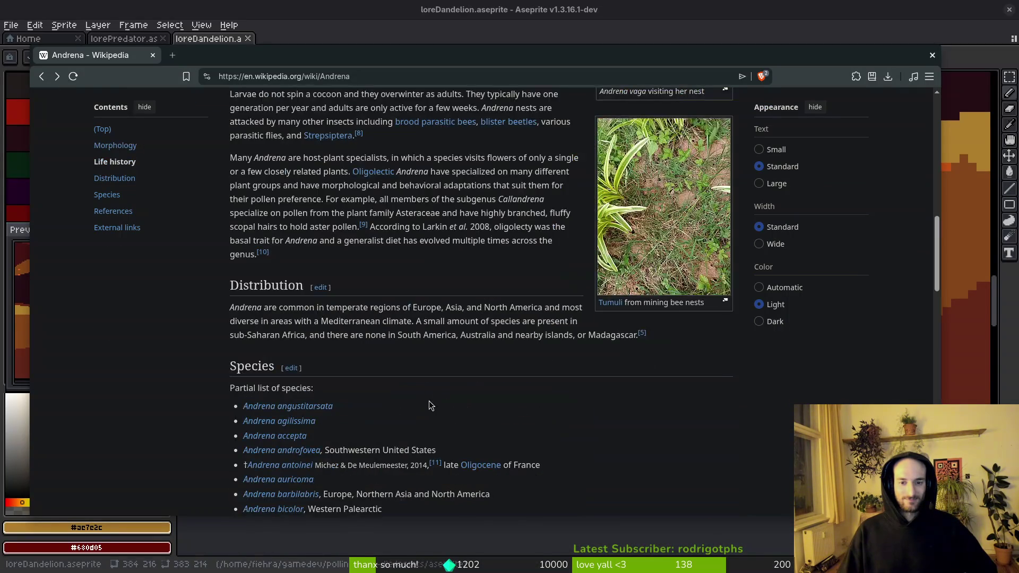
- Scroll through the Andrena article, then go back to the Brave Andrena image results
scroll(424, 400, "up", 3)
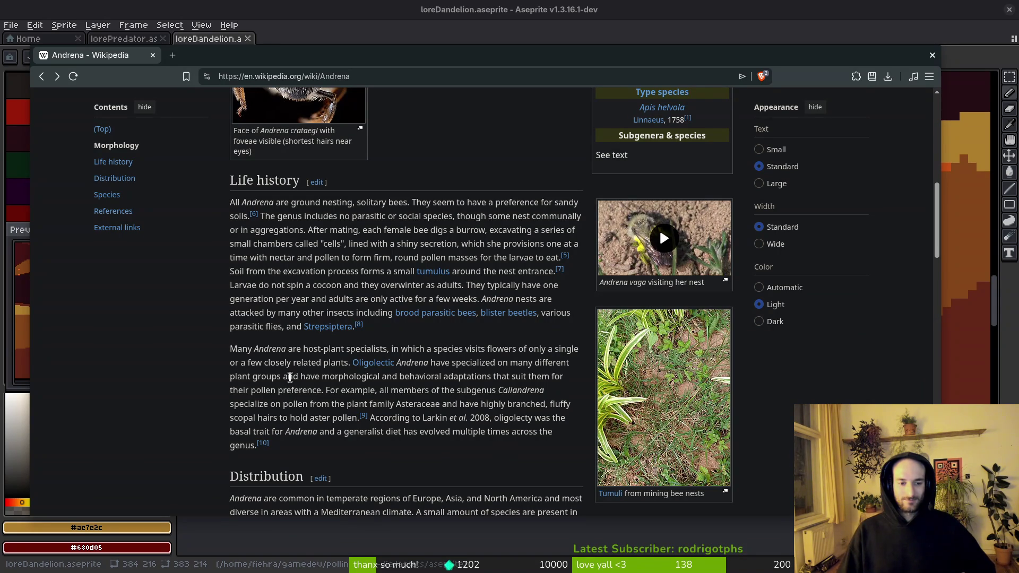
mouse_move(359, 367)
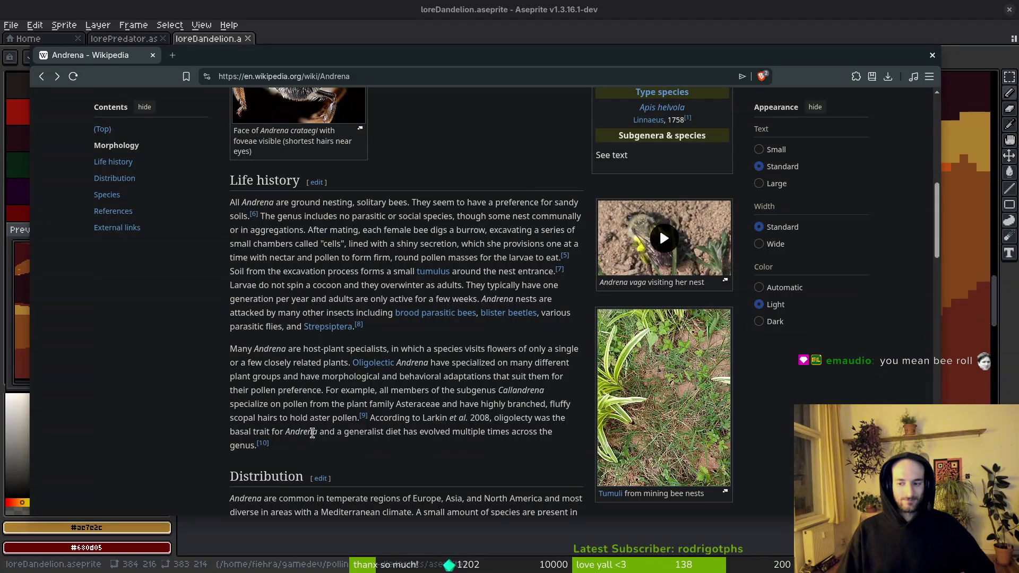
scroll(417, 419, "down", 1)
scroll(419, 419, "down", 1)
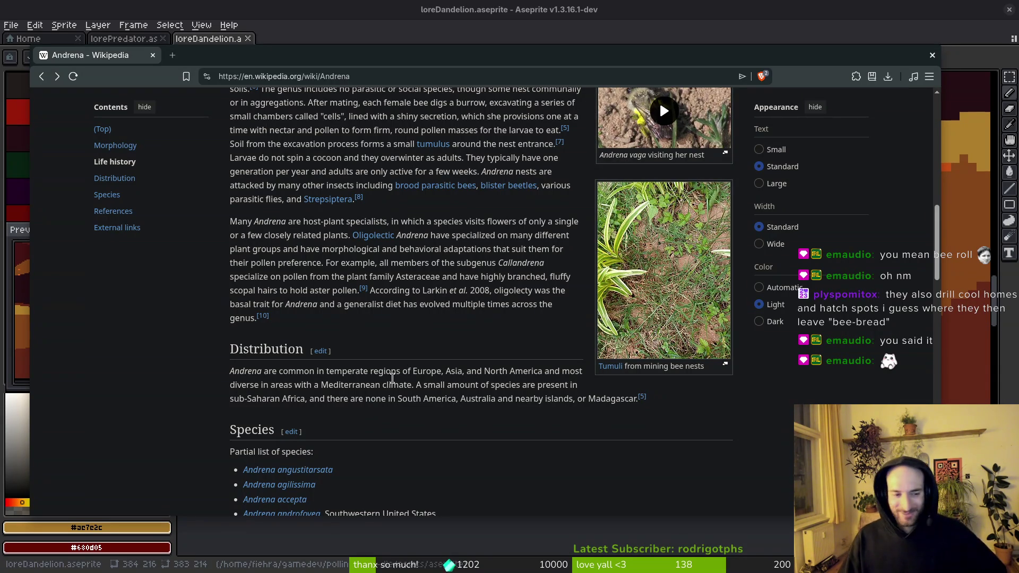
scroll(395, 380, "down", 2)
scroll(407, 330, "down", 2)
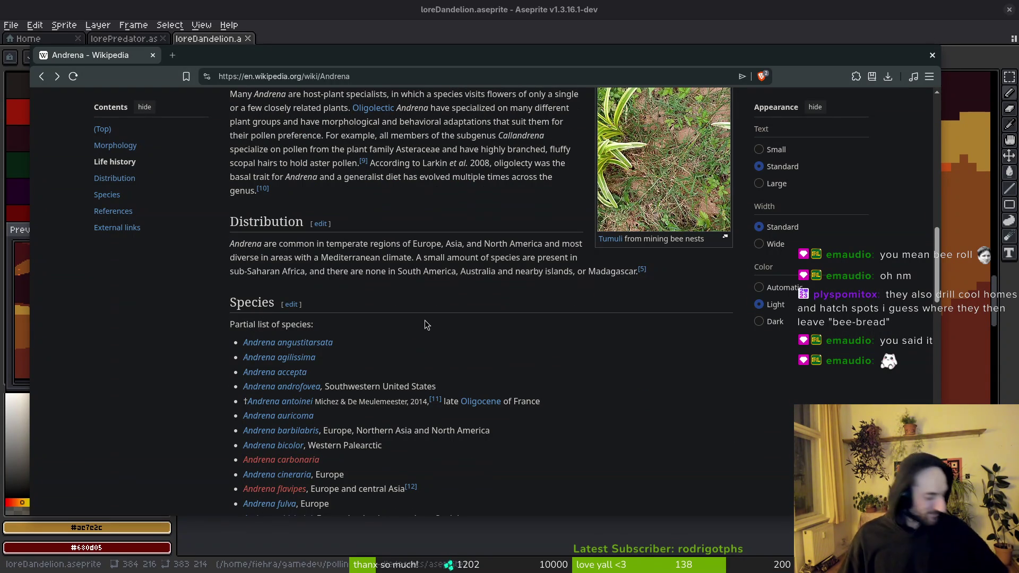
scroll(419, 344, "up", 20)
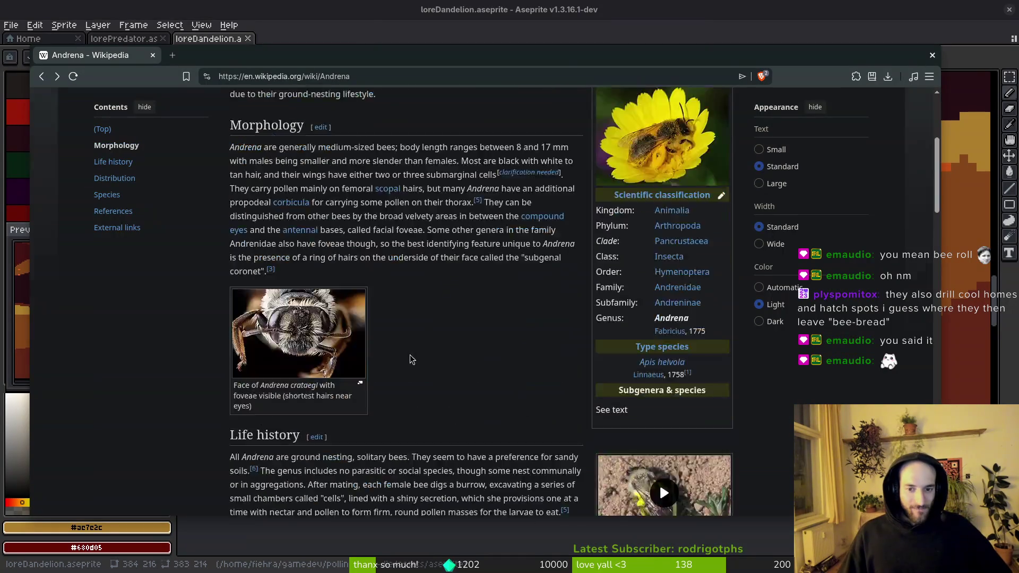
key("alt+Left")
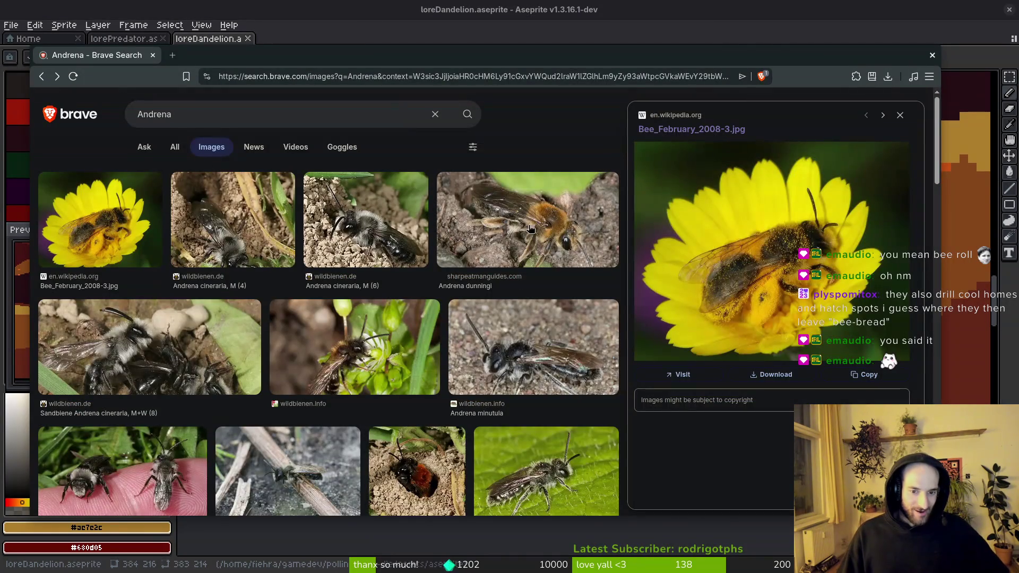
- Preview the Andrena dunningi and grey bee-on-leaf photos, opening the bee image in a new tab
left_click(535, 264)
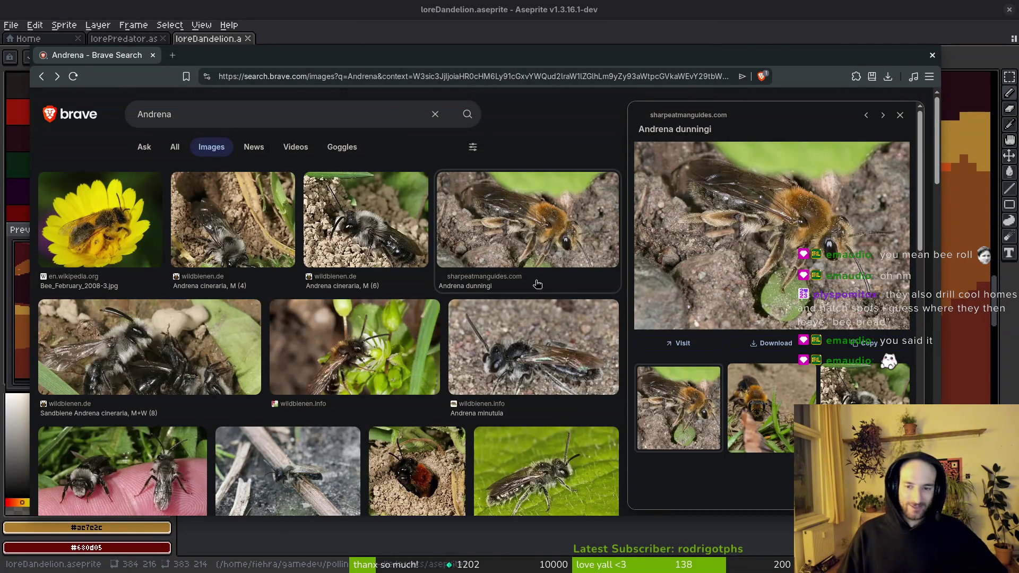
scroll(184, 318, "down", 5)
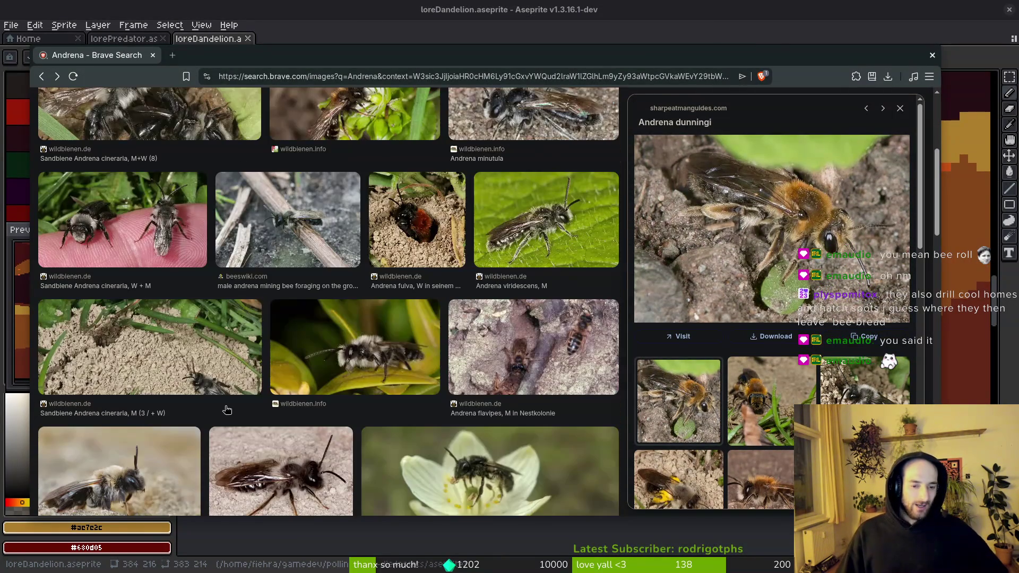
left_click(338, 344)
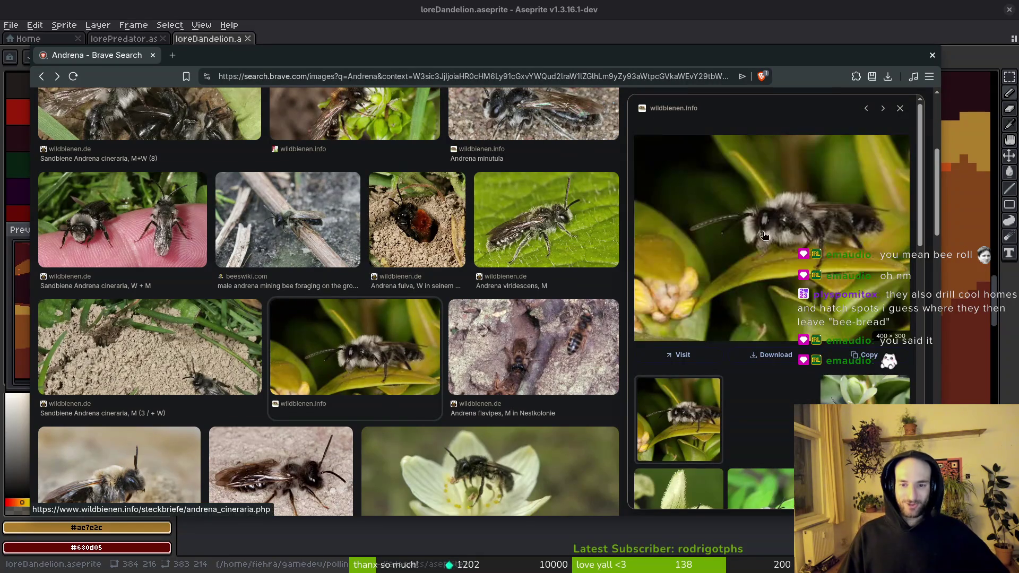
right_click(770, 248)
left_click(828, 441)
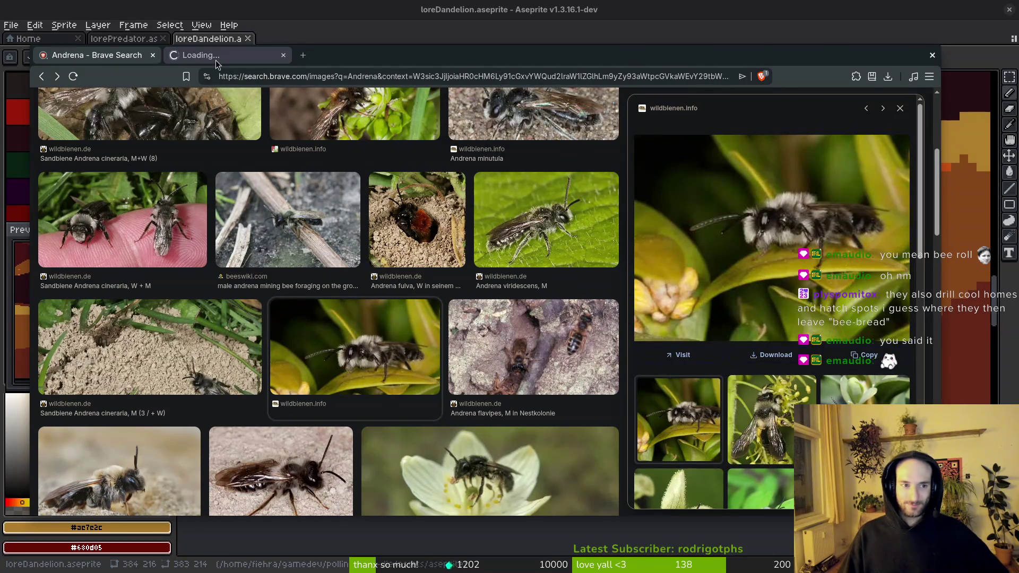
key("ctrl+Tab")
scroll(515, 303, "up", 8, "ctrl")
scroll(524, 308, "down", 1, "ctrl")
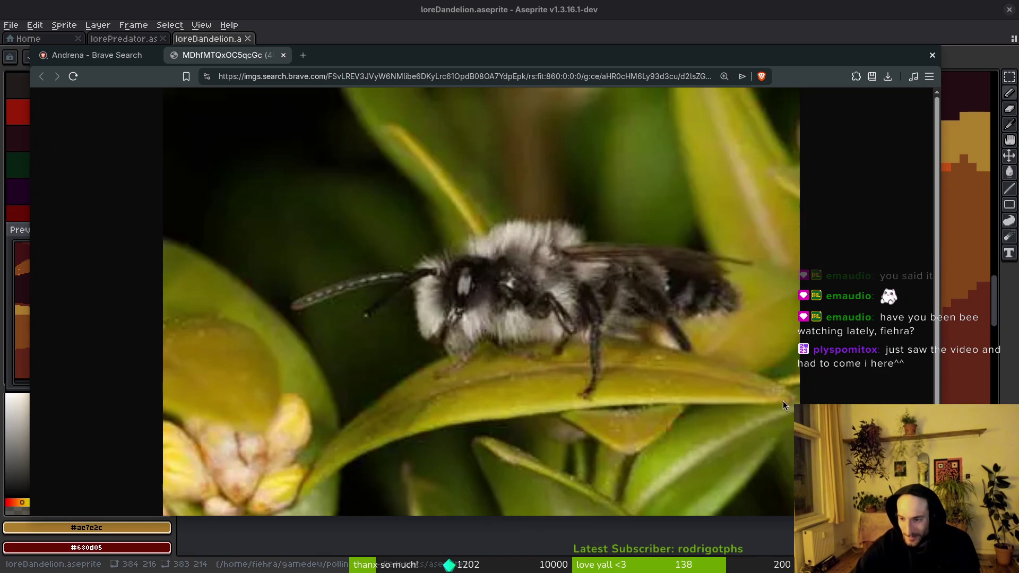
- Close the bee image tab and the browser, then show the window overview
left_click(283, 55)
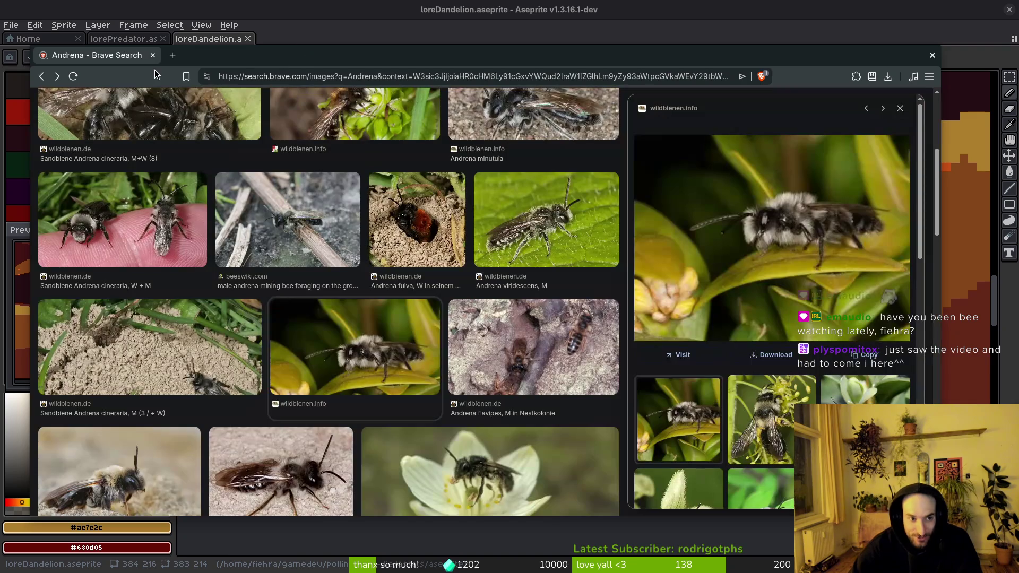
left_click(153, 57)
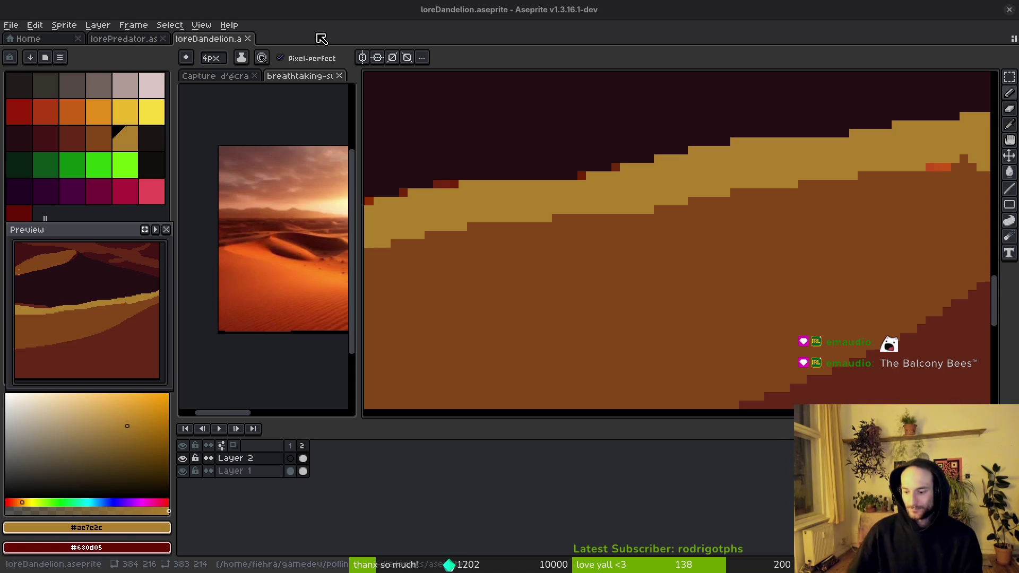
key("super")
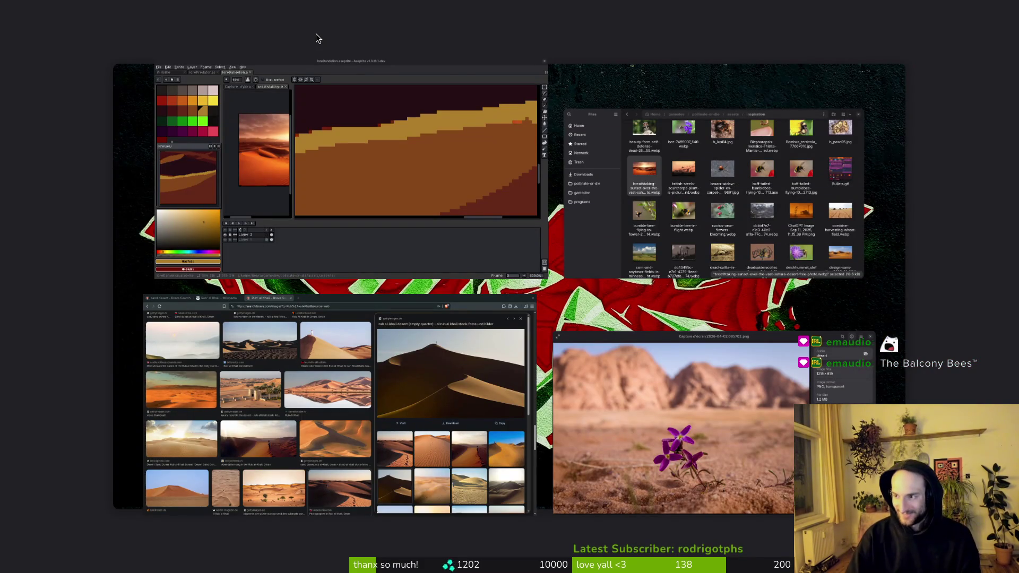
- Reposition the file window and browse the Samsung phone's Internal storage to DCIM/beesCut
key("super")
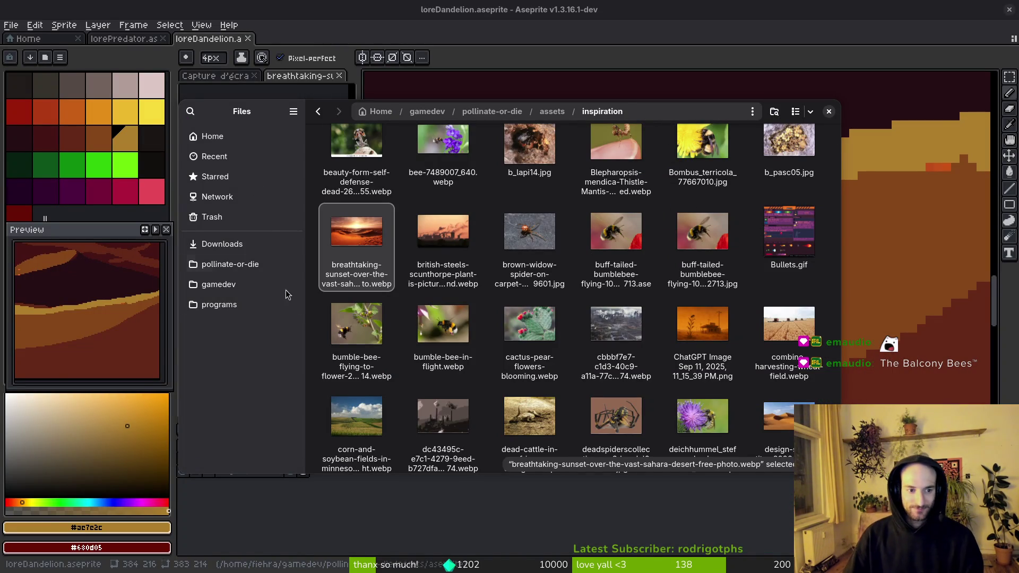
left_click_drag(213, 108, 989, 129)
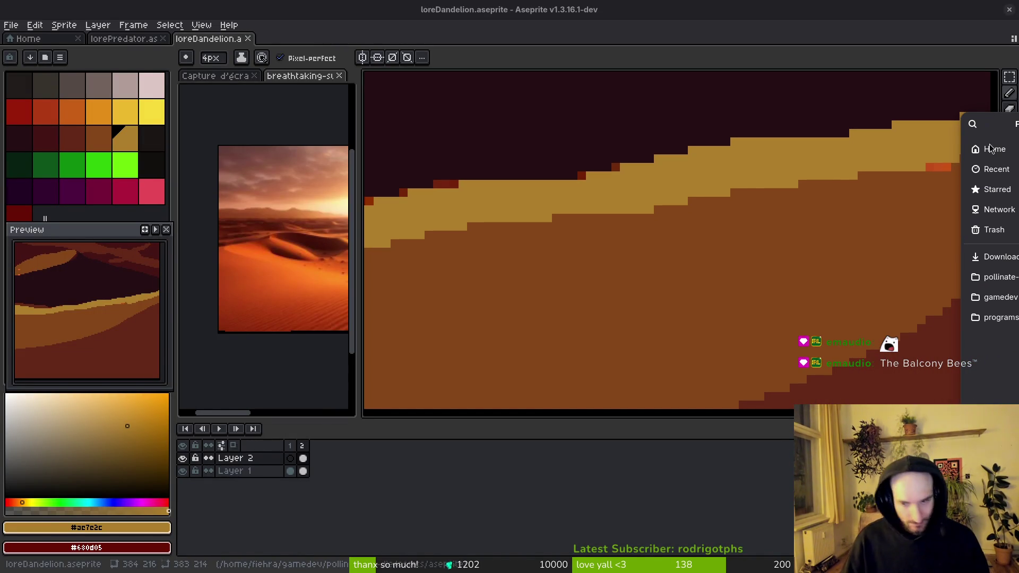
mouse_move(1007, 333)
left_mouse_down()
mouse_move(599, 398)
mouse_move(406, 345)
left_mouse_up()
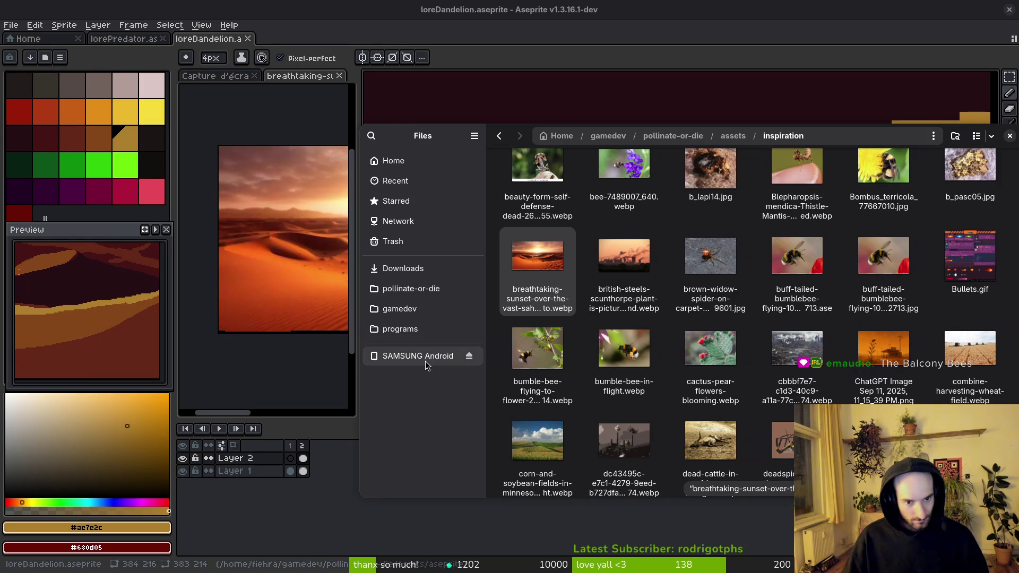
left_click(423, 357)
double_click(515, 182)
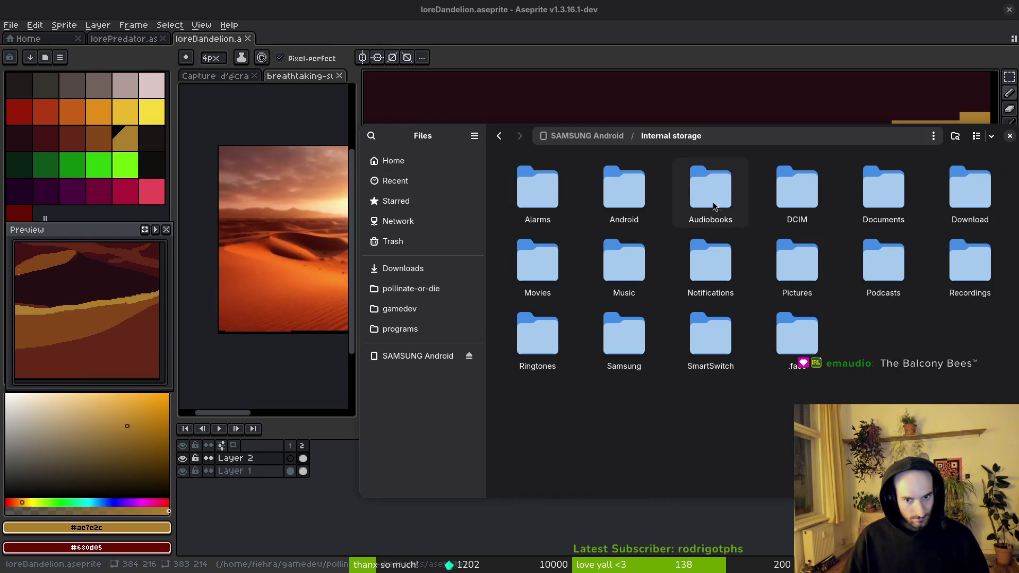
double_click(798, 191)
double_click(538, 202)
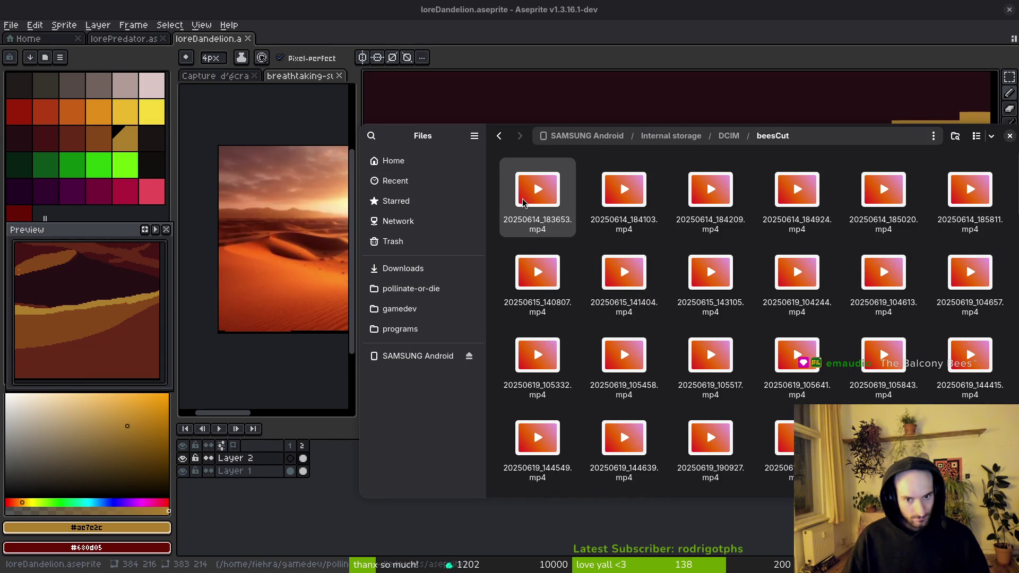
- Preview the first bee video from beesCut in VLC and close it
double_click(531, 191)
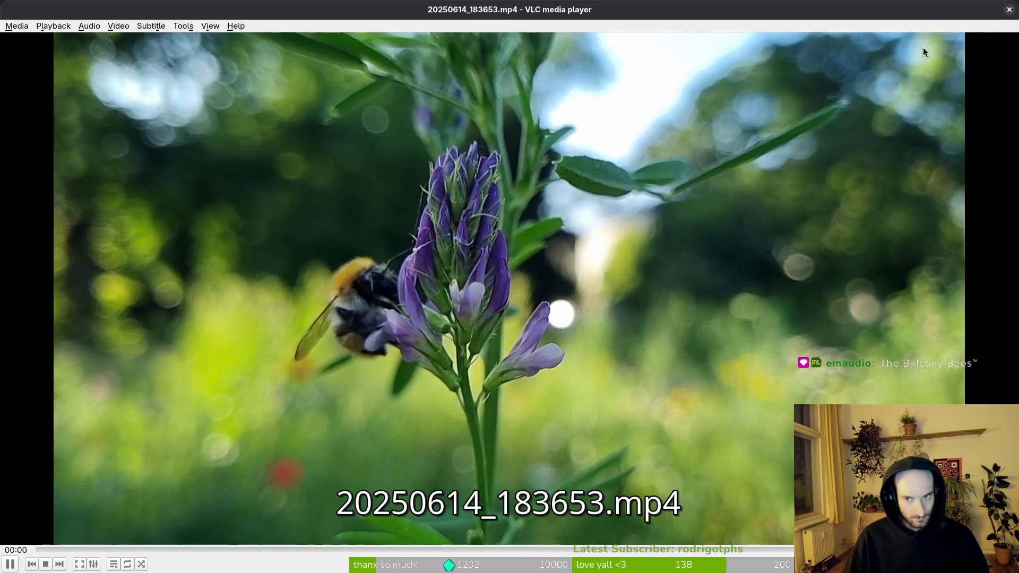
left_click(1010, 6)
scroll(819, 281, "down", 10)
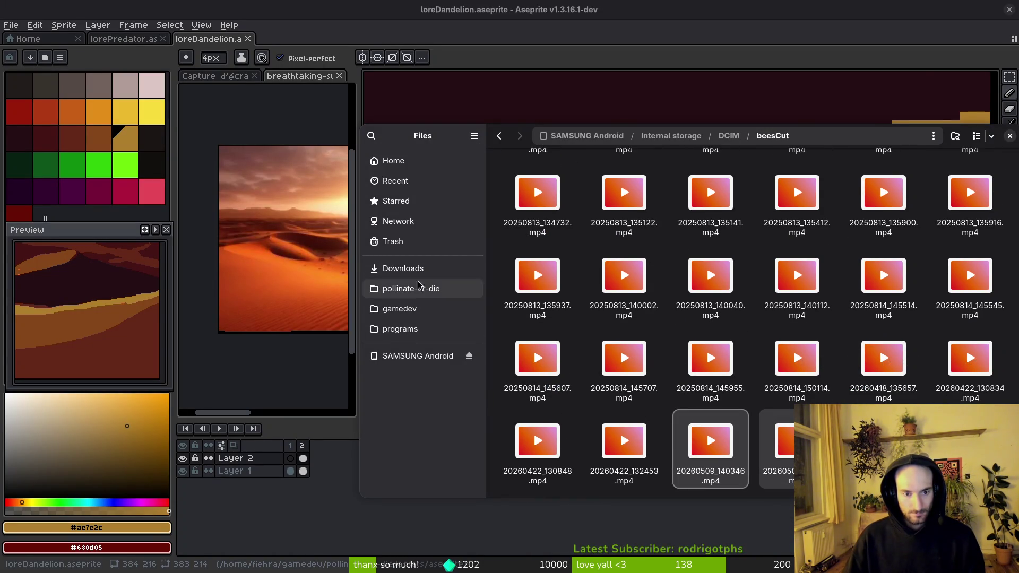
- Open Downloads/bee, preview 20250628_103418_1.mp4, and bring Aseprite back to the front
left_click(403, 268)
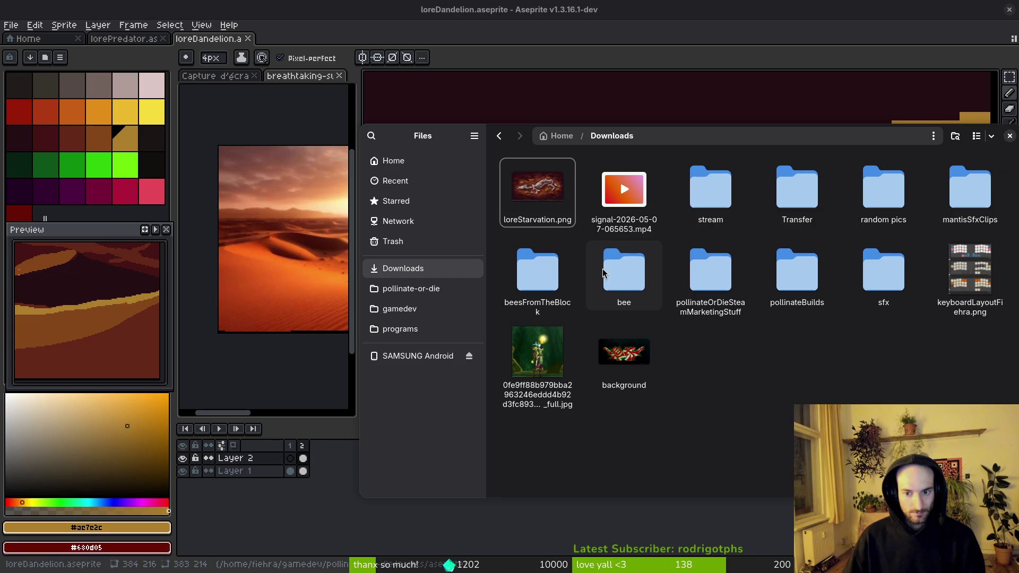
double_click(629, 274)
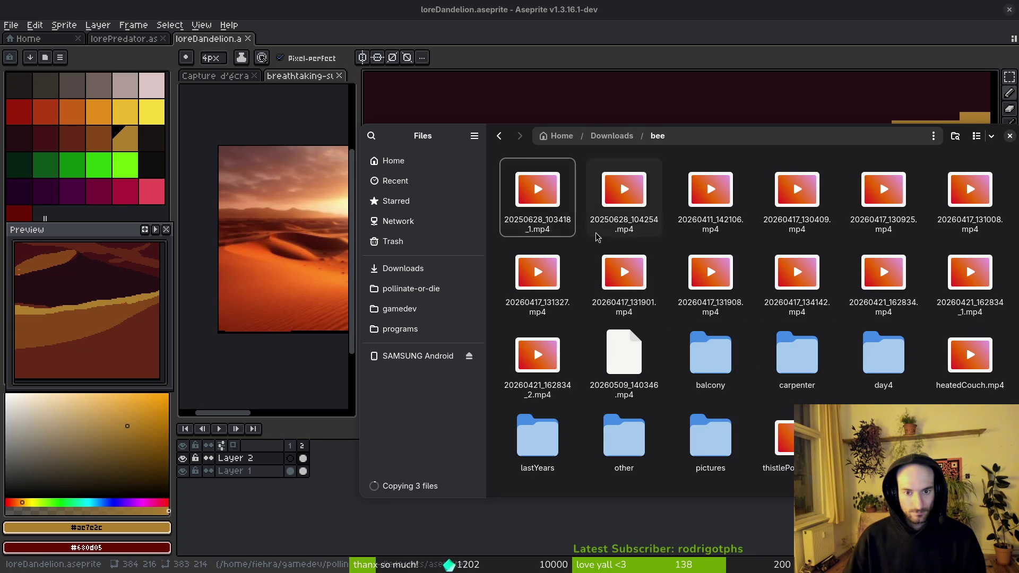
double_click(552, 197)
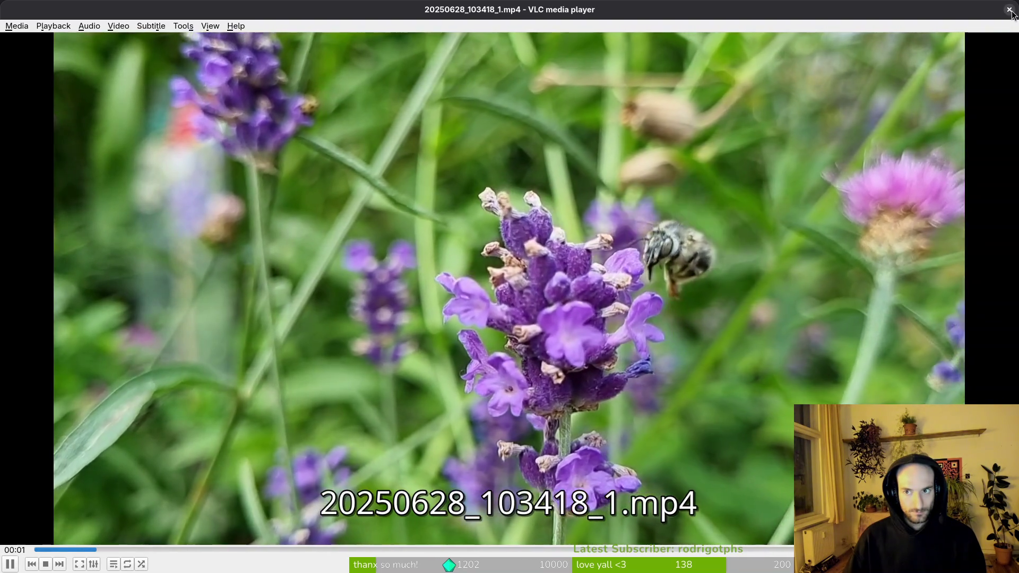
key("ctrl+q")
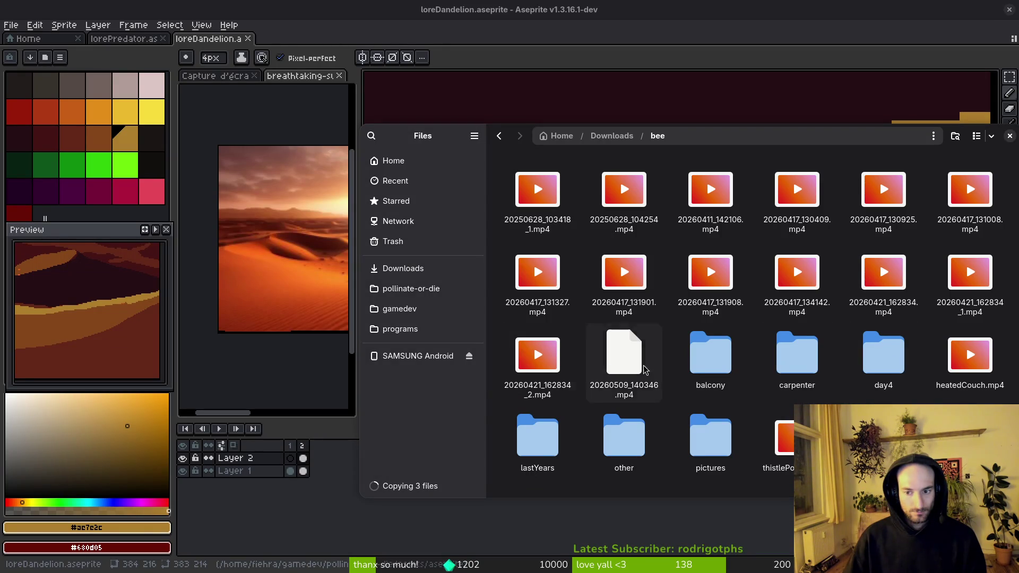
key("Tab")
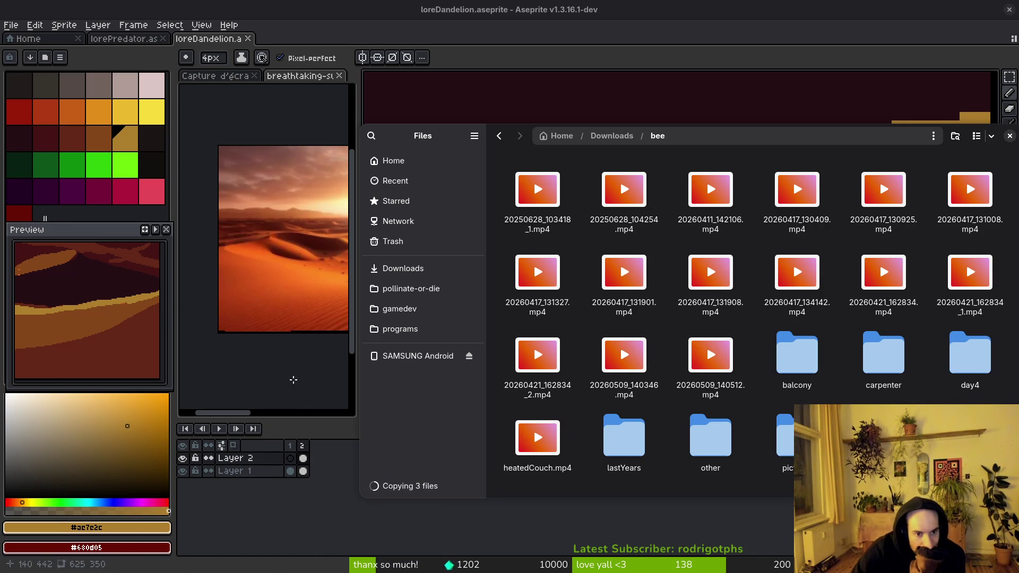
left_click(292, 387)
scroll(583, 286, "down", 5)
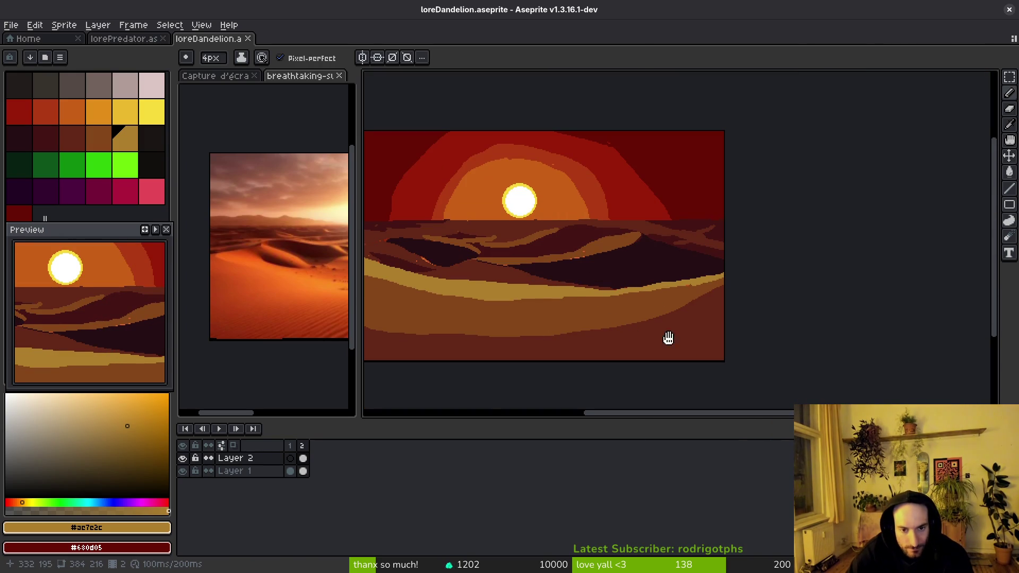
- In the loreDandelion artwork, pick dark brown #632718 and draw a short stroke on the dunes
scroll(730, 330, "up", 1)
scroll(284, 295, "down", 2)
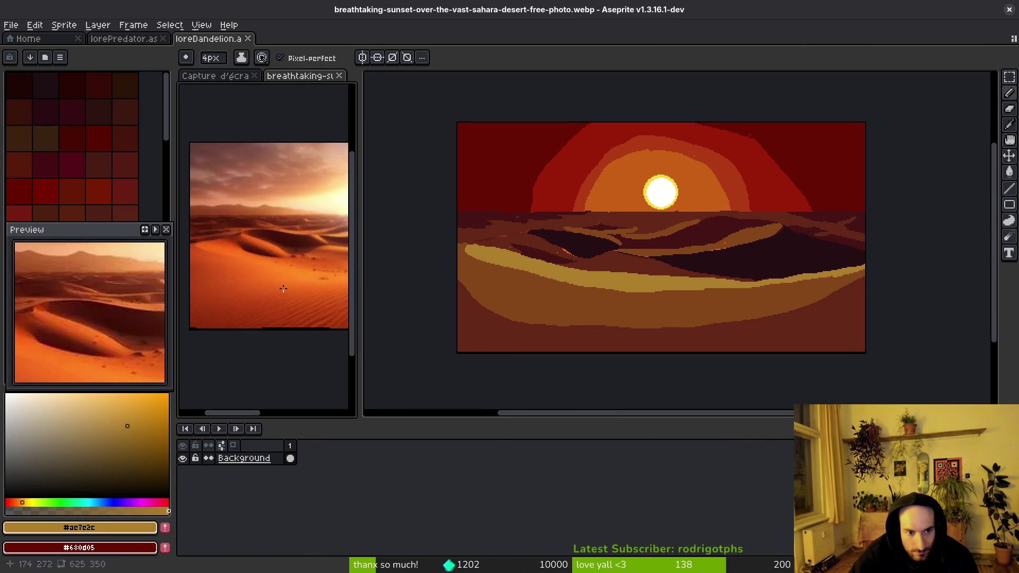
left_click_drag(284, 296, 241, 199)
left_click_drag(231, 179, 232, 187)
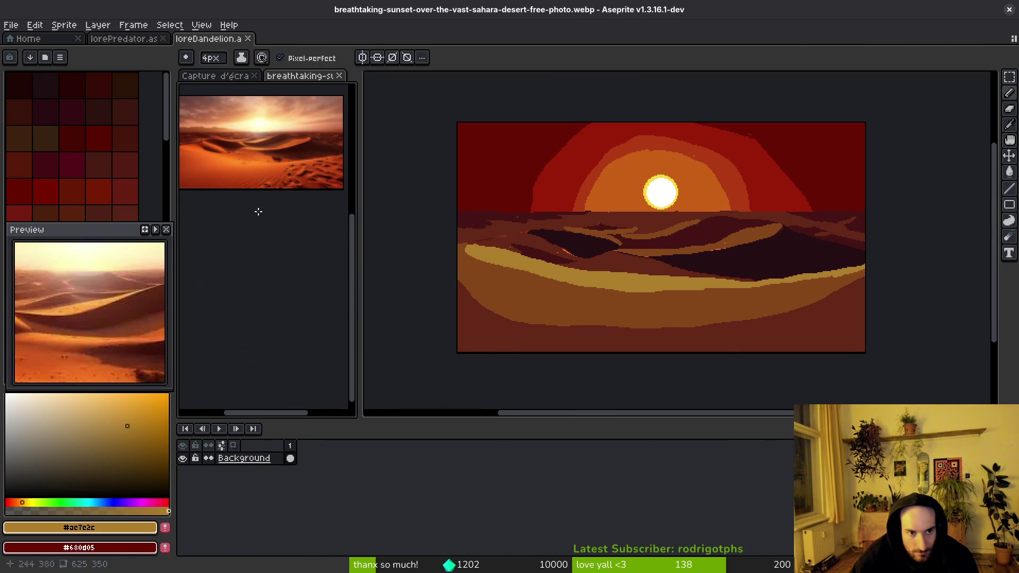
left_click(728, 346)
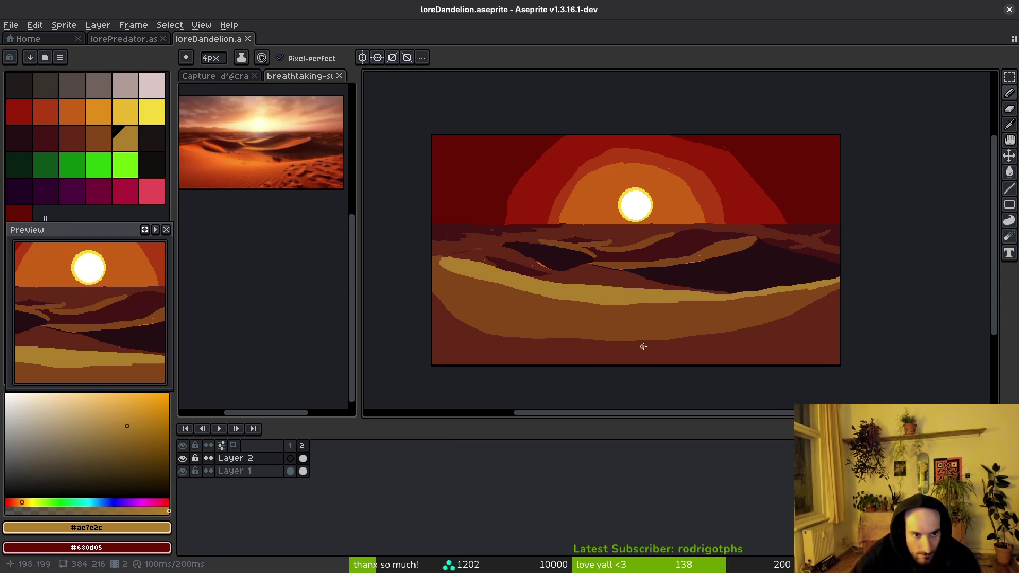
scroll(747, 314, "up", 2)
left_click(830, 282, "alt")
scroll(843, 274, "up", 2)
left_click_drag(519, 363, 491, 375)
scroll(729, 335, "down", 1)
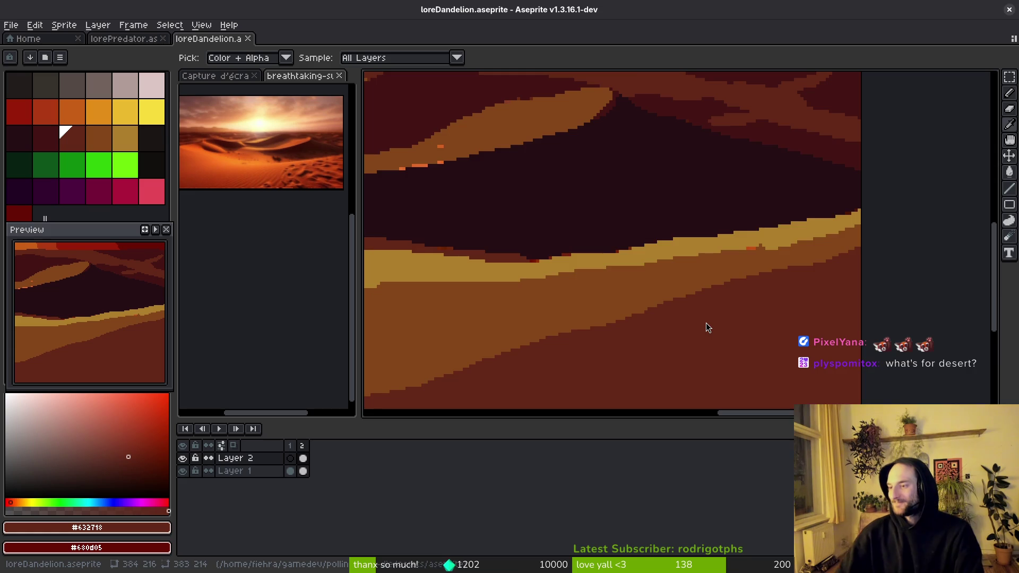
- From the file window, play 20260509_140541.mp4, close it, and reopen it in VLC
key("super+e")
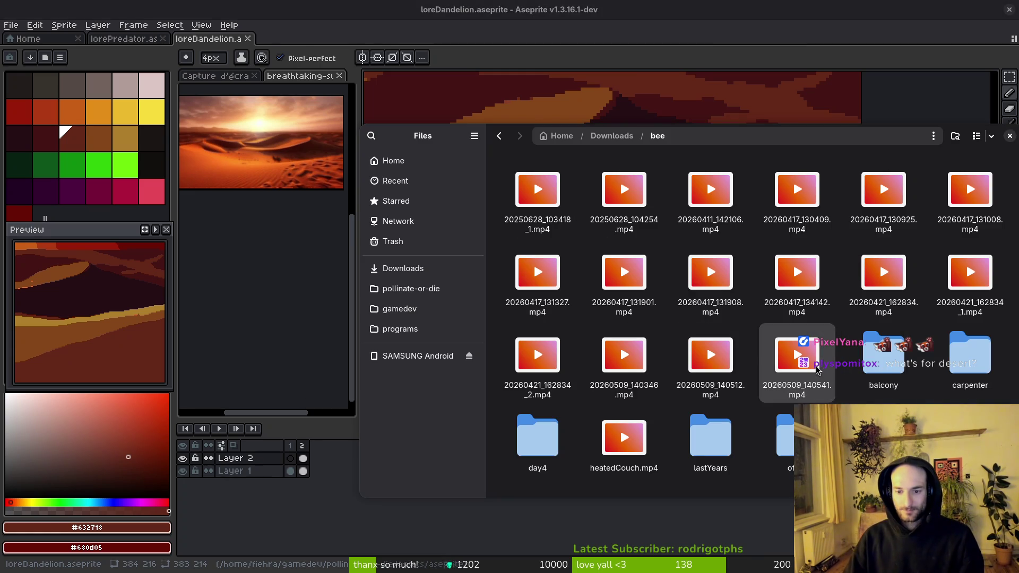
double_click(816, 370)
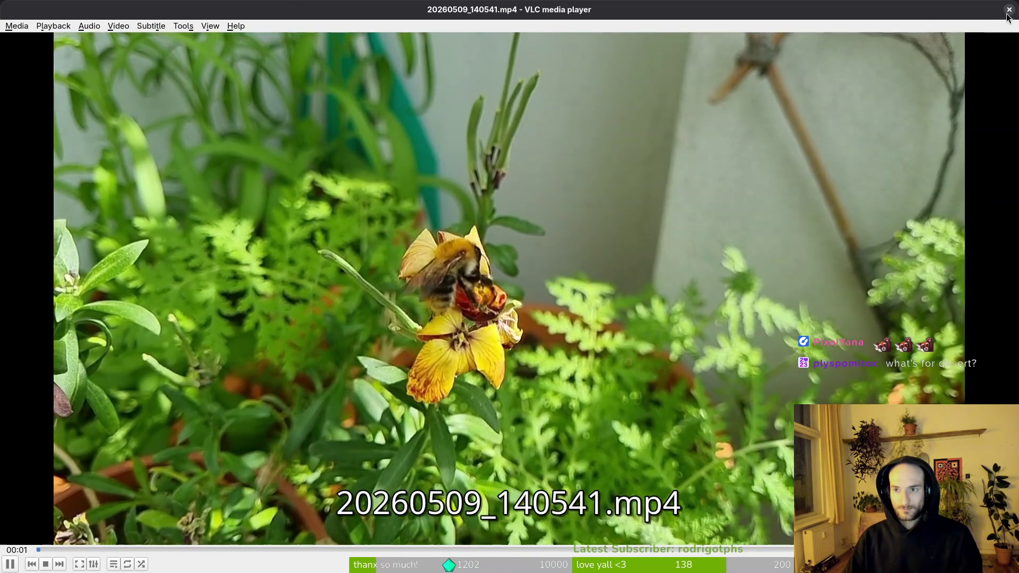
left_click(1006, 15)
double_click(792, 355)
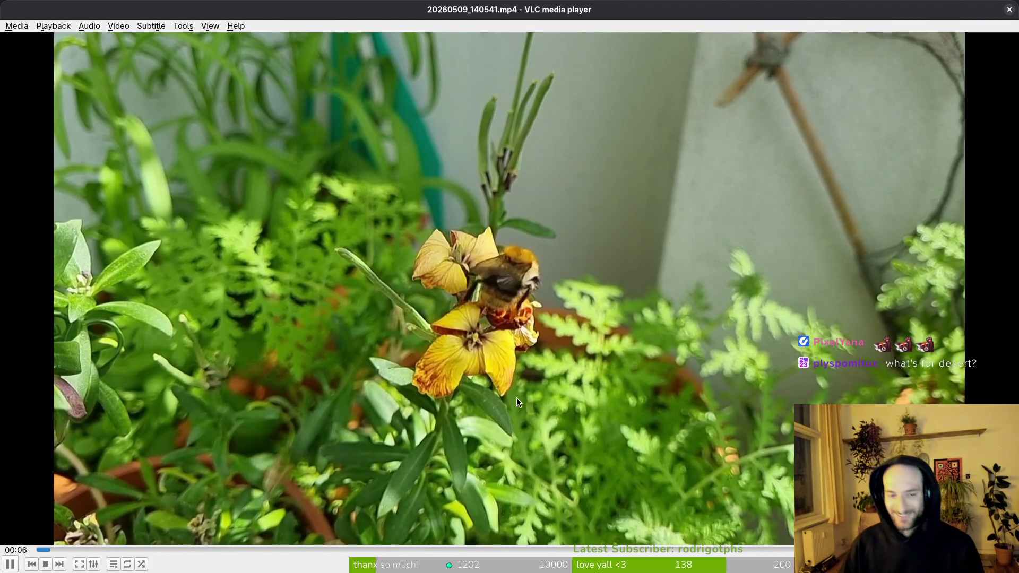
- Play the bumblebee clip fullscreen and skip ahead to about 00:54
double_click(548, 316)
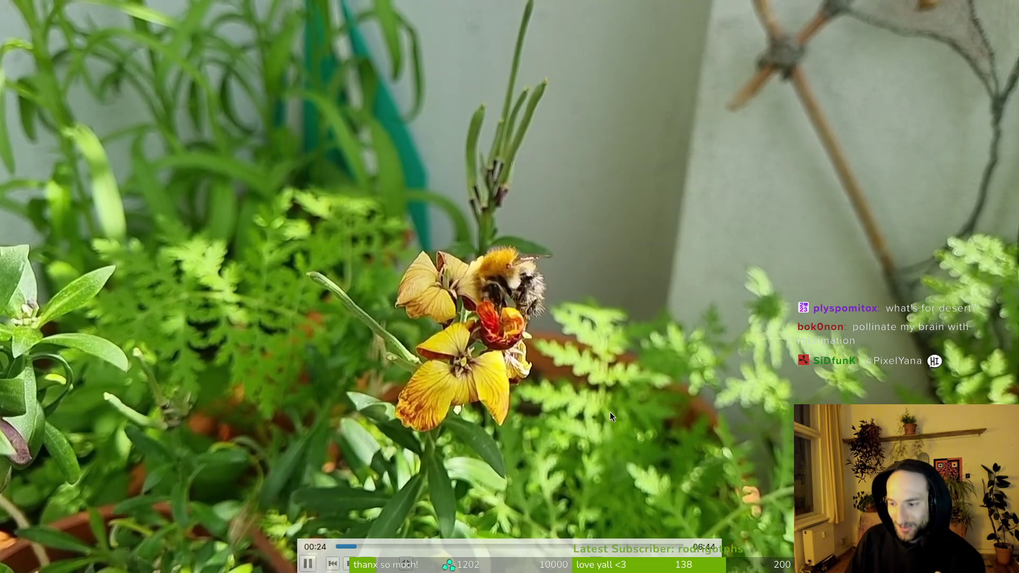
mouse_move(552, 311)
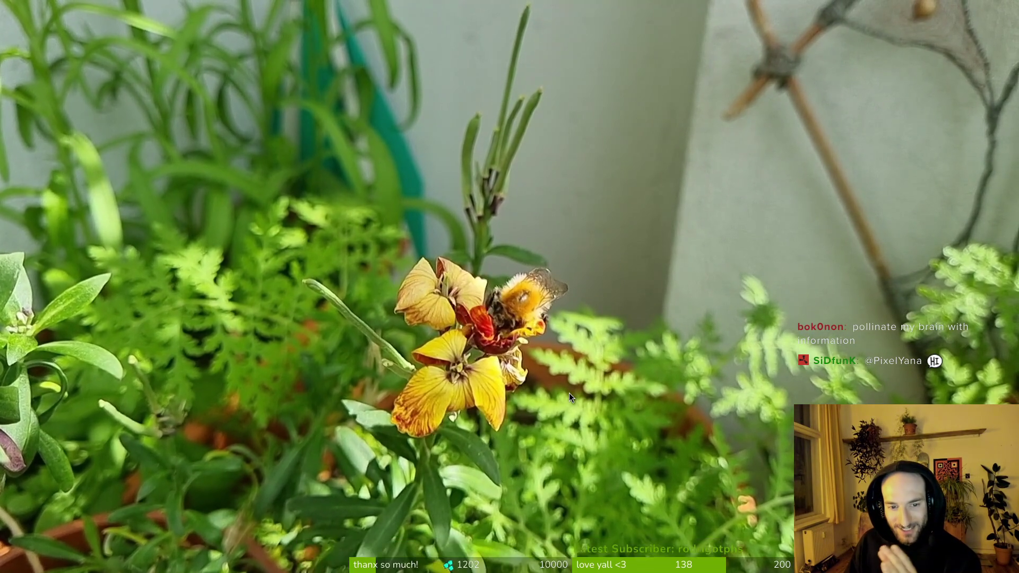
mouse_move(546, 416)
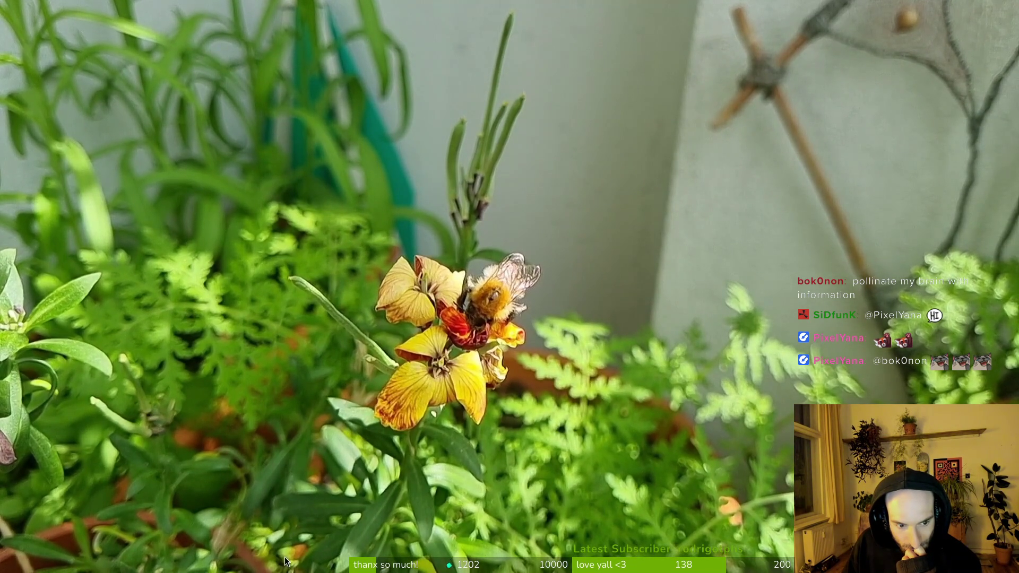
mouse_move(384, 550)
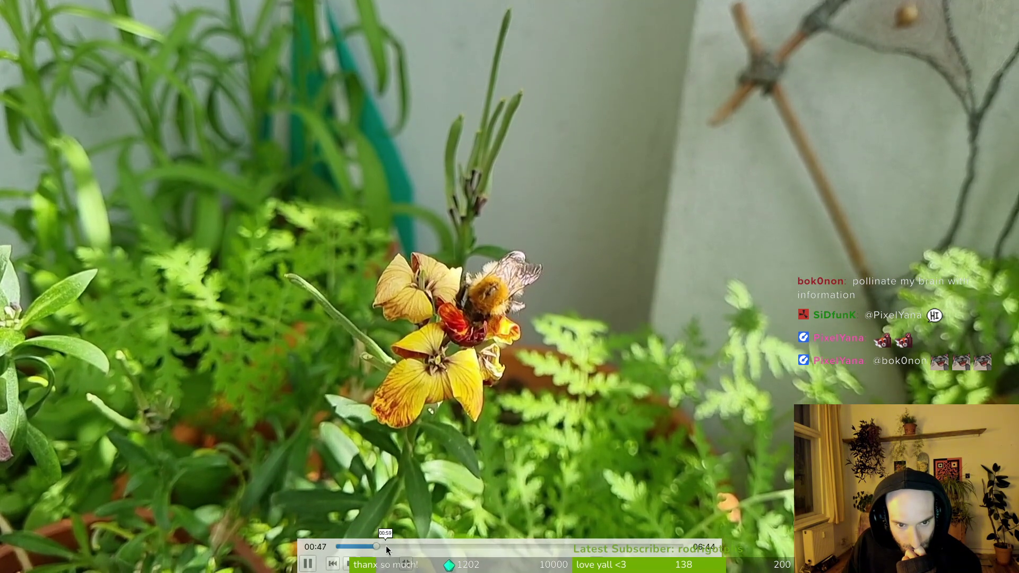
left_click(384, 547)
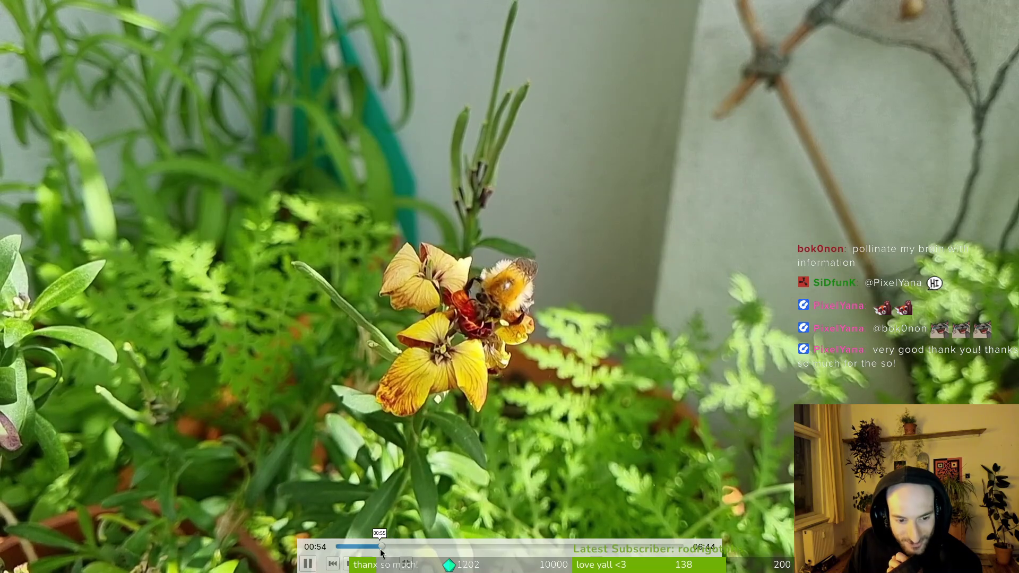
- Rewind the clip to 00:47, let it play, then jump ahead to 02:14
left_click(375, 547)
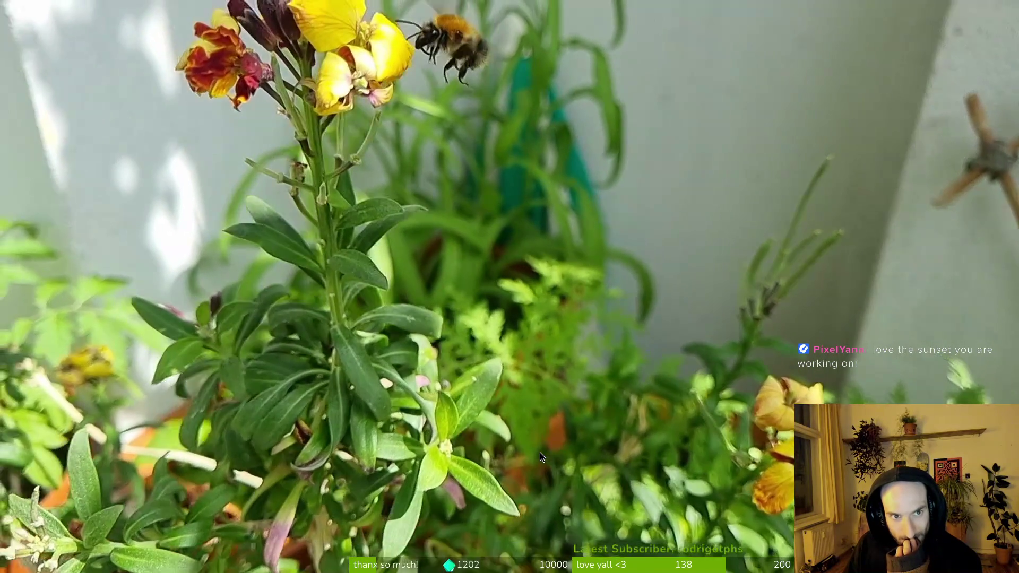
mouse_move(535, 454)
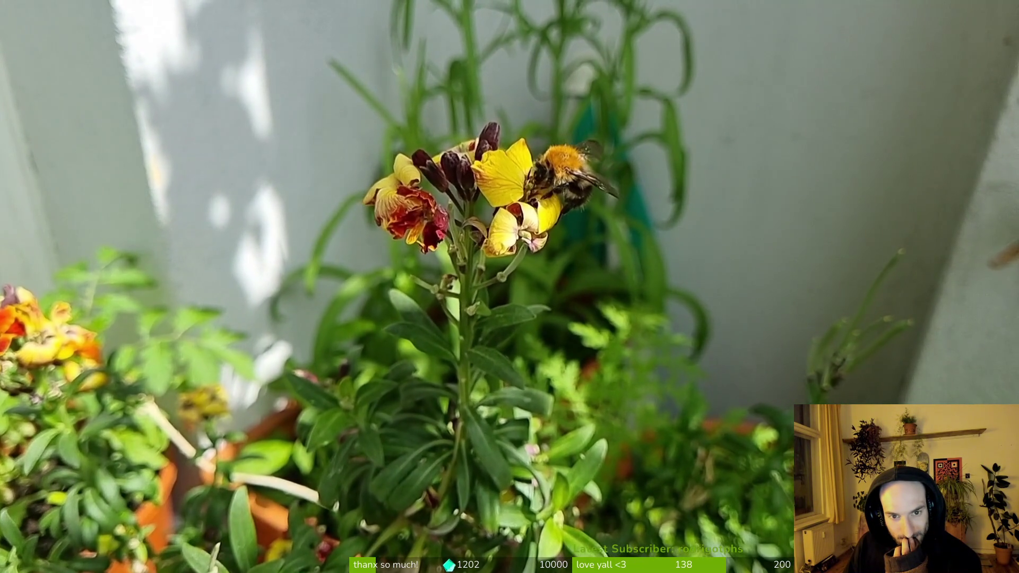
mouse_move(556, 376)
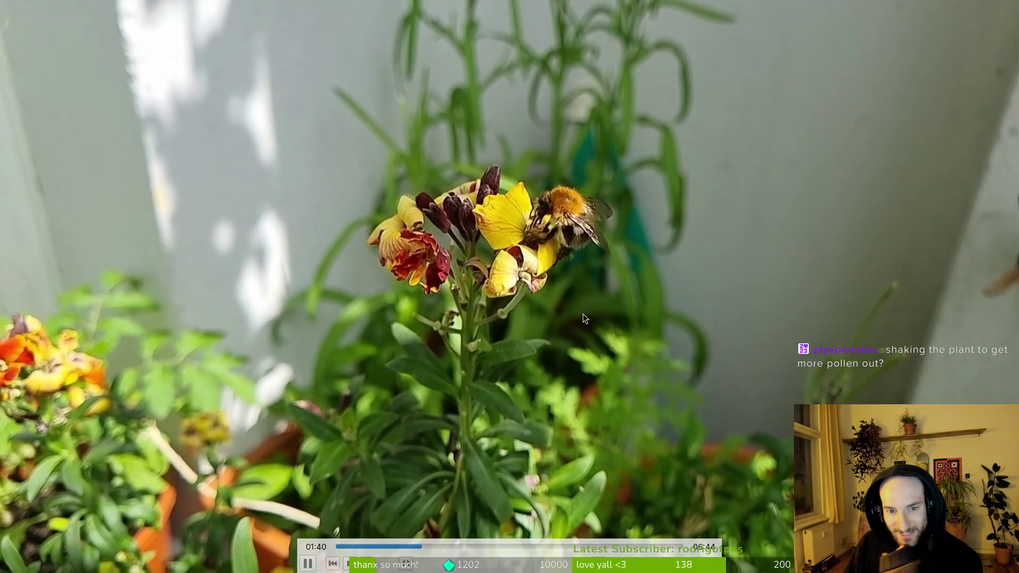
mouse_move(623, 269)
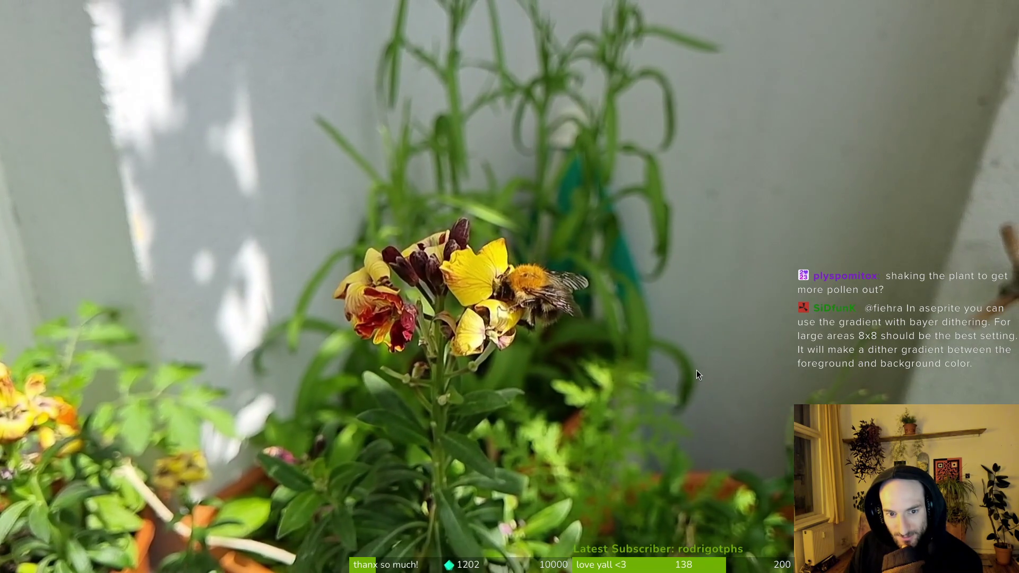
mouse_move(697, 371)
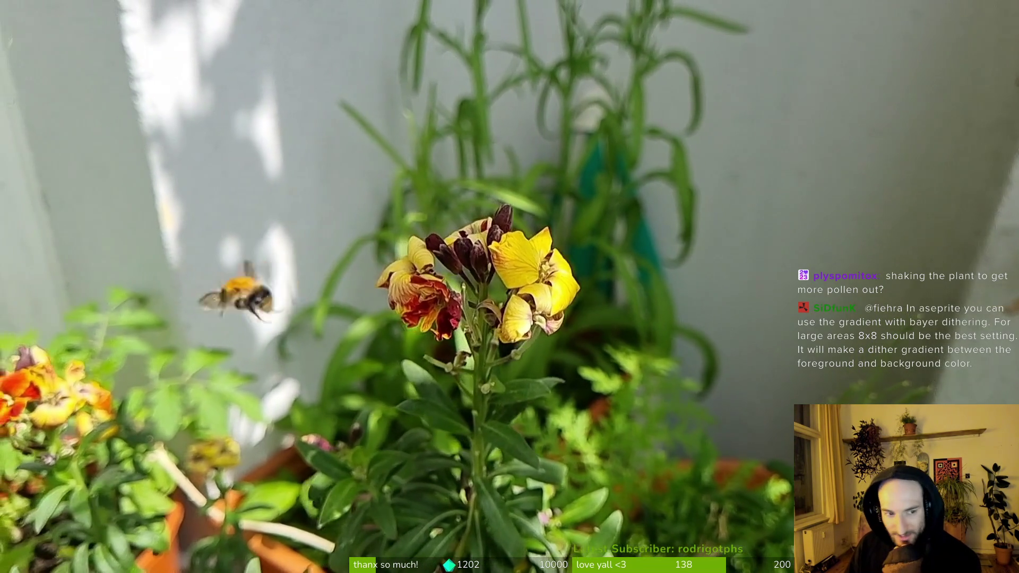
mouse_move(597, 357)
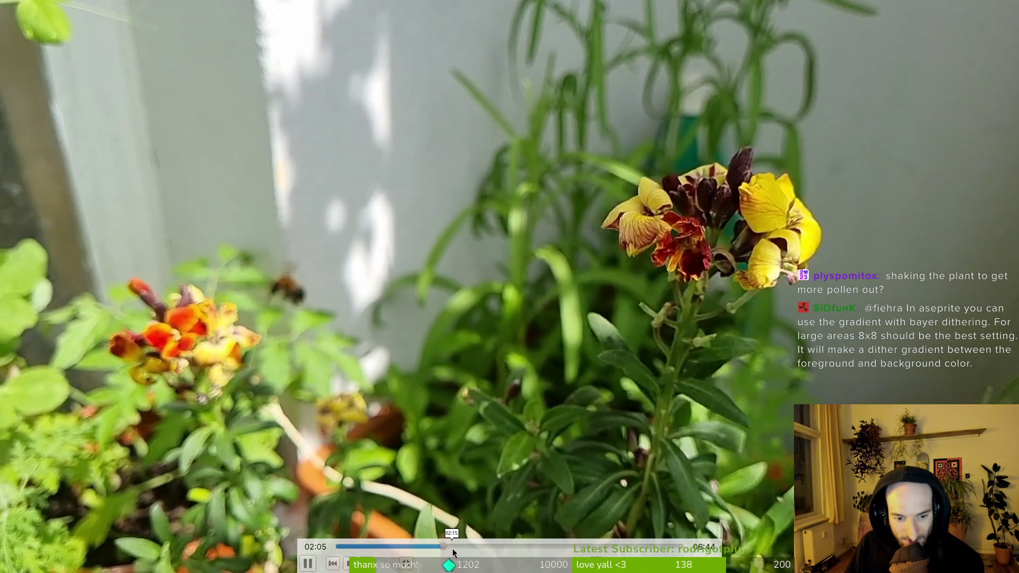
left_click(450, 546)
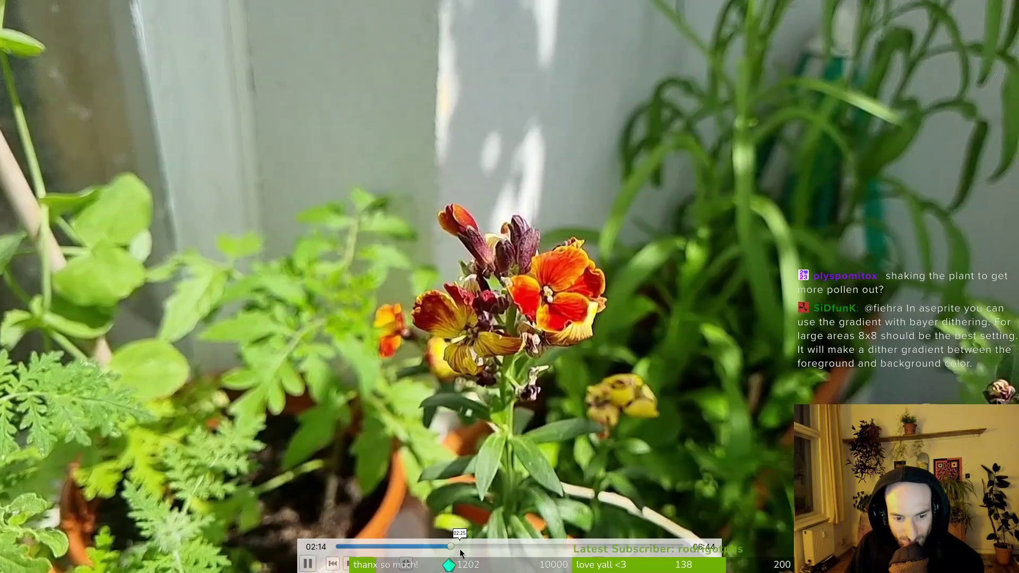
- Skim the clip forward through 03:04, 03:24 and 04:20, settling around 04:22
left_click(493, 547)
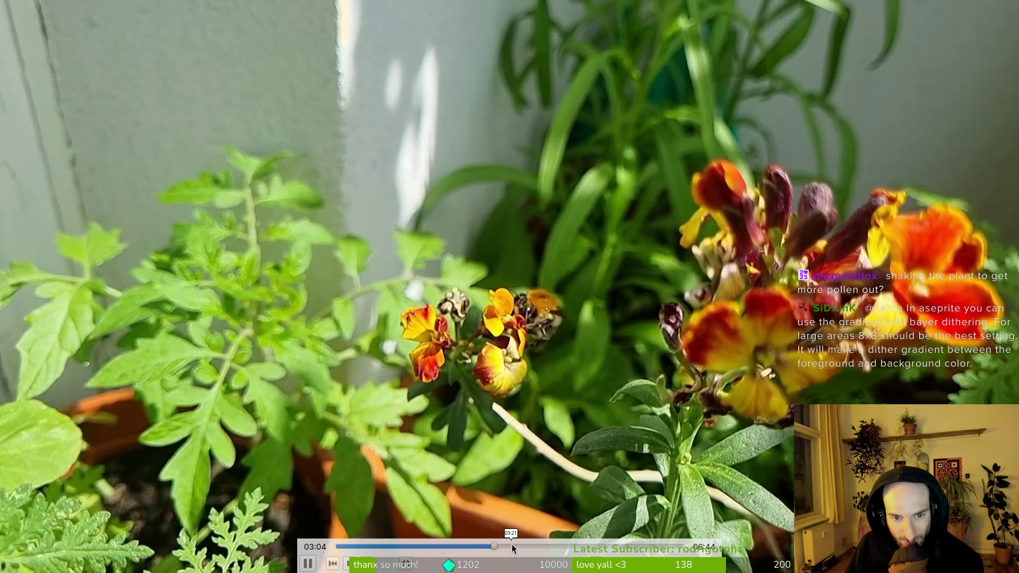
left_click(511, 547)
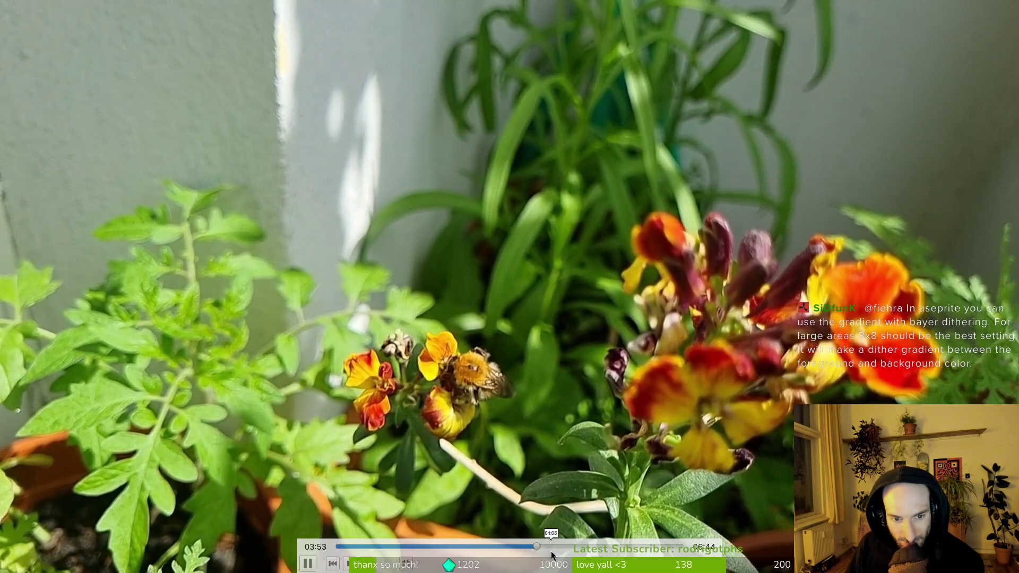
left_click(560, 548)
left_click(552, 547)
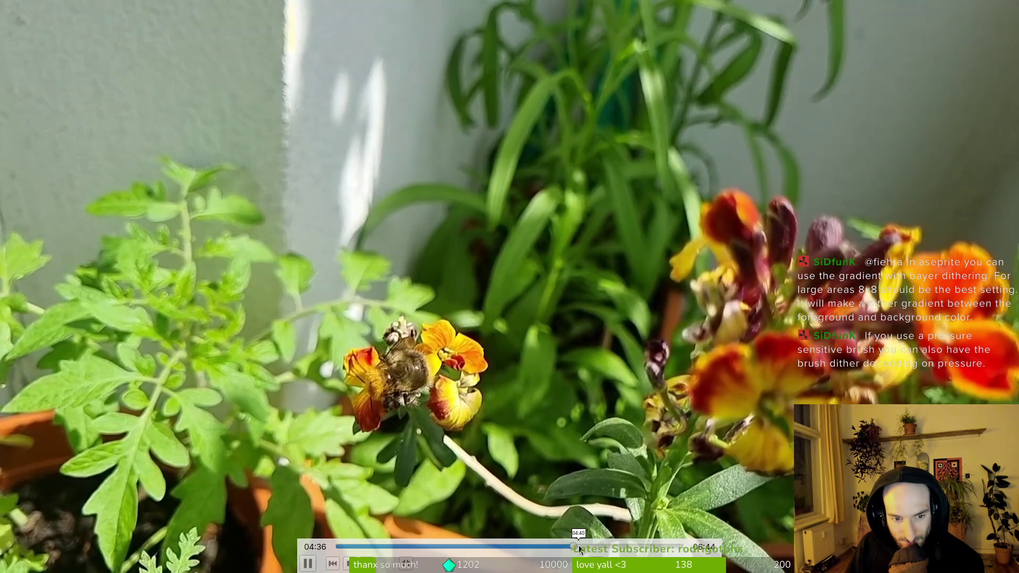
left_click(560, 546)
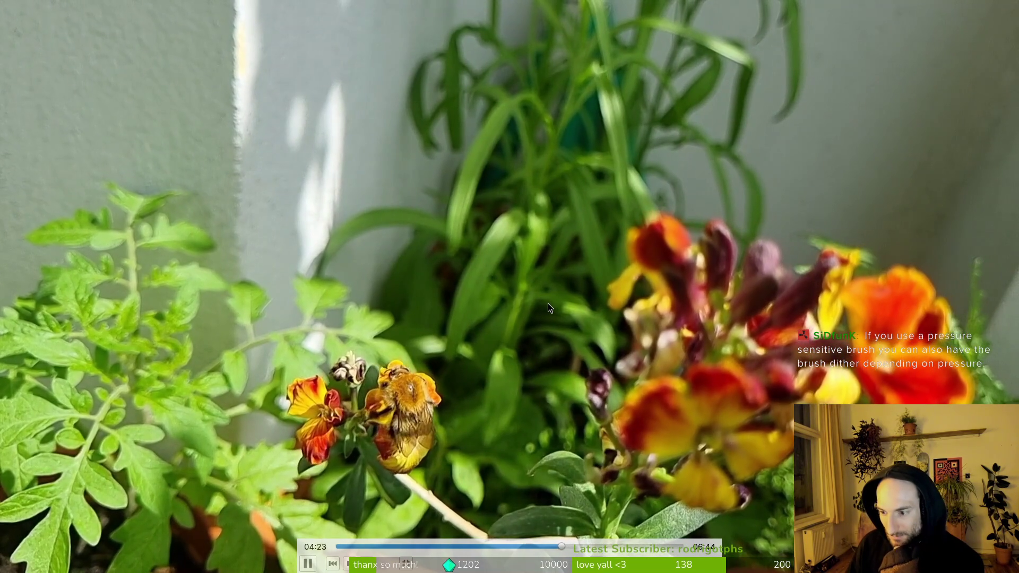
mouse_move(538, 311)
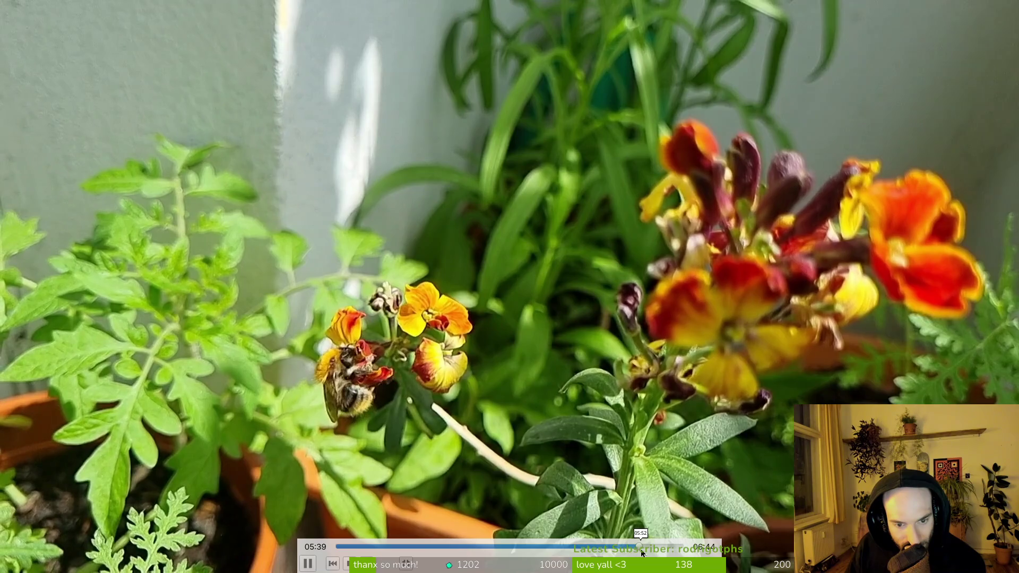
- Jump to about 06:02, back through 03:04 to 00:50, then drag-skim forward to about 01:44
left_click(647, 547)
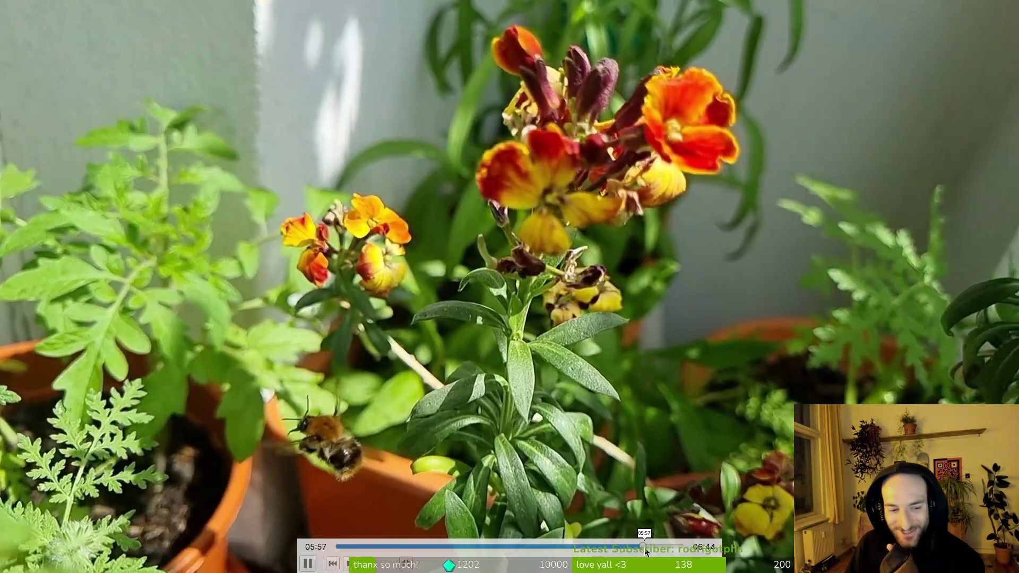
left_click(644, 547)
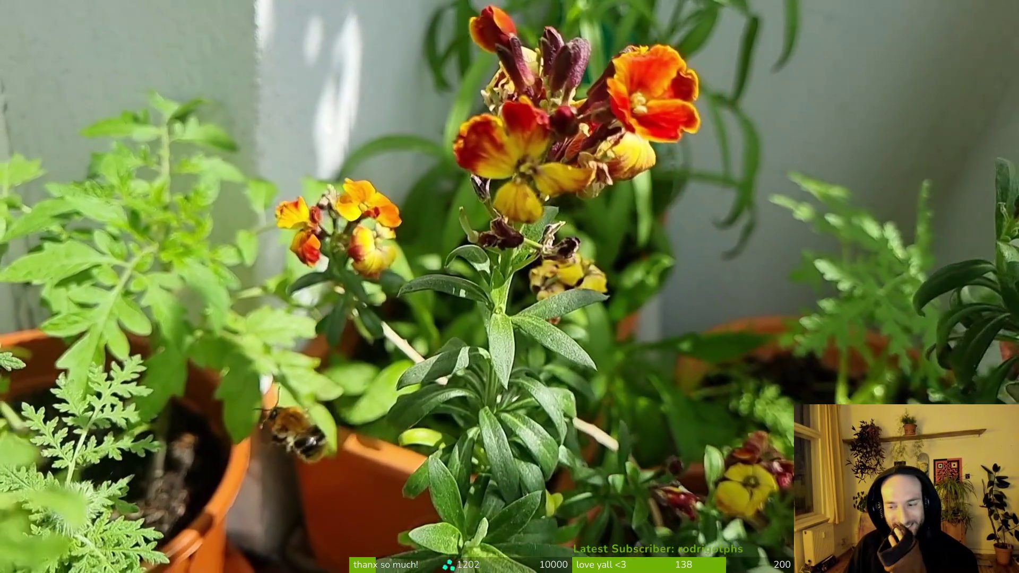
mouse_move(730, 337)
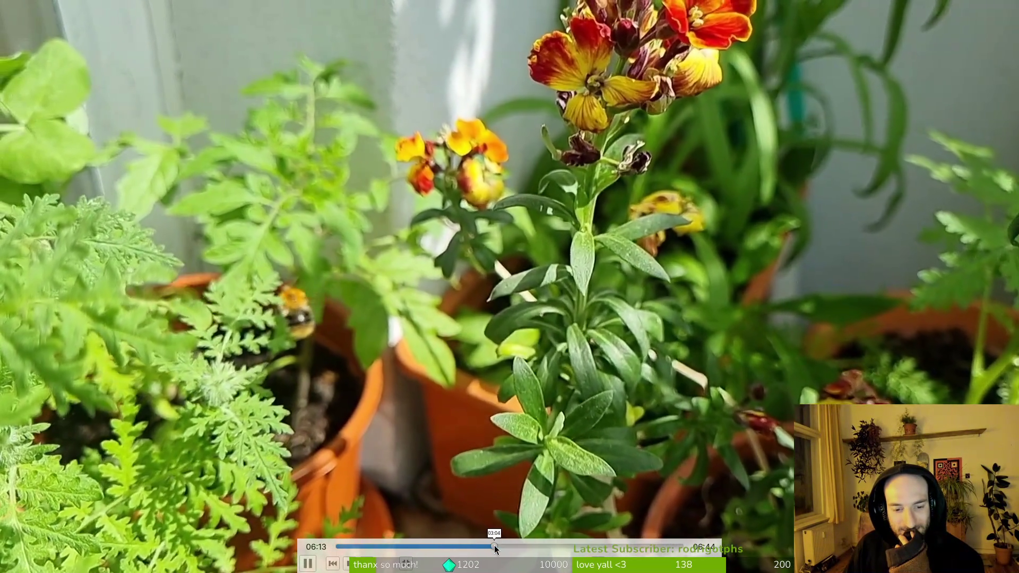
left_click(488, 545)
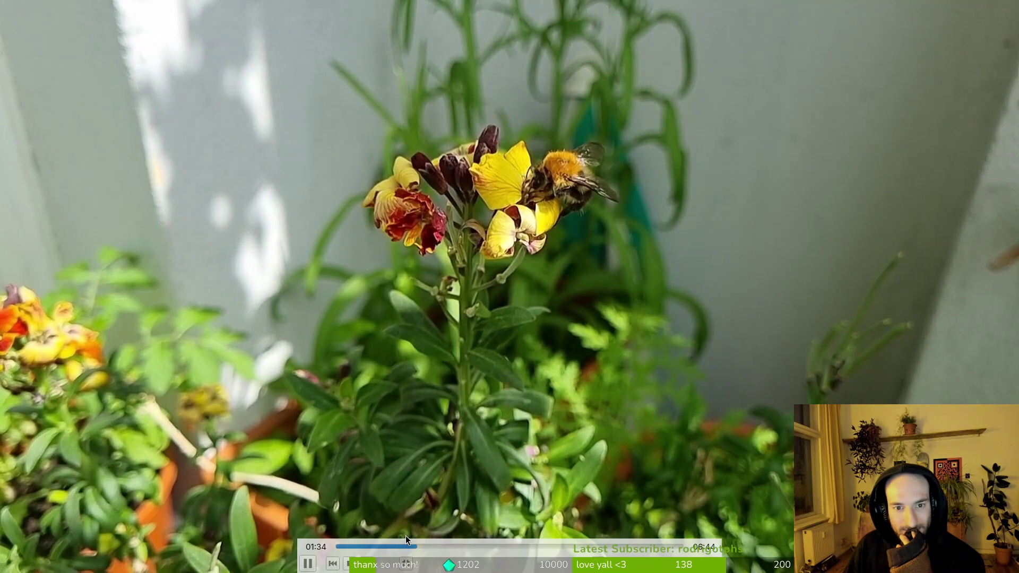
left_click(400, 547)
left_click(383, 547)
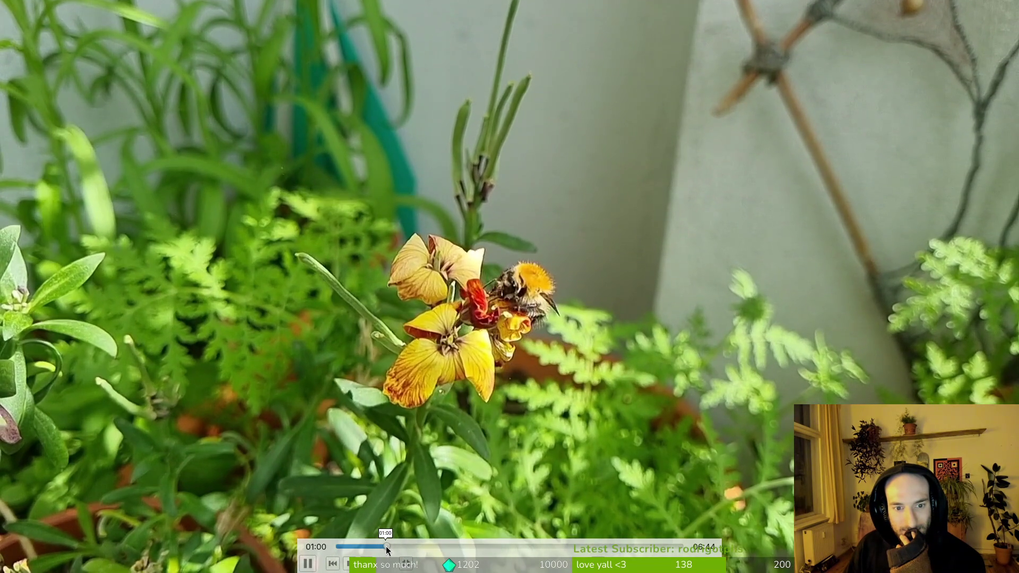
left_click(377, 546)
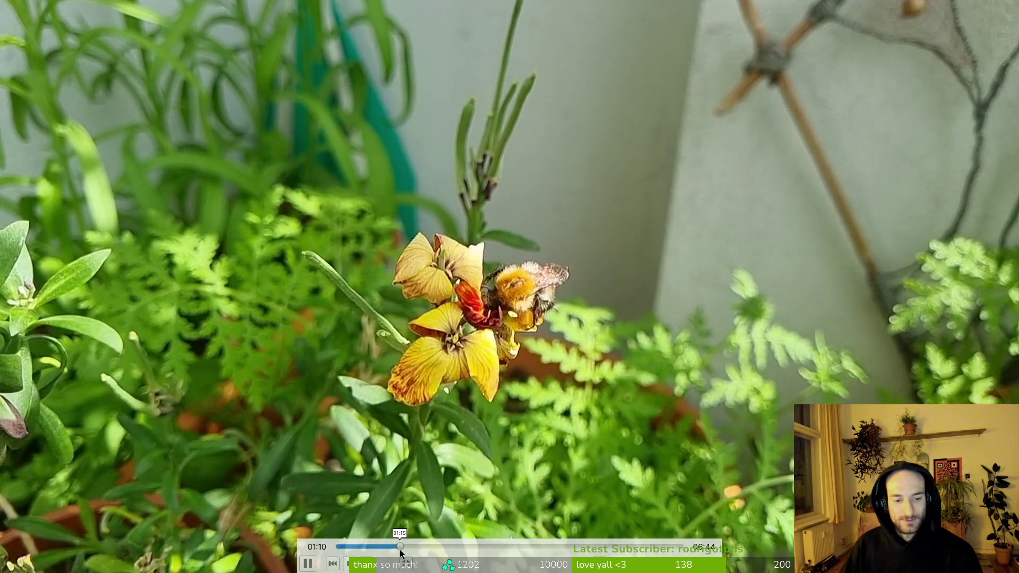
left_click_drag(400, 549, 533, 543)
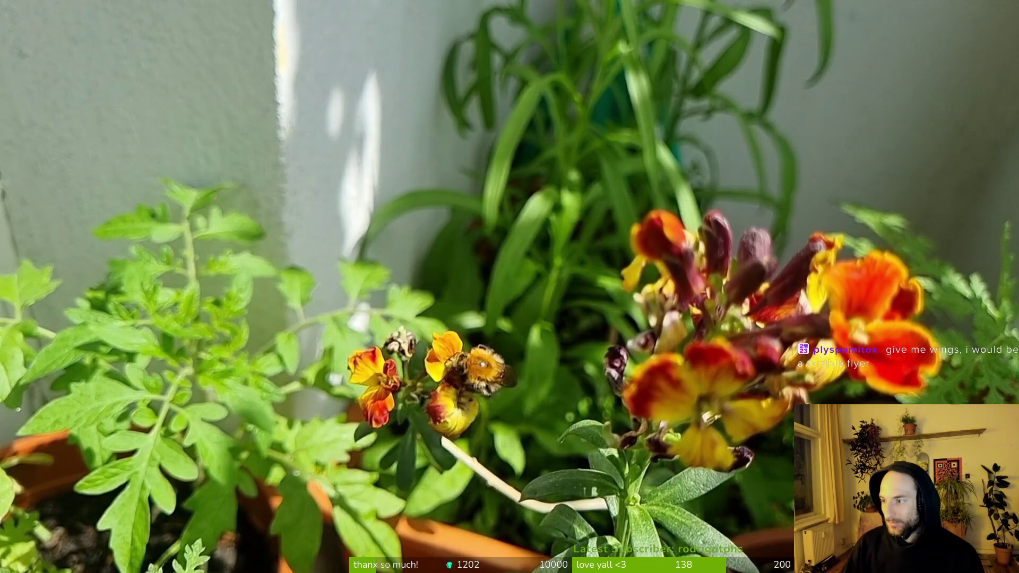
- Play the next clip, 20260509_140512.mp4, from the bee folder
key("alt+Tab")
key("Left")
key("Return")
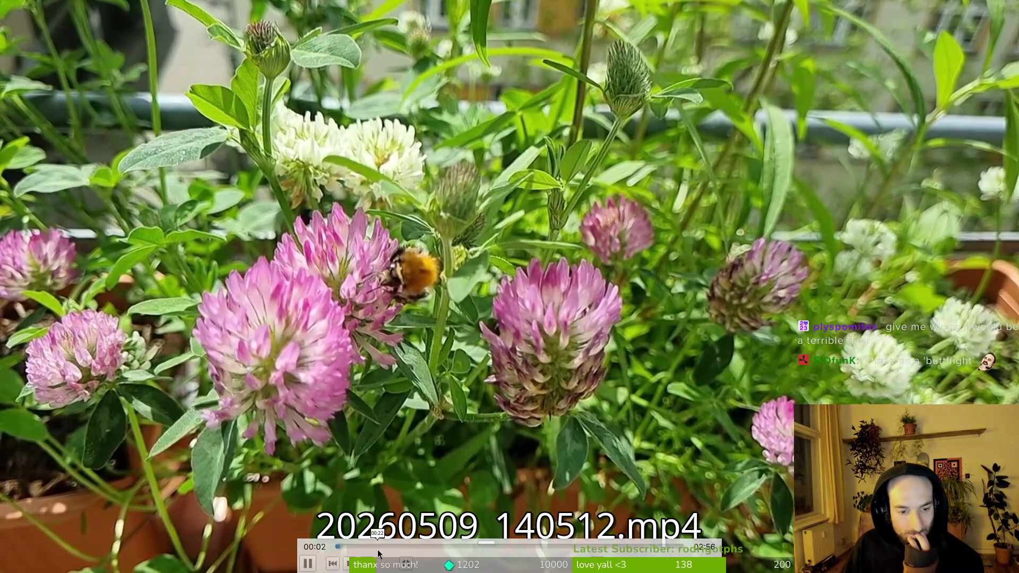
- Skim the clip through 00:23, 01:22, 02:09 and 02:21, then play 20260509_140346.mp4
mouse_move(348, 544)
left_mouse_down()
mouse_move(472, 536)
mouse_move(488, 550)
mouse_move(511, 551)
mouse_move(503, 548)
left_mouse_up()
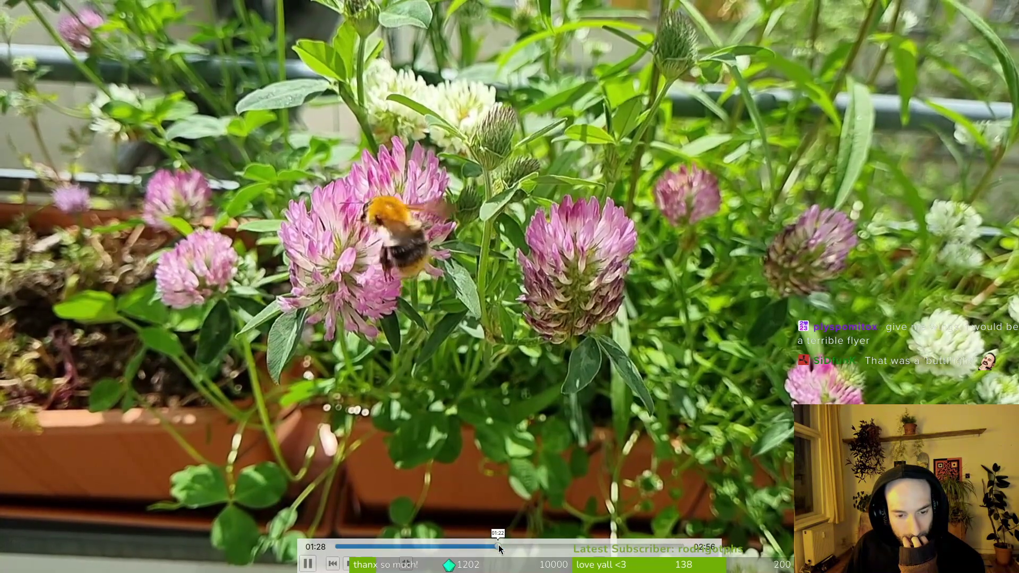
left_click(498, 545)
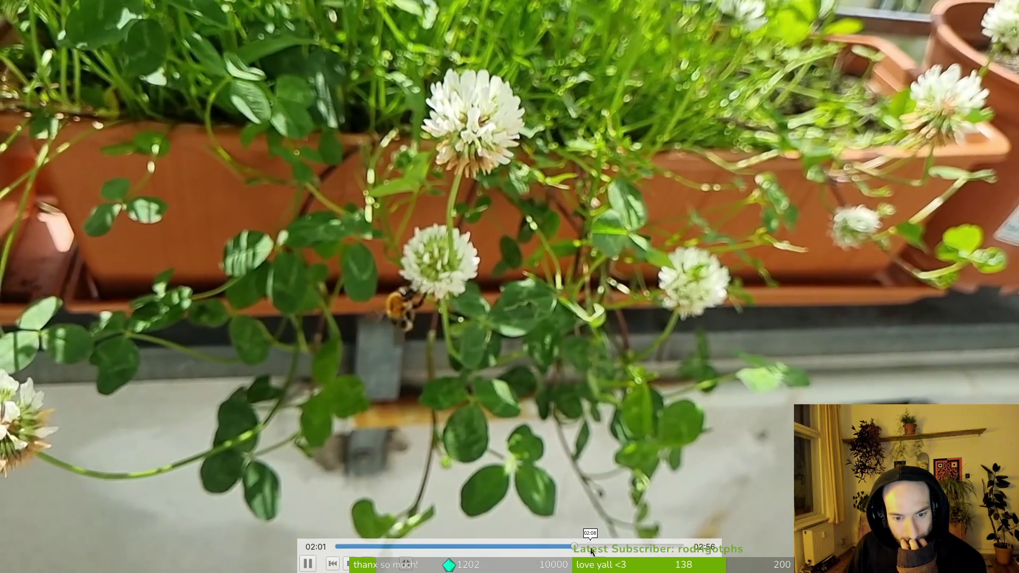
left_click(592, 547)
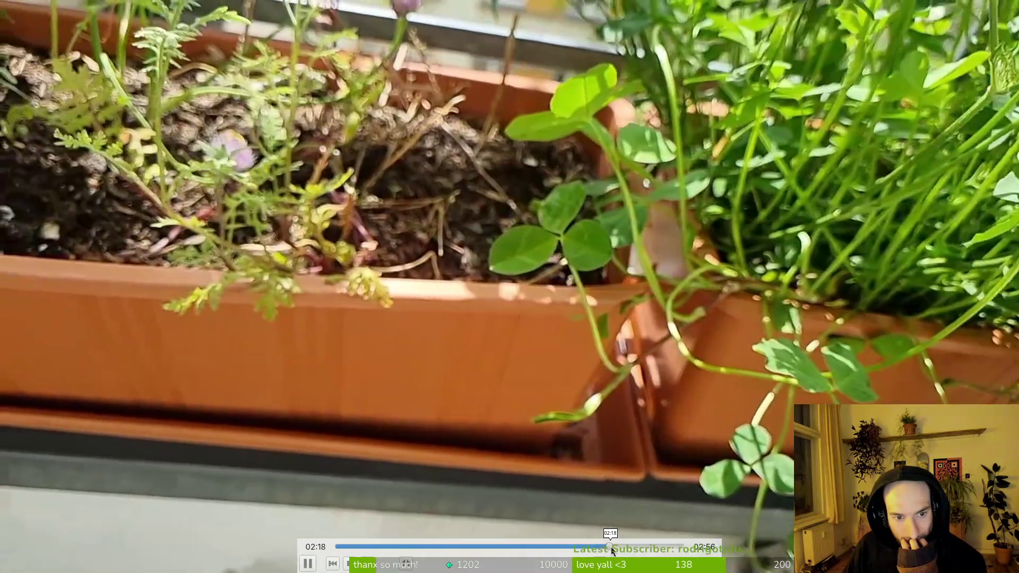
left_click(616, 546)
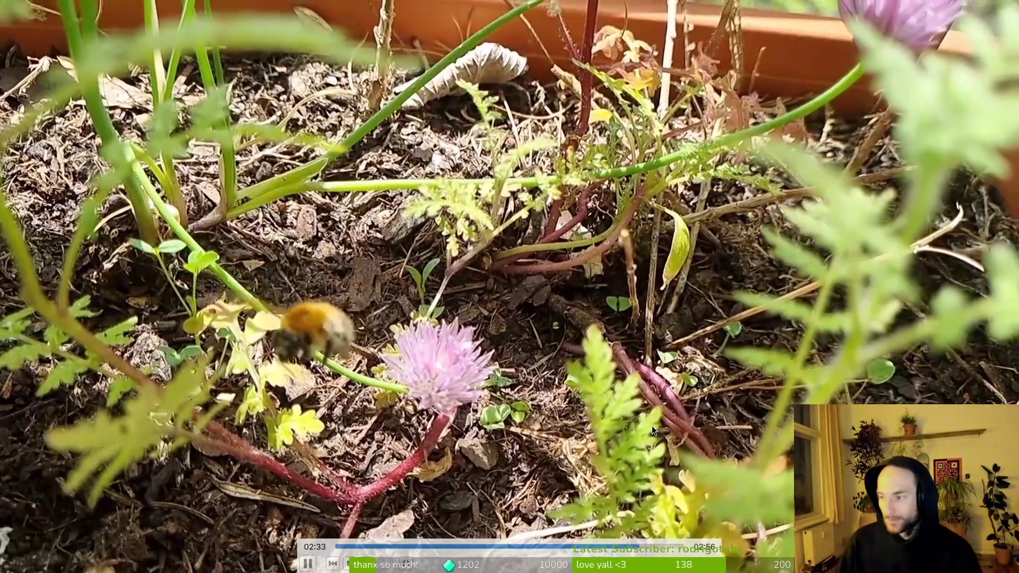
key("alt+Tab")
double_click(620, 355)
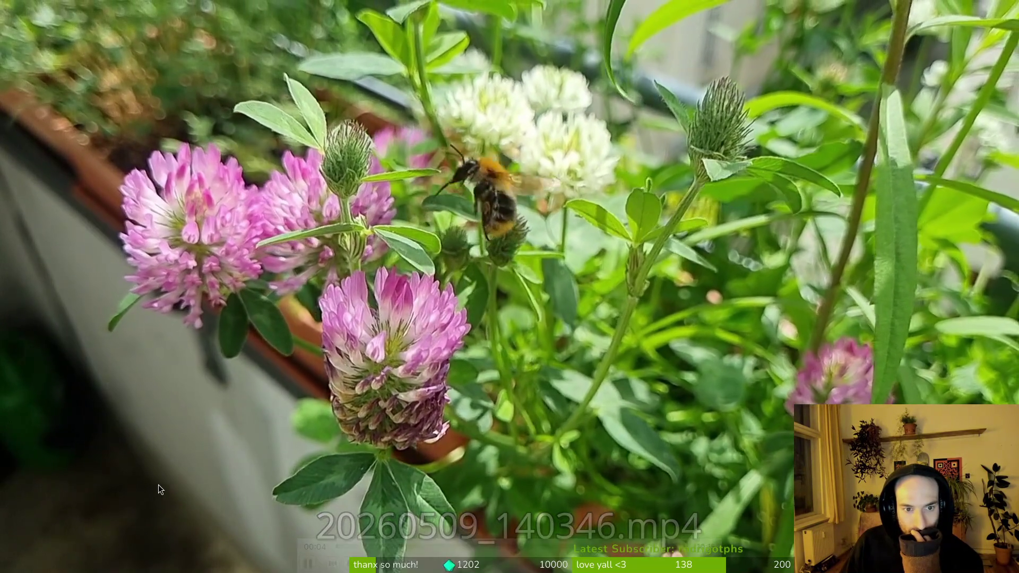
- Restart the bee-and-clover clip, then rewind it back to about 00:22
left_click(338, 546)
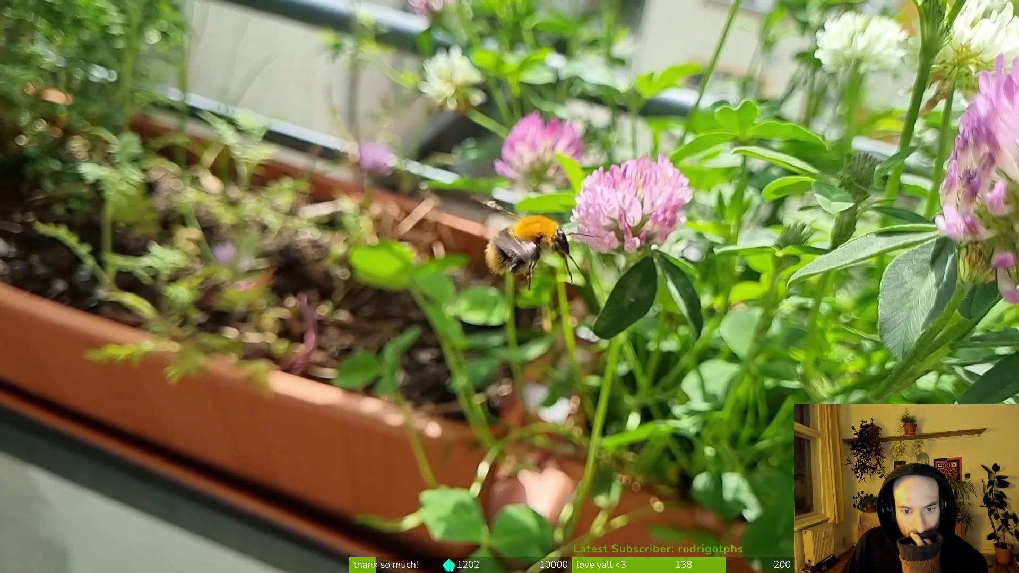
mouse_move(539, 553)
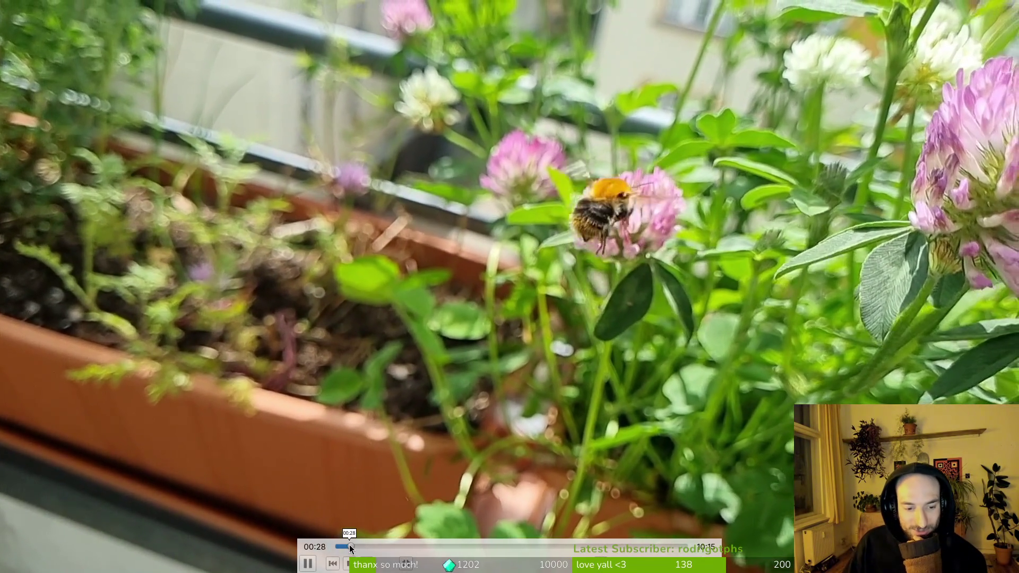
left_click(349, 545)
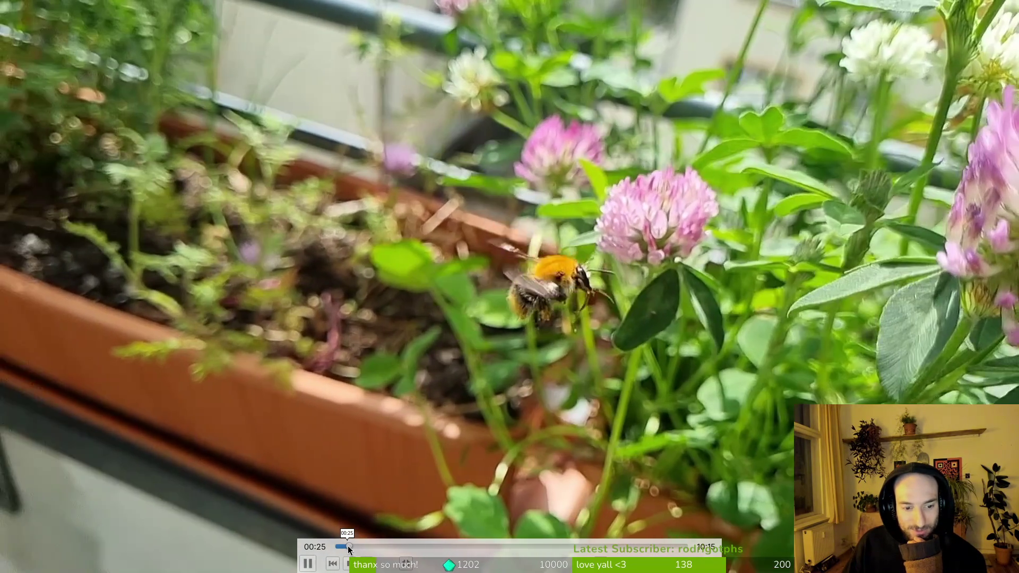
left_click(346, 546)
left_click(345, 545)
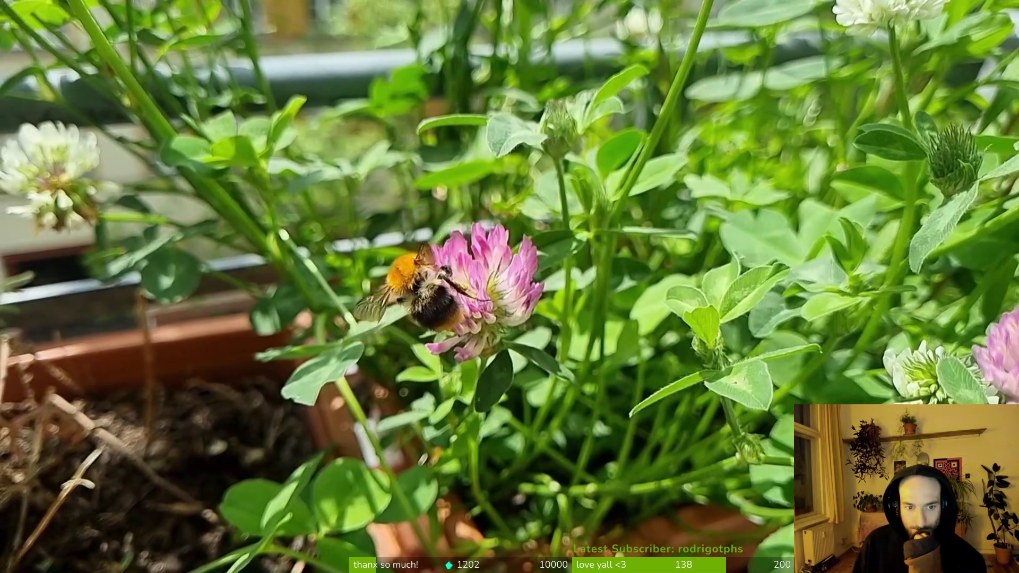
mouse_move(192, 341)
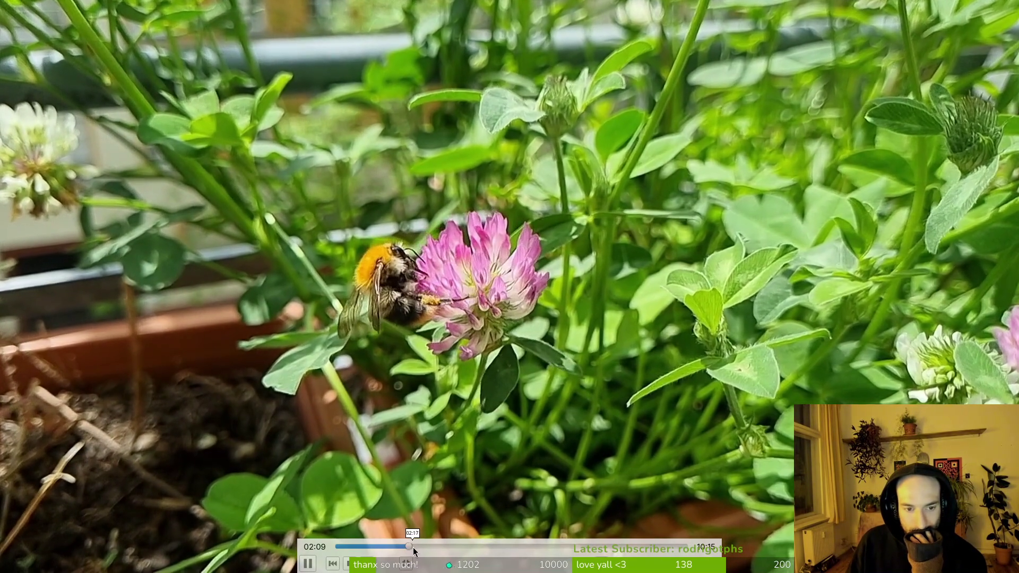
- Scrub the bee clip forward through 02:31 and 05:01 to 05:31, letting it reach about 08:02
left_click_drag(412, 547, 462, 552)
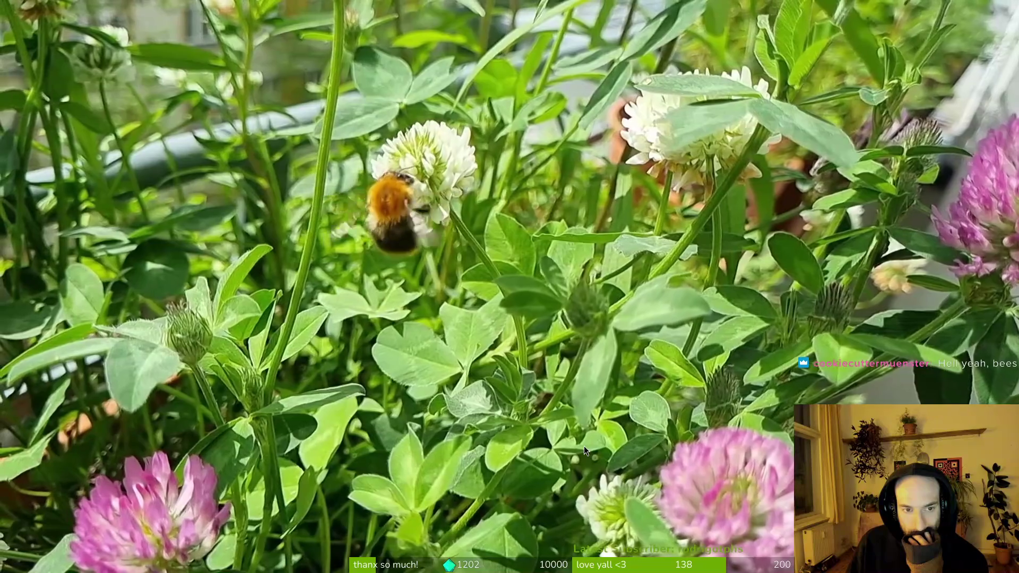
mouse_move(560, 447)
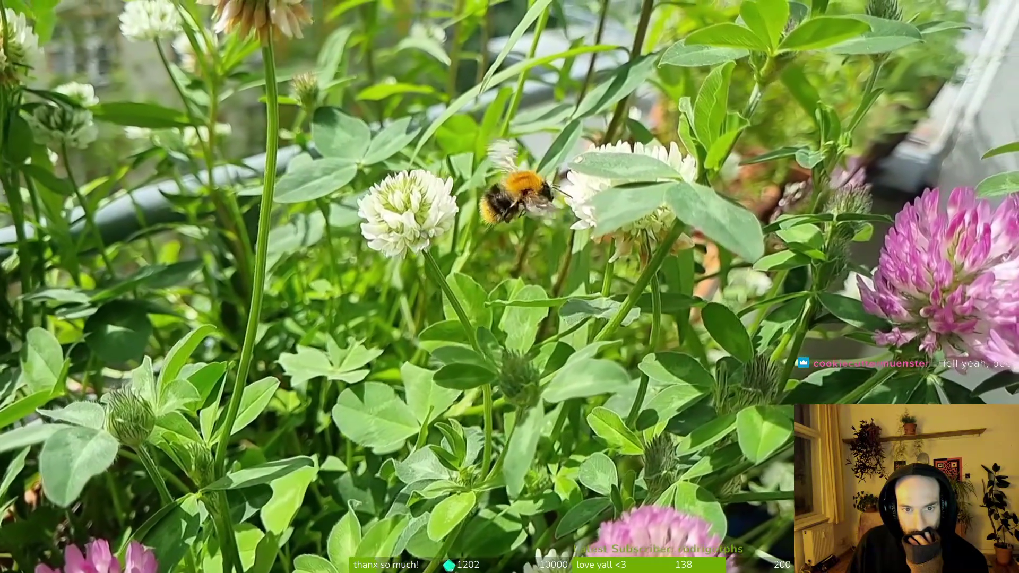
mouse_move(575, 429)
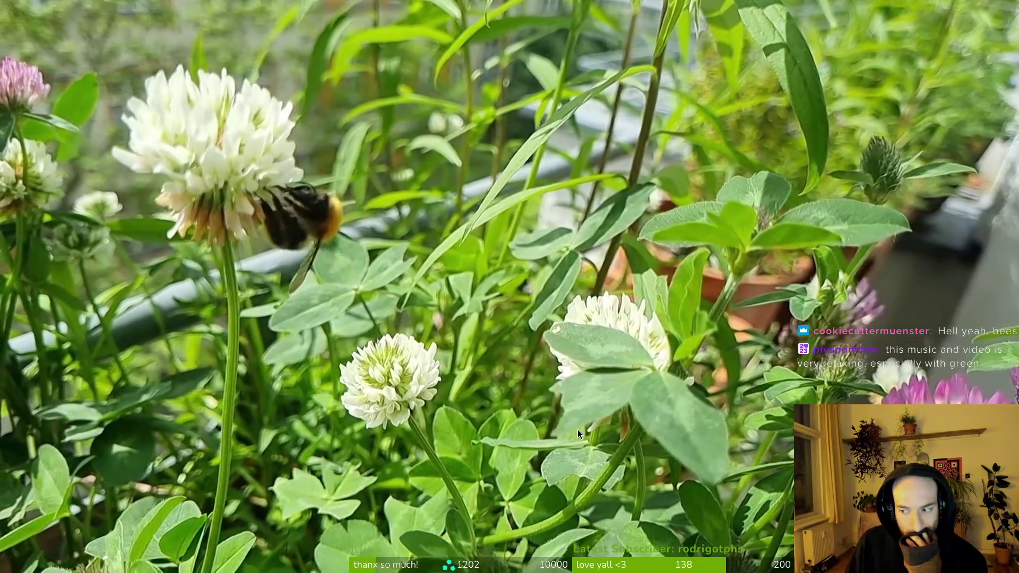
mouse_move(590, 453)
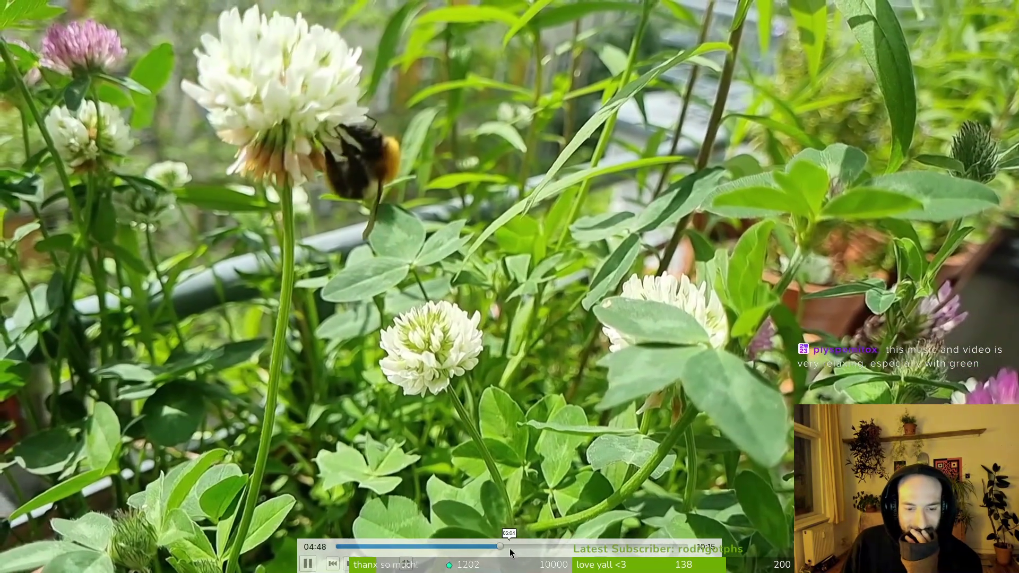
left_click(506, 547)
left_click_drag(508, 547, 545, 548)
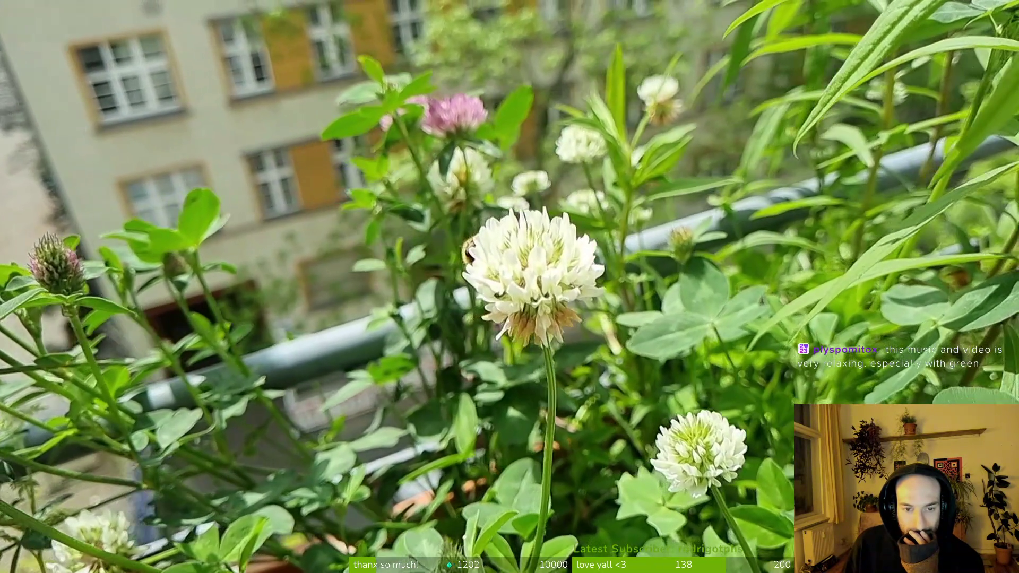
mouse_move(555, 496)
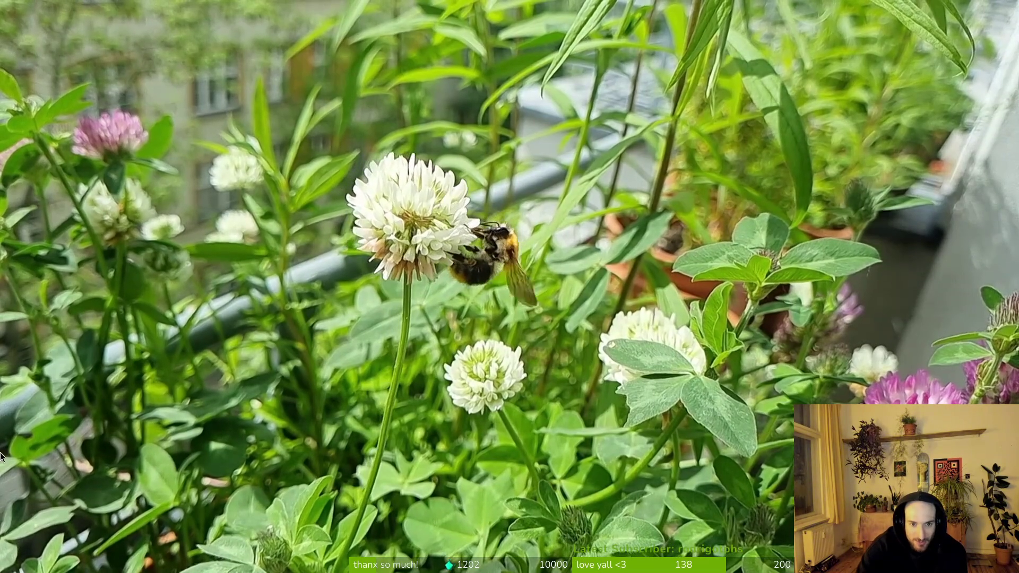
mouse_move(618, 518)
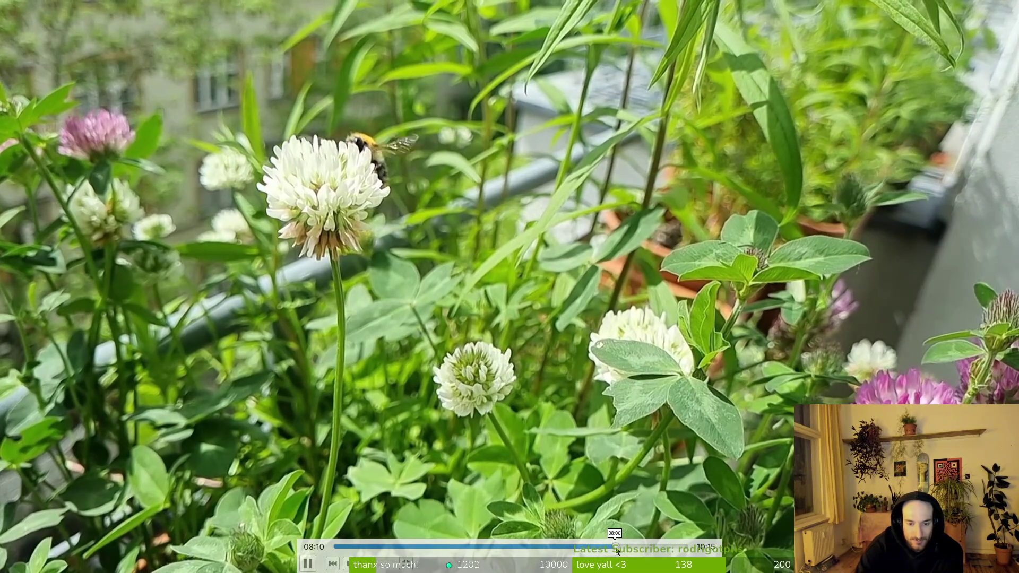
left_click(615, 547)
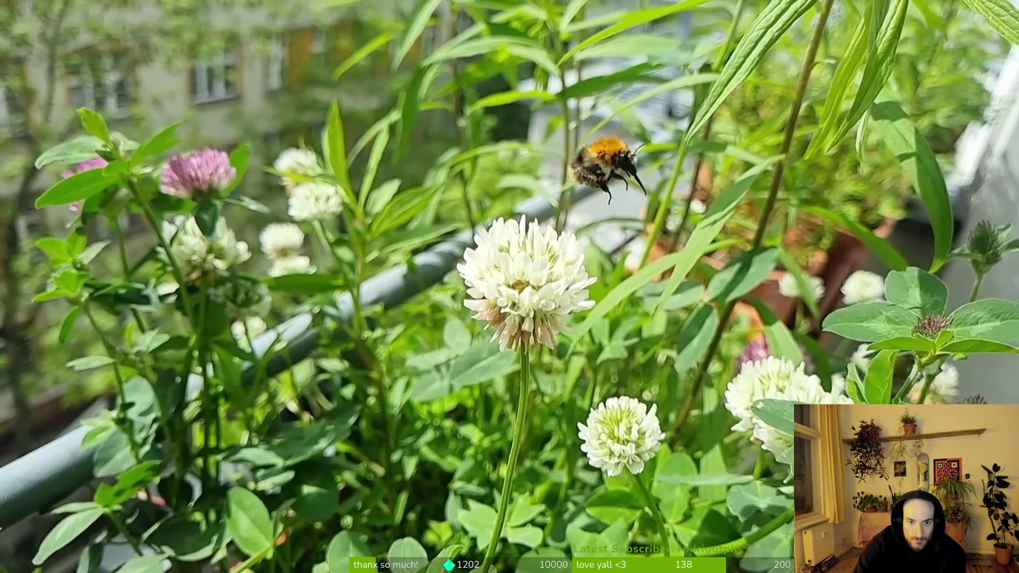
mouse_move(622, 479)
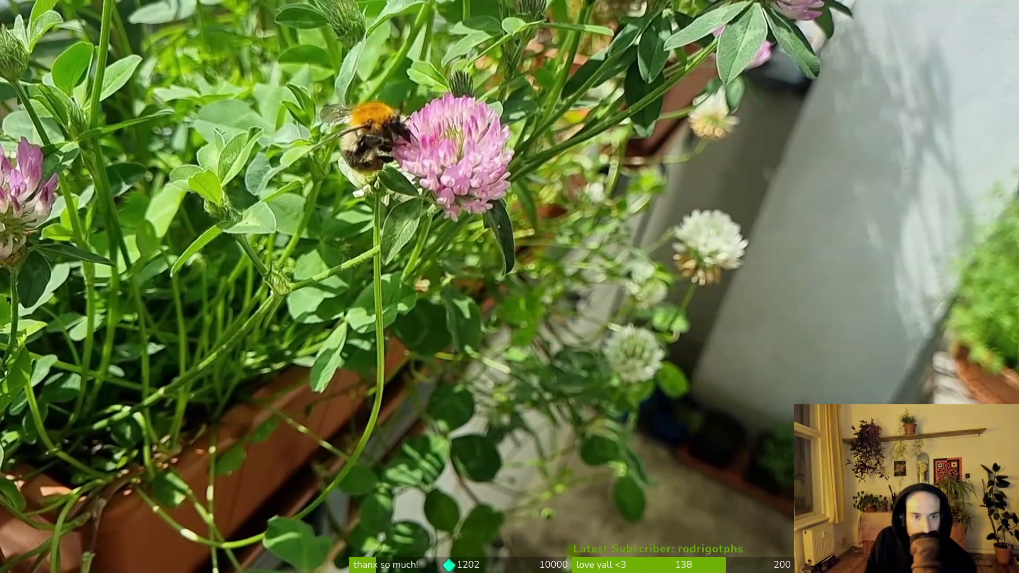
- Skip the clover bee clip ahead to about 09:50 so it plays out to the end
mouse_move(666, 377)
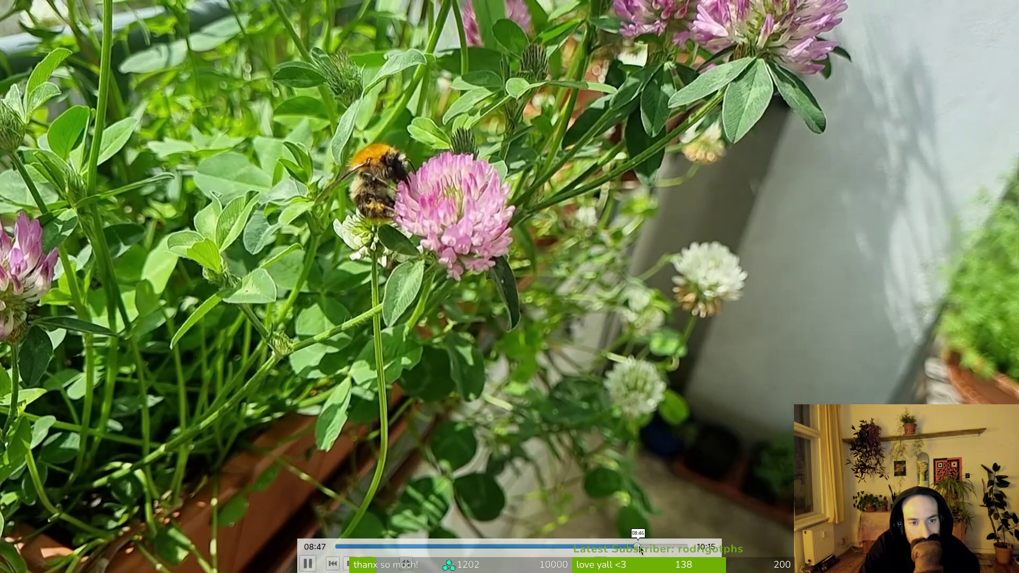
left_click(642, 545)
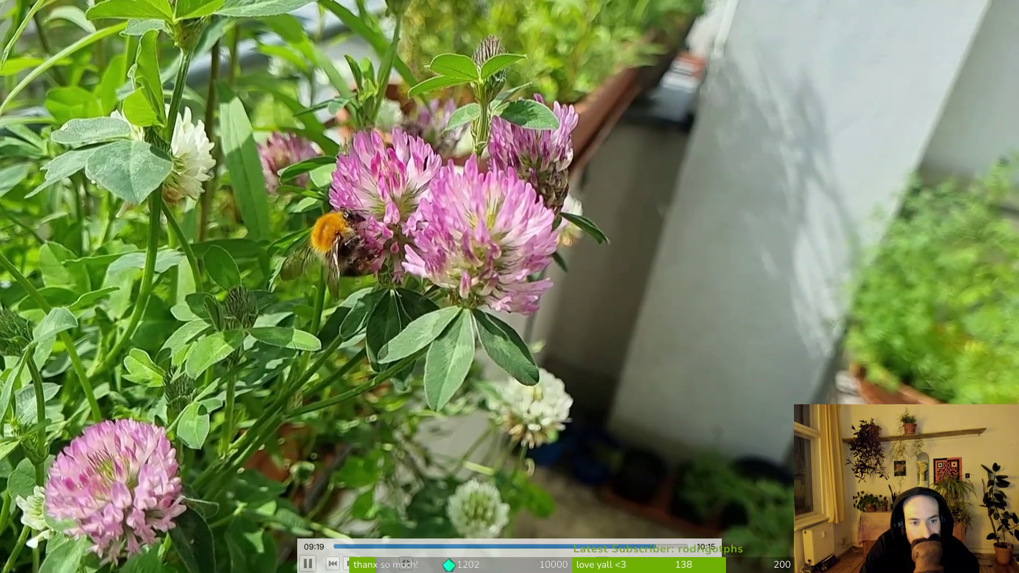
left_click_drag(662, 550, 695, 553)
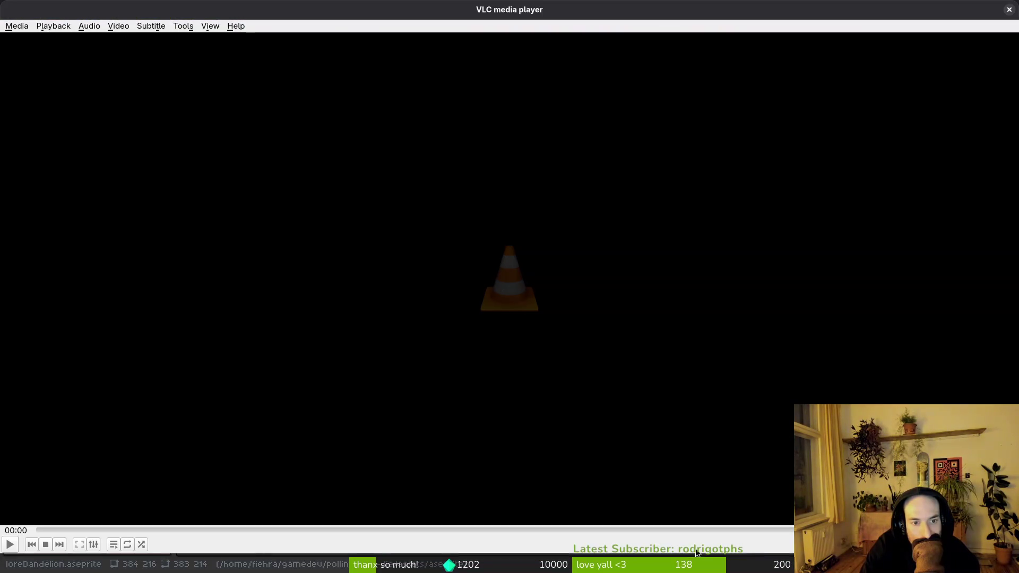
- Close VLC and move the three 20260509 videos into the balcony folder
left_click(1009, 9)
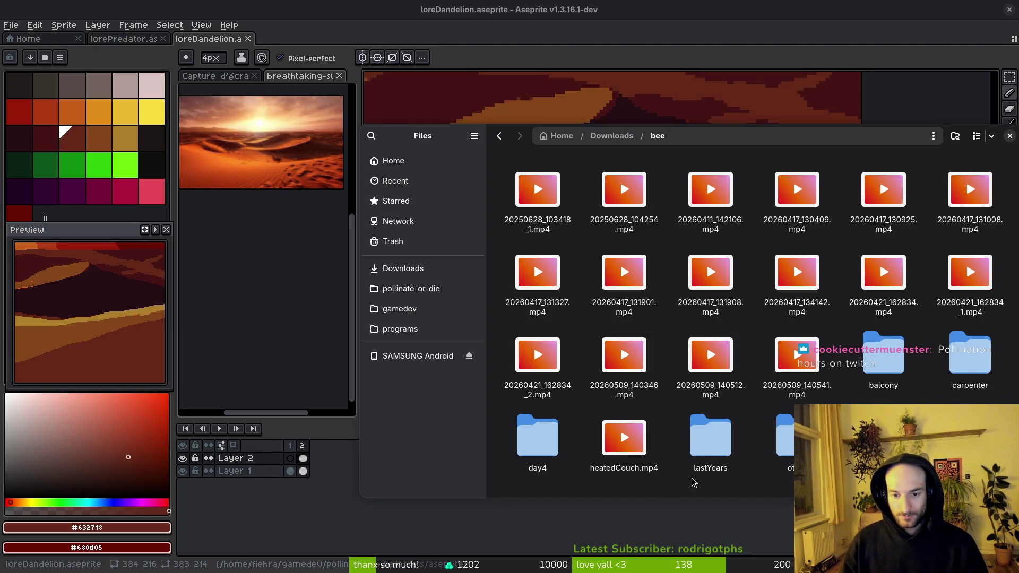
left_click(624, 355)
left_click(797, 354, "shift")
left_click_drag(797, 355, 884, 355)
- Preview 20250628_103418_1.mp4 and 20250628_104254.mp4, then play 20260411_142106.mp4
double_click(540, 215)
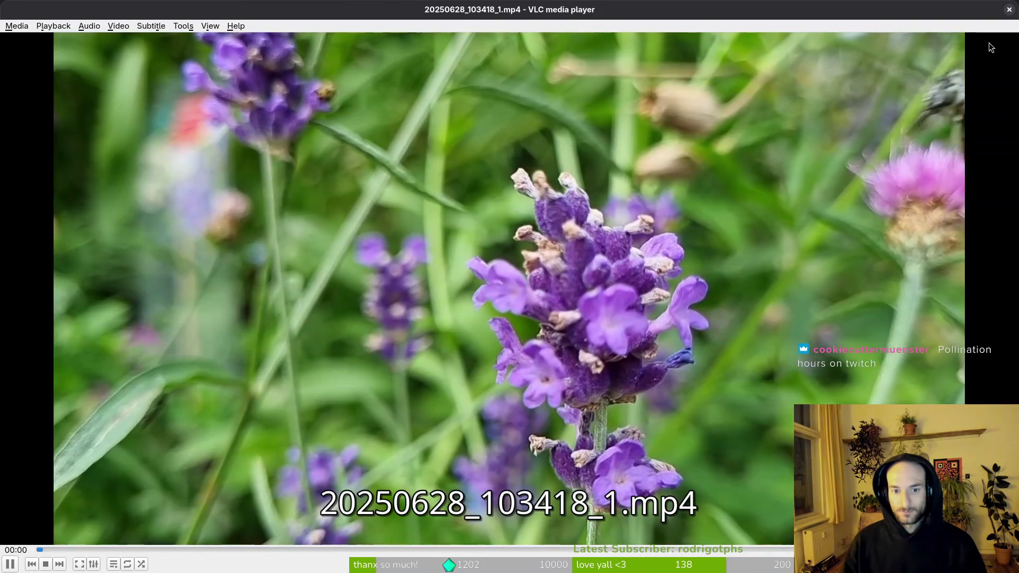
key("ctrl+q")
double_click(624, 191)
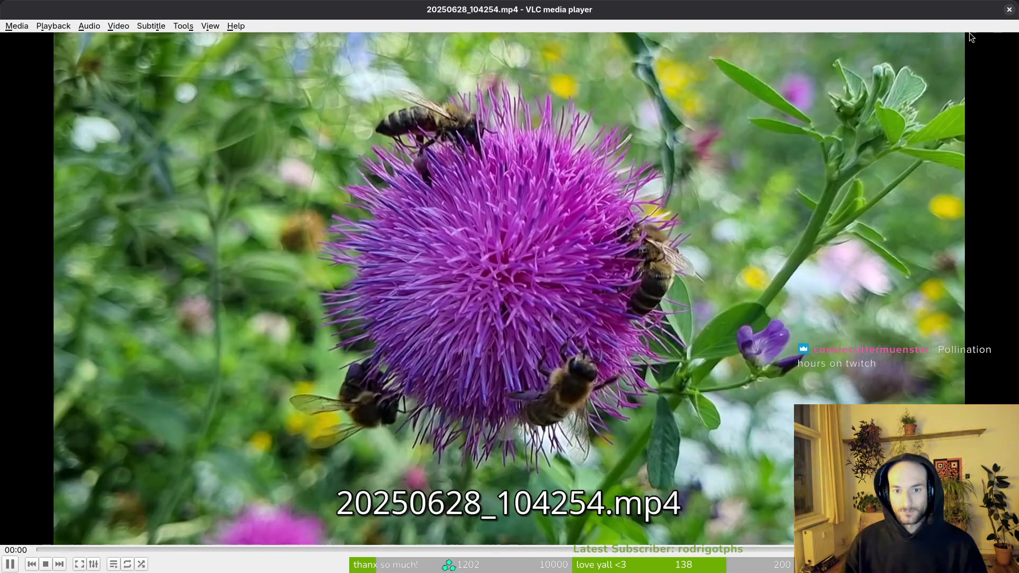
key("ctrl+q")
double_click(688, 173)
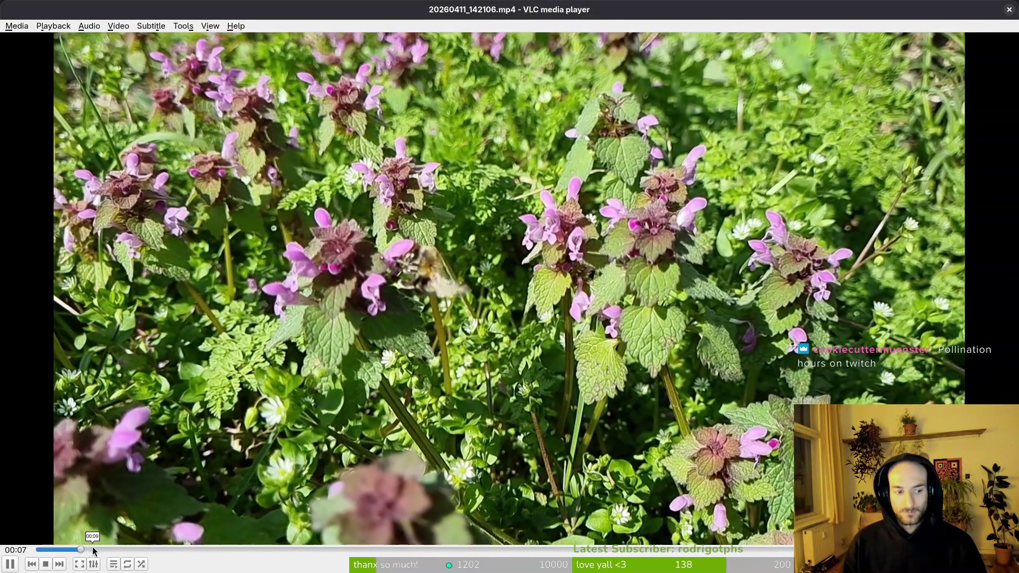
- Seek the dead-nettle clip to 00:11, 00:14 and 00:07, then restart it from the beginning
left_click_drag(92, 546, 104, 549)
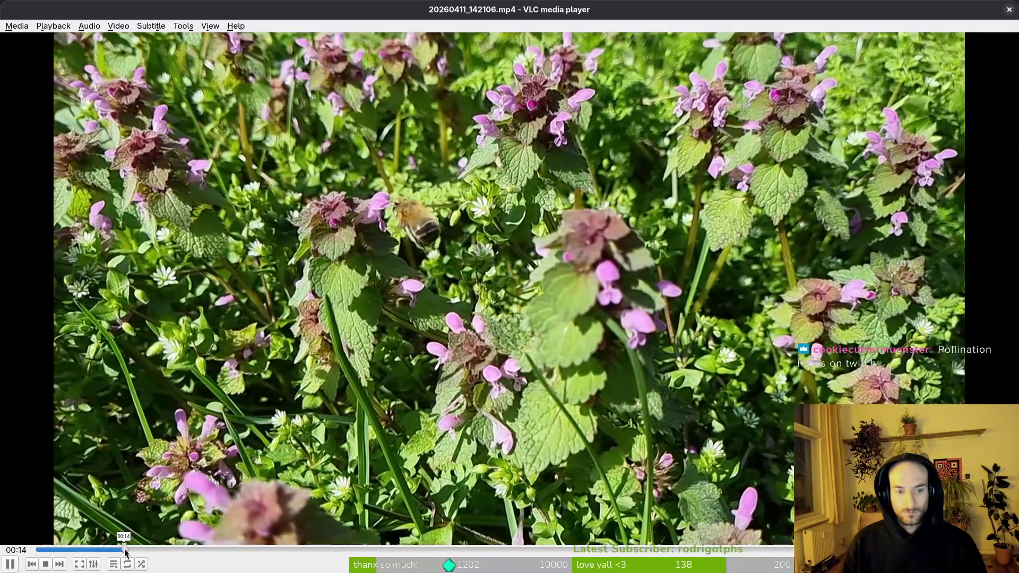
left_click(125, 549)
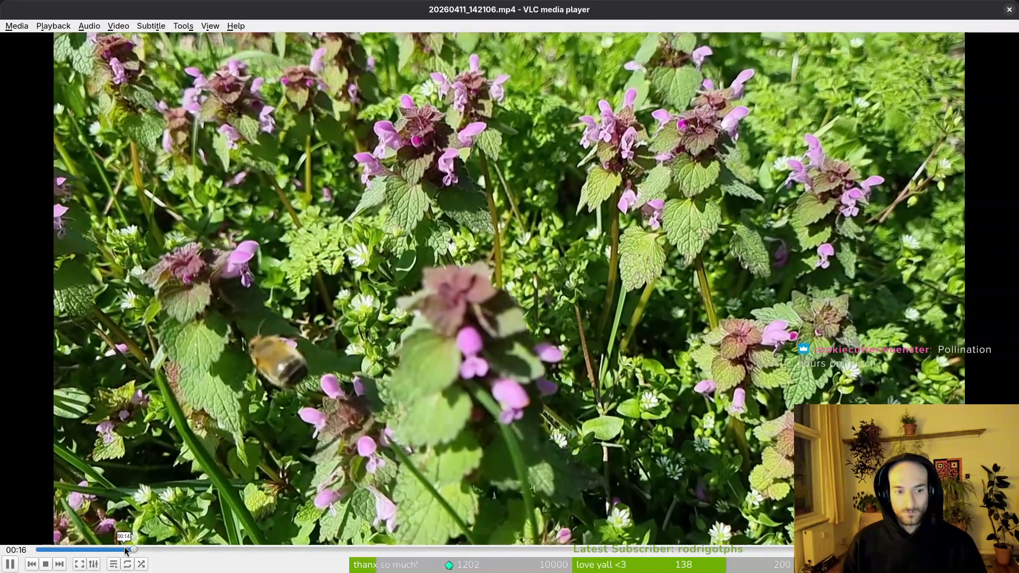
key("alt+Left")
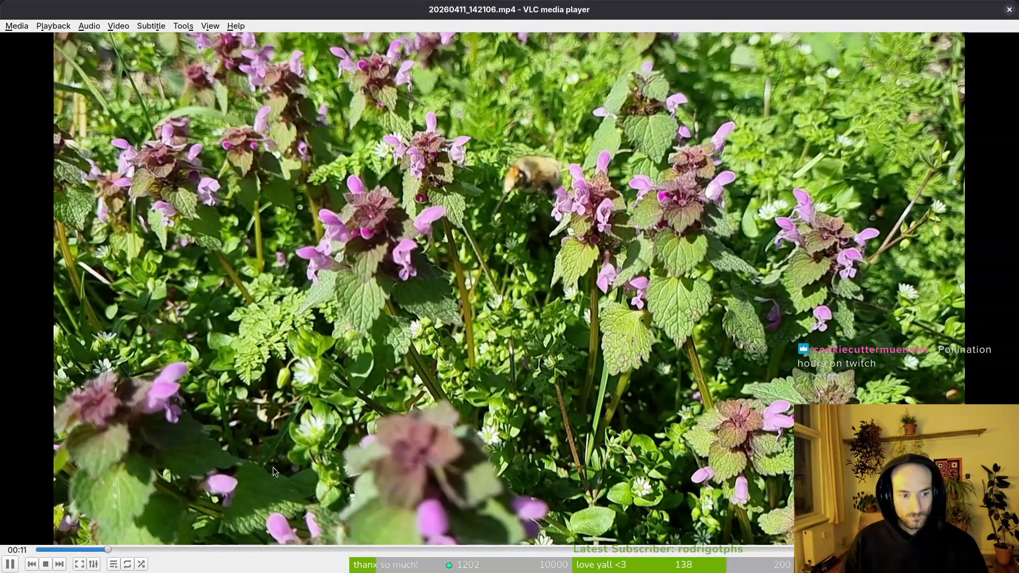
key("k")
key("j")
key("space")
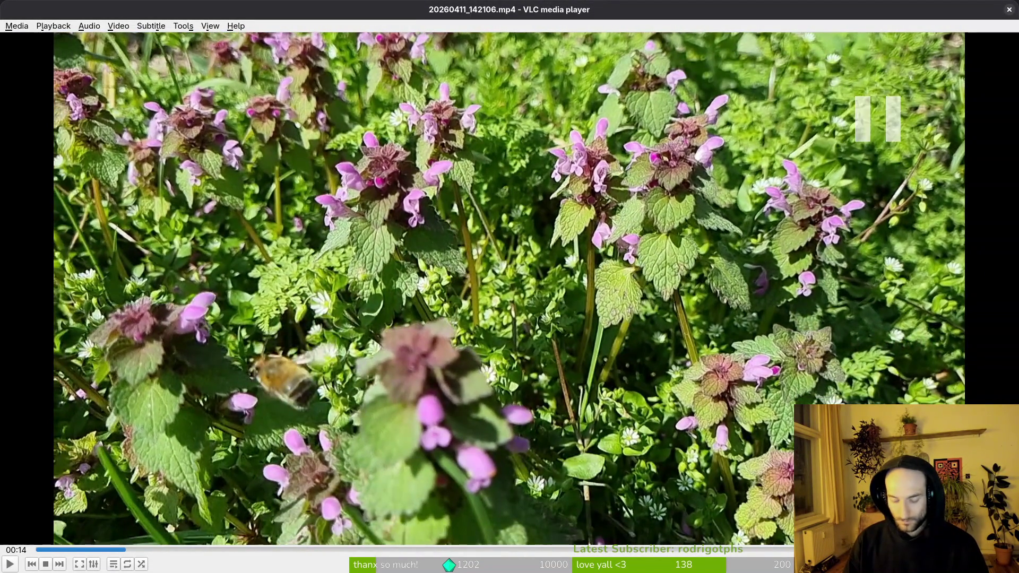
key("s")
key("space")
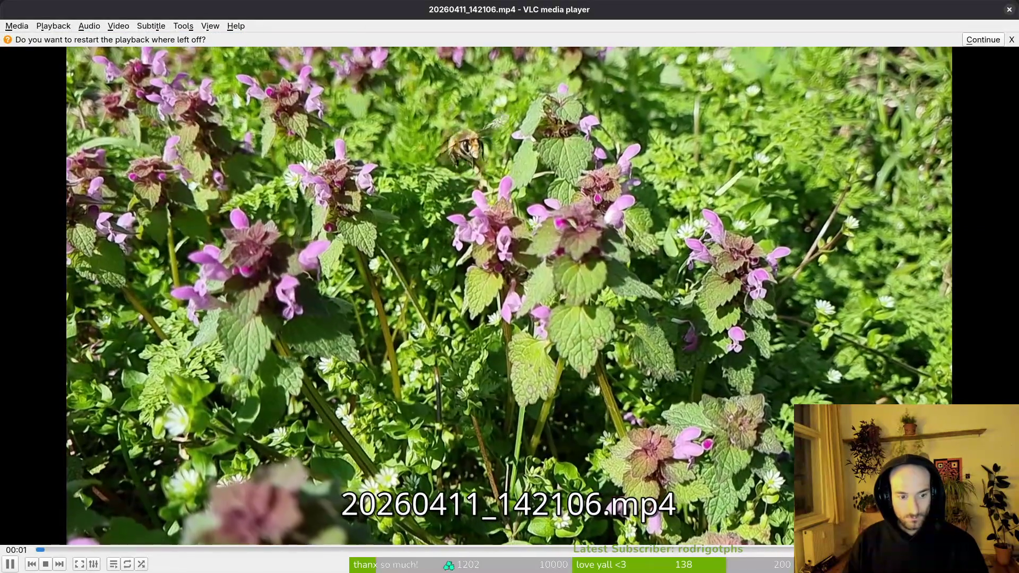
- Jump to about 00:10, pause on the bee at 00:13 and step one frame forward
left_click(98, 549)
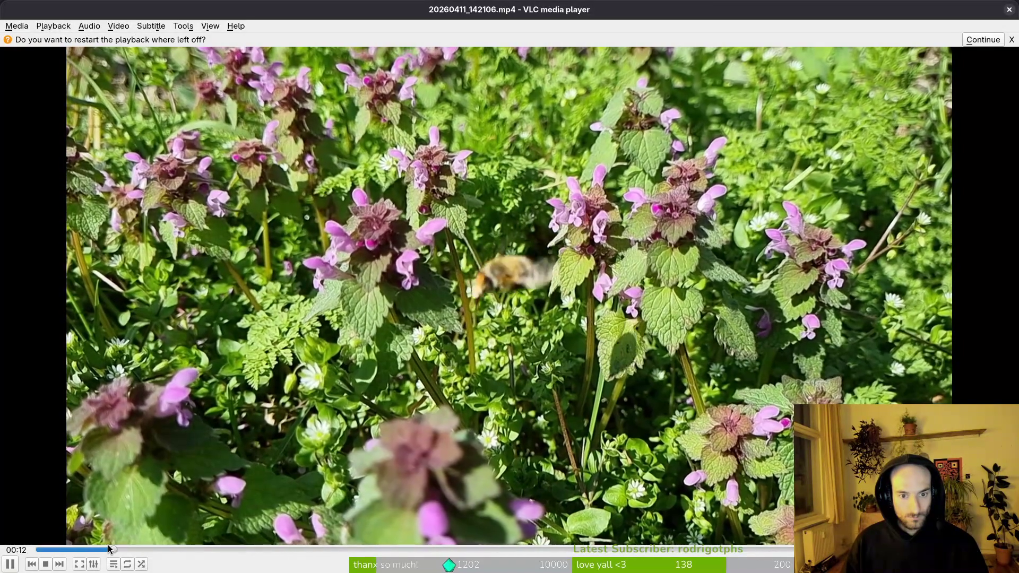
key("space")
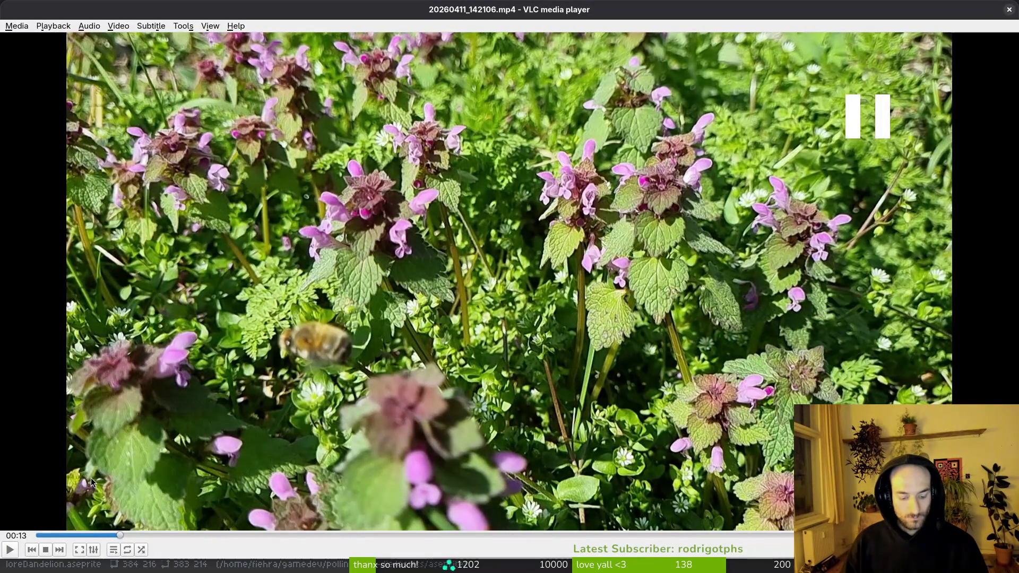
key("e")
key("e")
key("e")
key("e")
key("e")
key("e")
key("e")
key("e")
key("e")
key("e")
key("e")
key("e")
key("e")
key("e")
key("e")
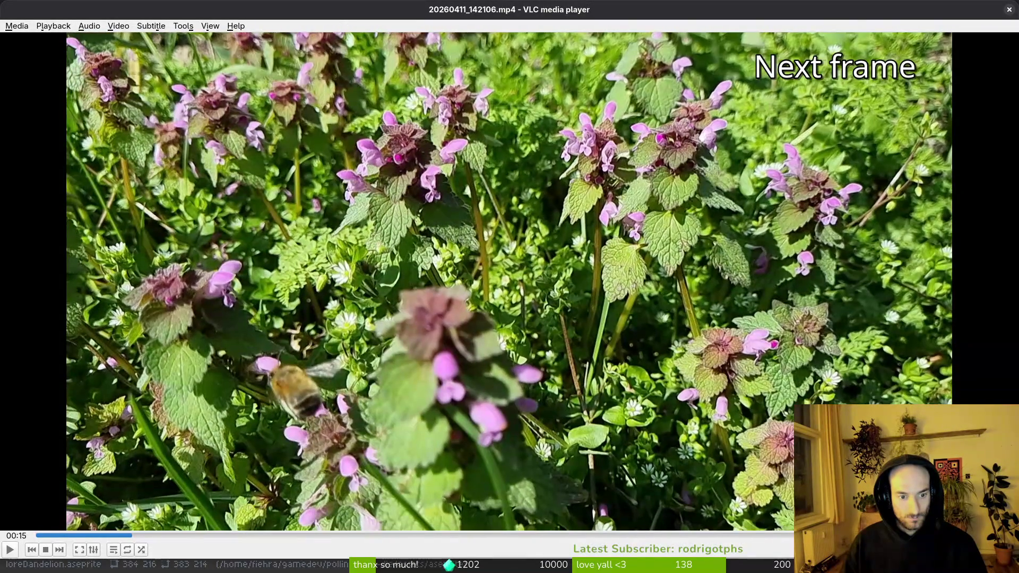
- Step the paused bee clip forward seven frames
key("e")
key("e")
key("e")
key("e")
key("e")
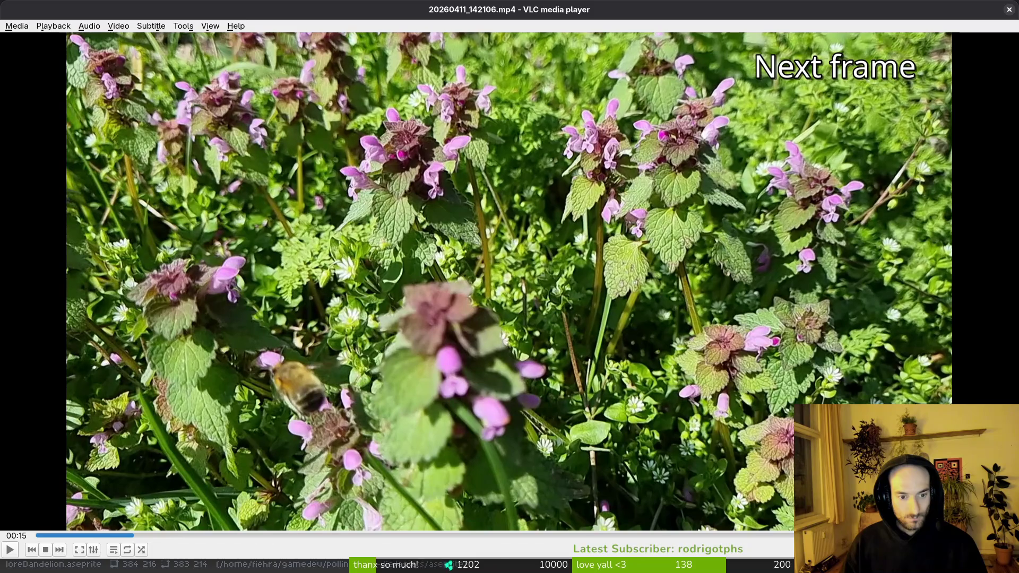
key("e")
key("e")
key("e")
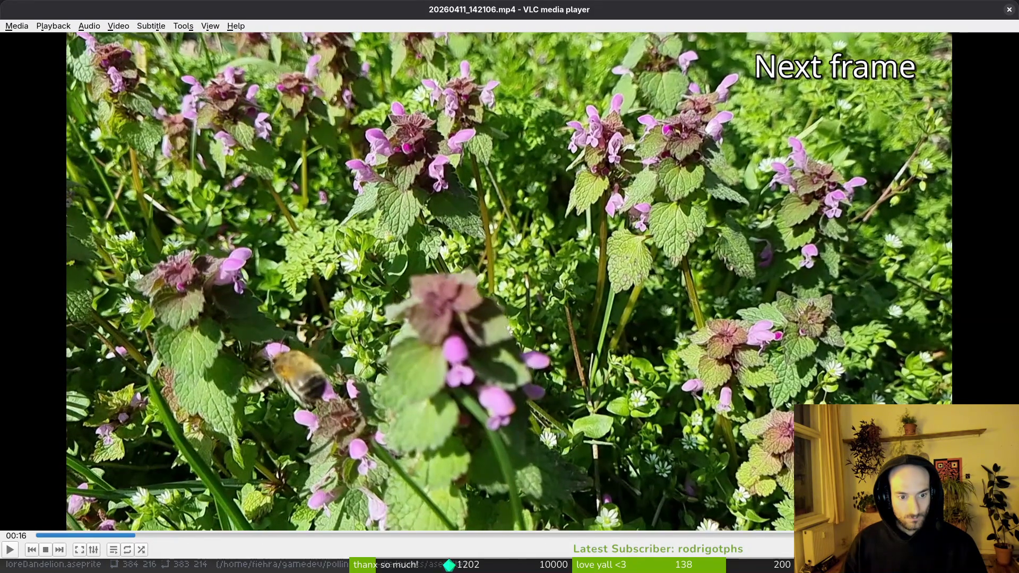
key("e")
key("e")
key("e")
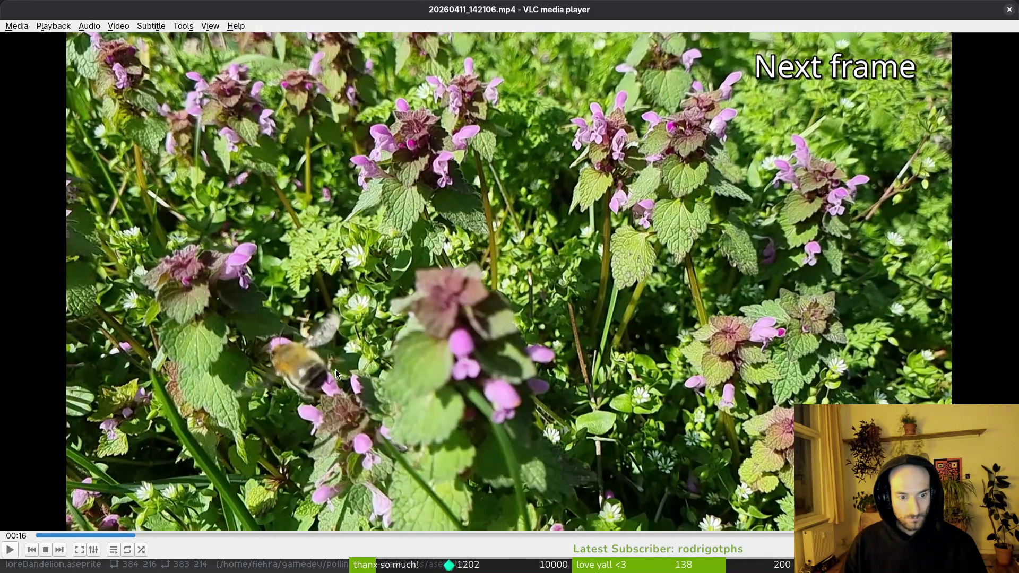
key("e")
key("e")
key("e")
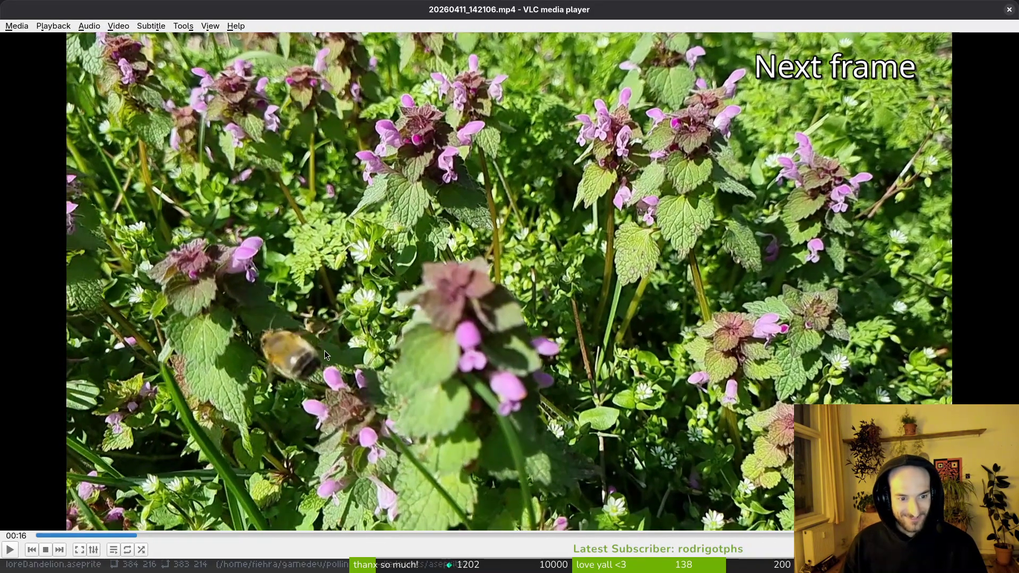
key("e")
key("e")
key("e")
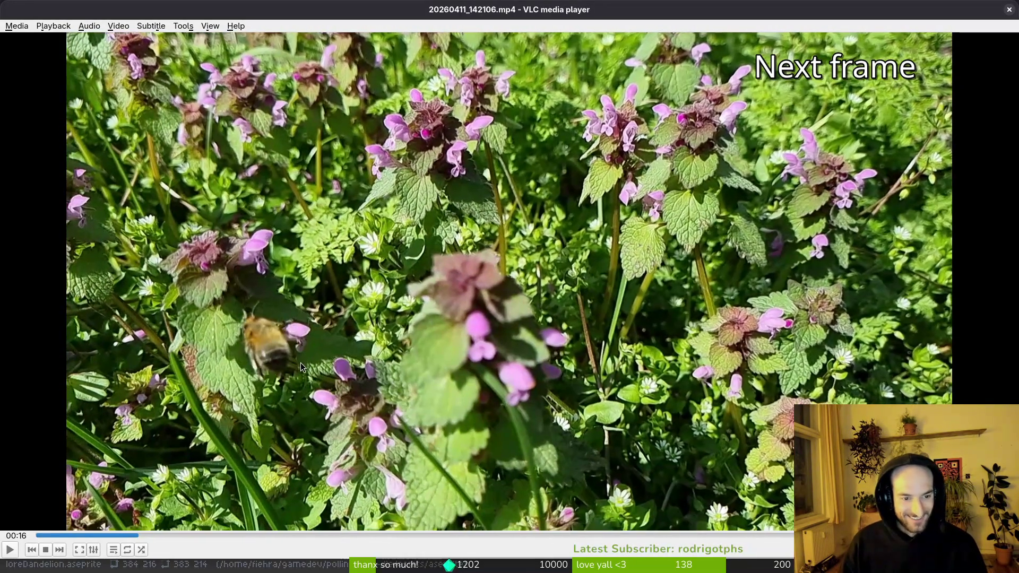
key("e")
key("e")
key("e")
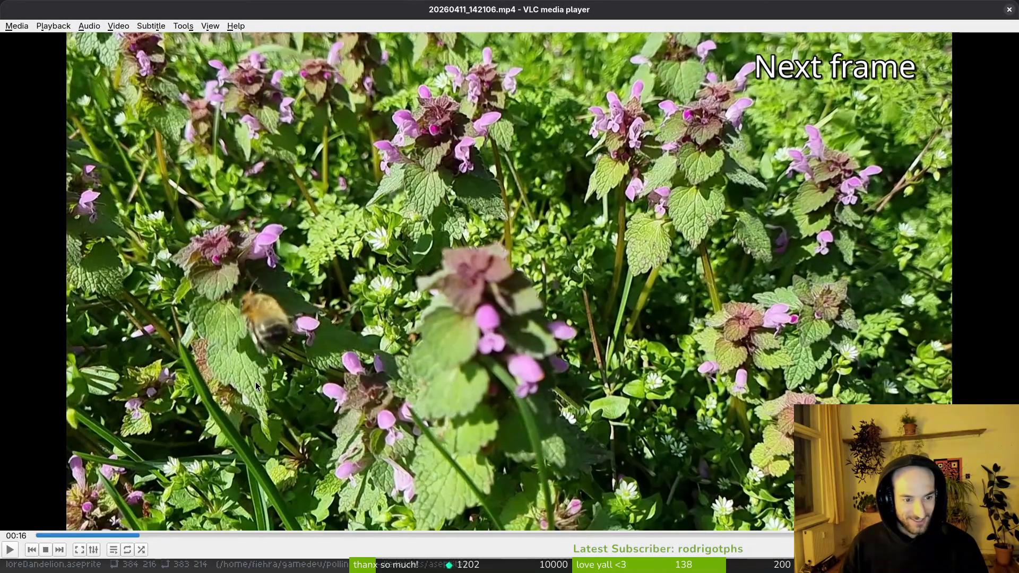
key("e")
key("e")
key("e")
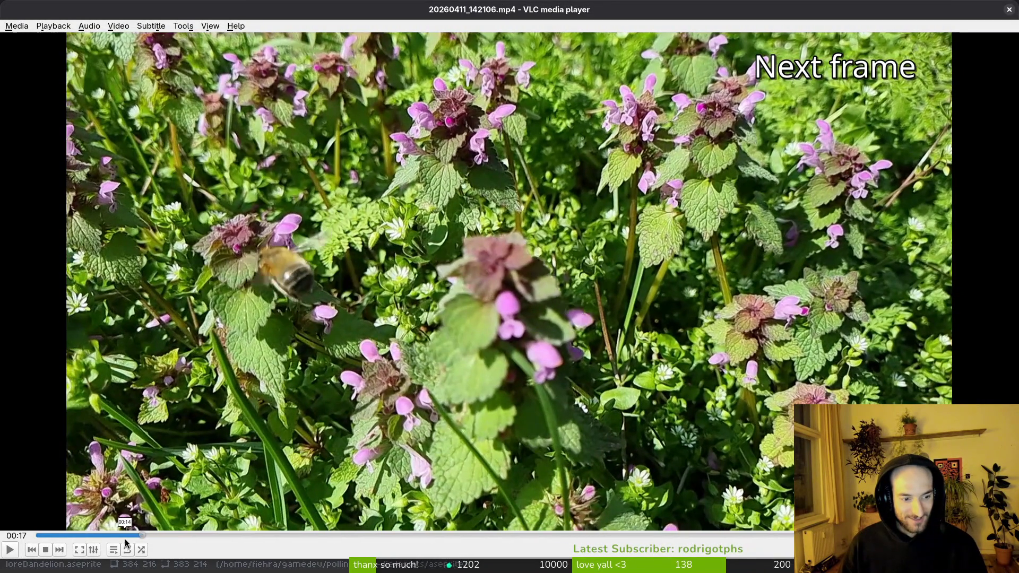
- Jump back to 00:14, resume playback, rewind a couple of seconds, then close VLC
left_click(124, 535)
key("space")
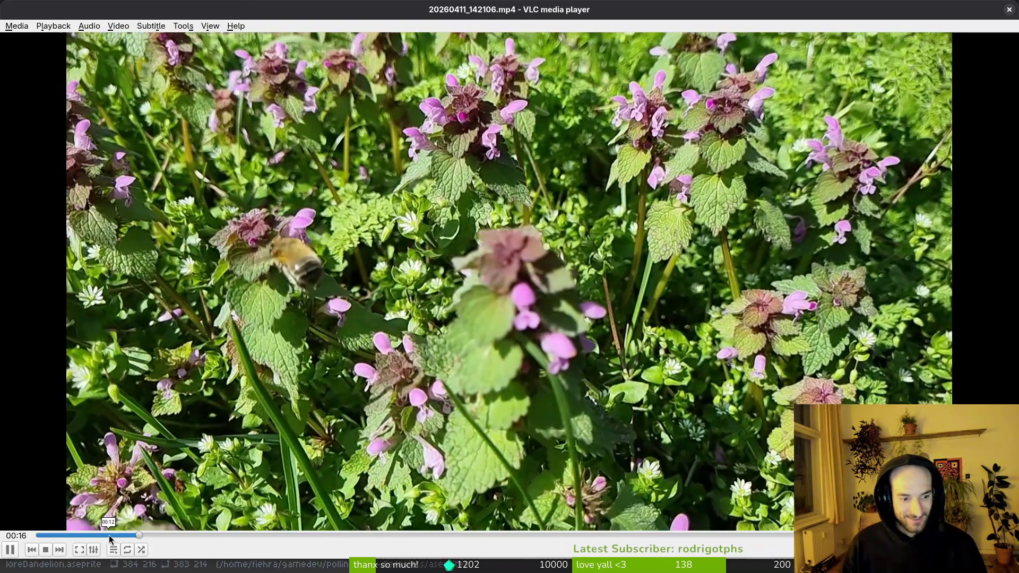
left_click(109, 535)
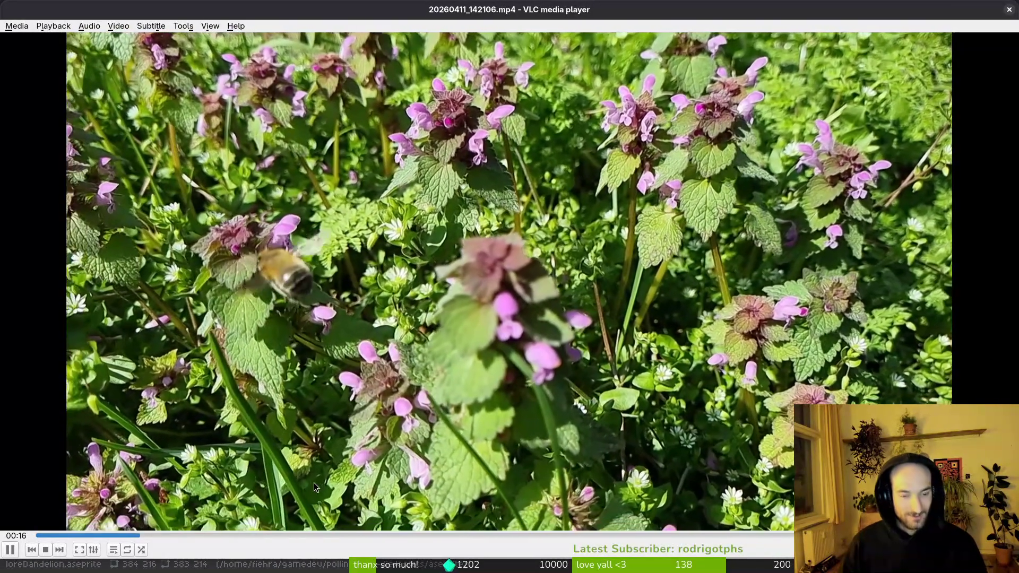
key("ctrl+q")
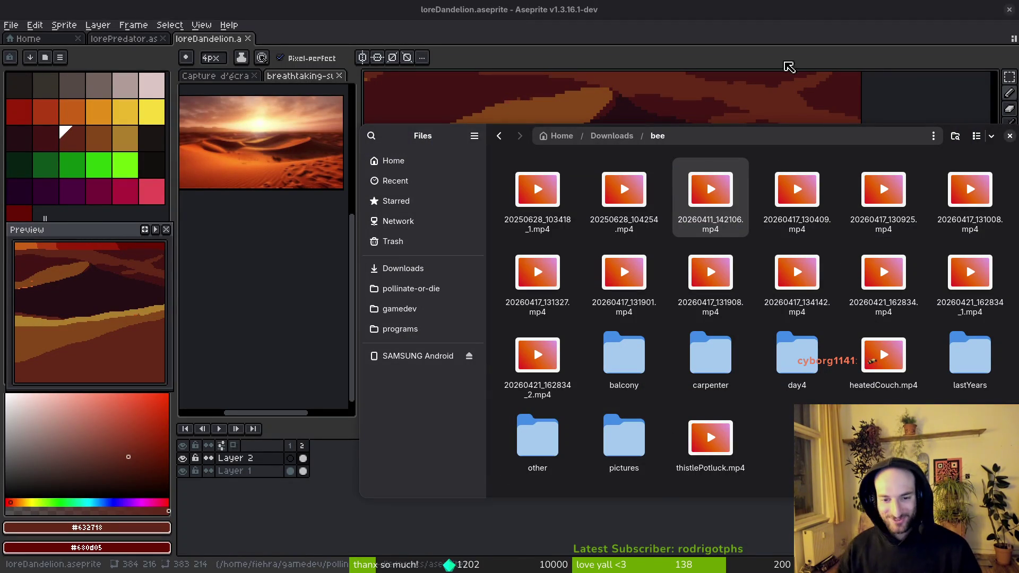
- Preview 20260417_130409.mp4, then skim 20260417_130925.mp4 through 00:23, 01:33 and 02:33
double_click(820, 192)
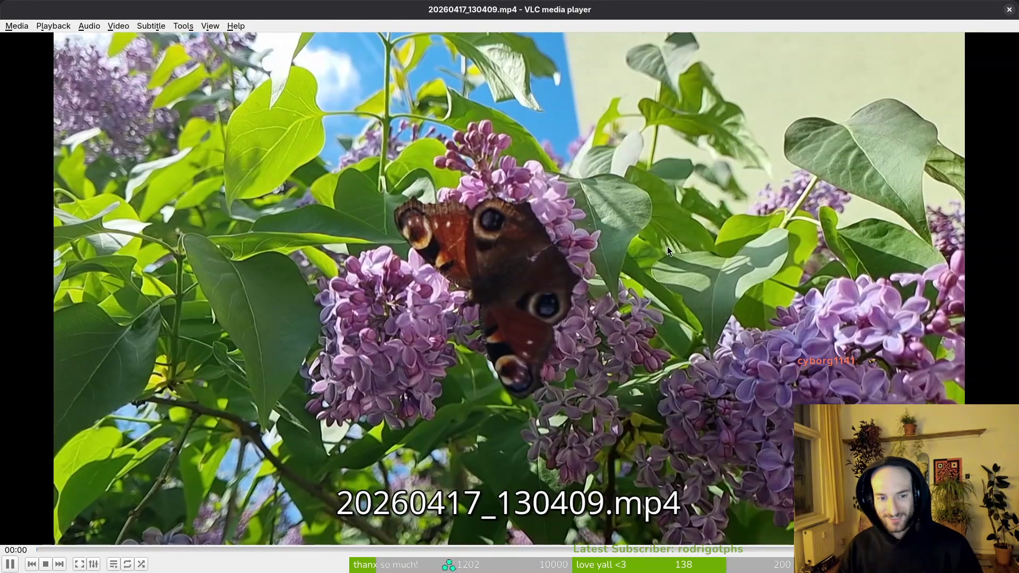
left_click(1007, 10)
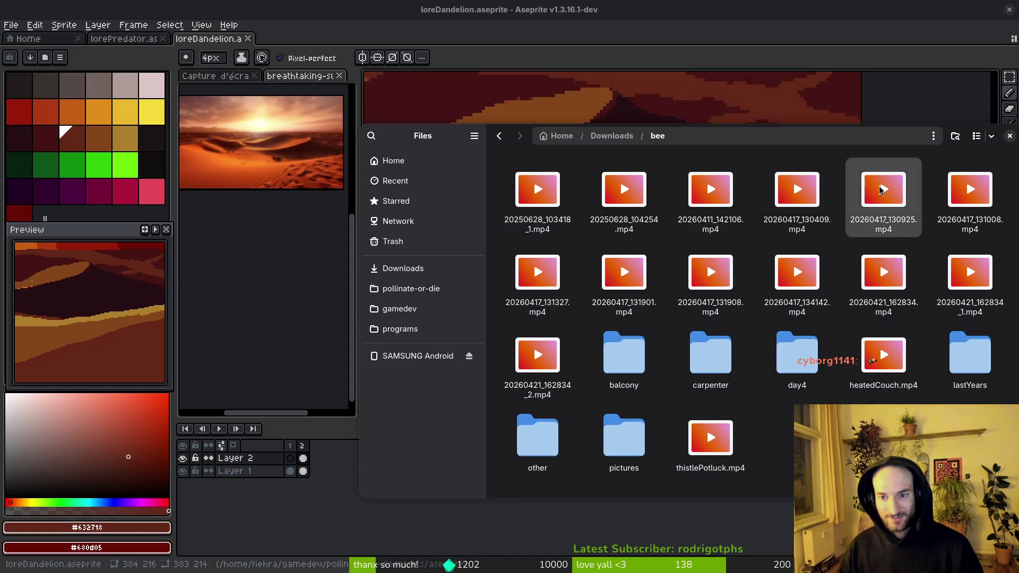
double_click(878, 186)
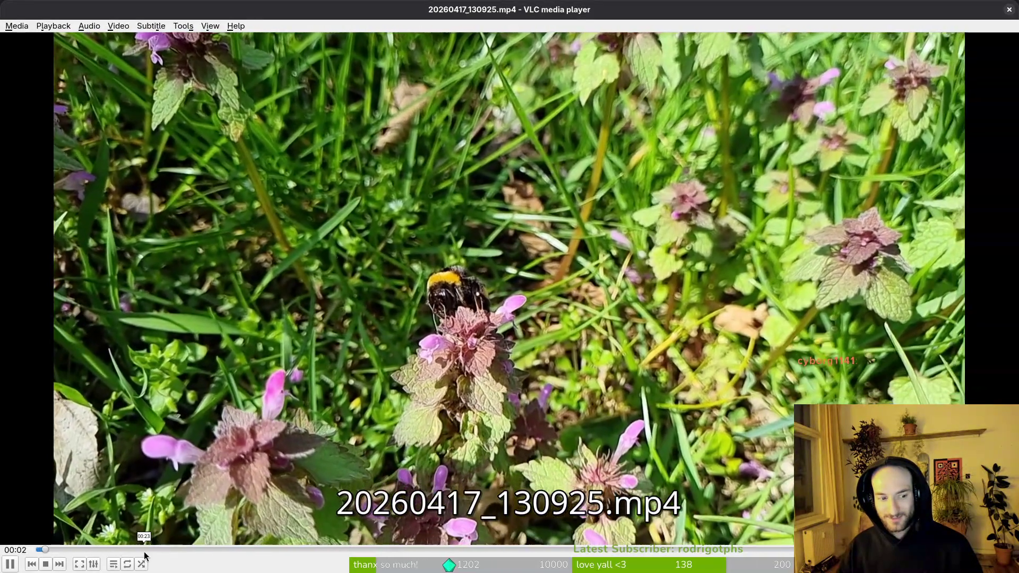
left_click(144, 550)
left_click_drag(266, 550, 543, 552)
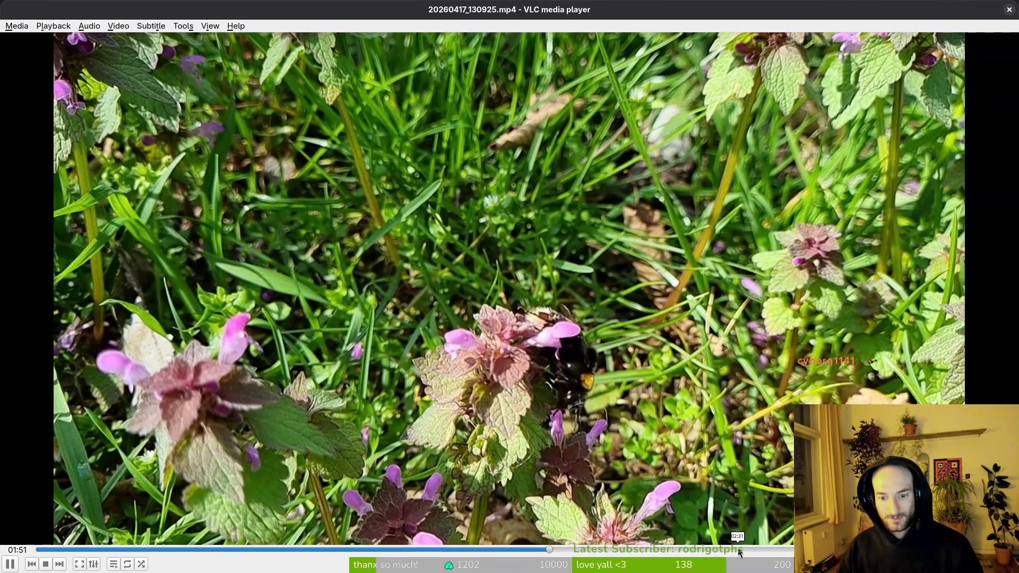
left_click(740, 548)
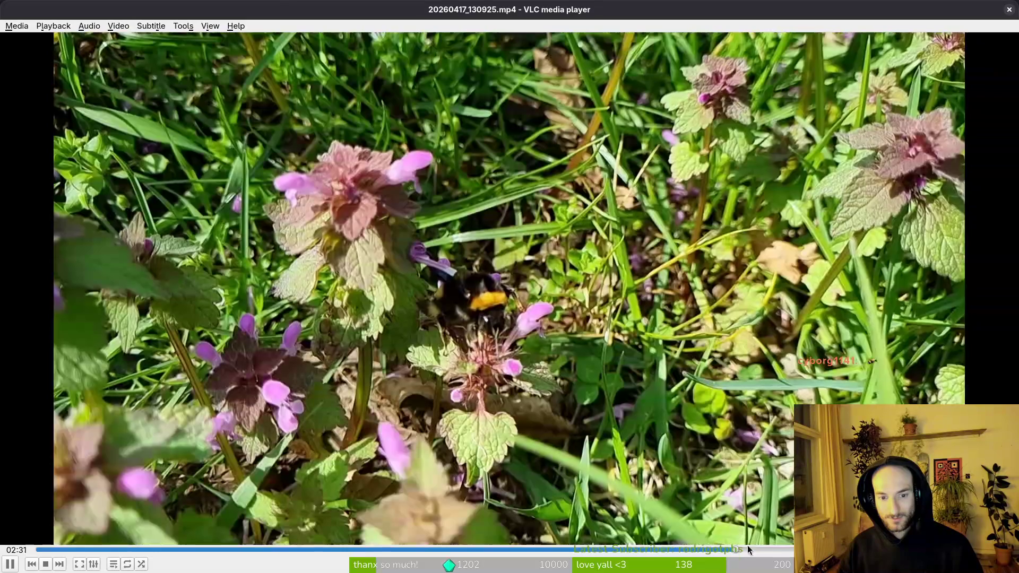
- Open the next clip, 20260417_131008.mp4, from the bee folder's file list
key("alt+Tab")
key("Right")
key("Return")
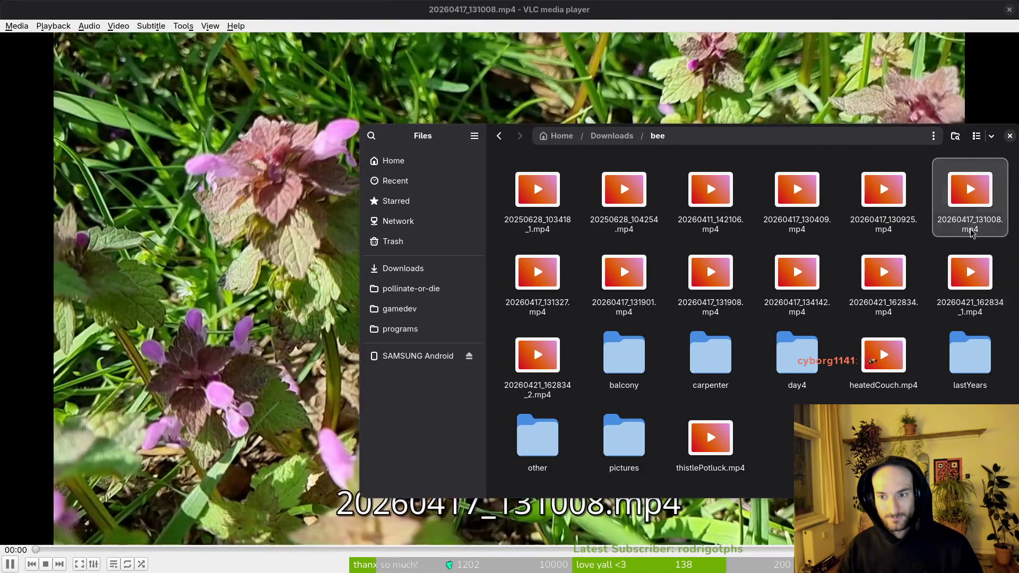
- Skip the 131008 clip ahead to 00:48, let it play past a minute, then return to Files
left_click(506, 486)
left_click(474, 550)
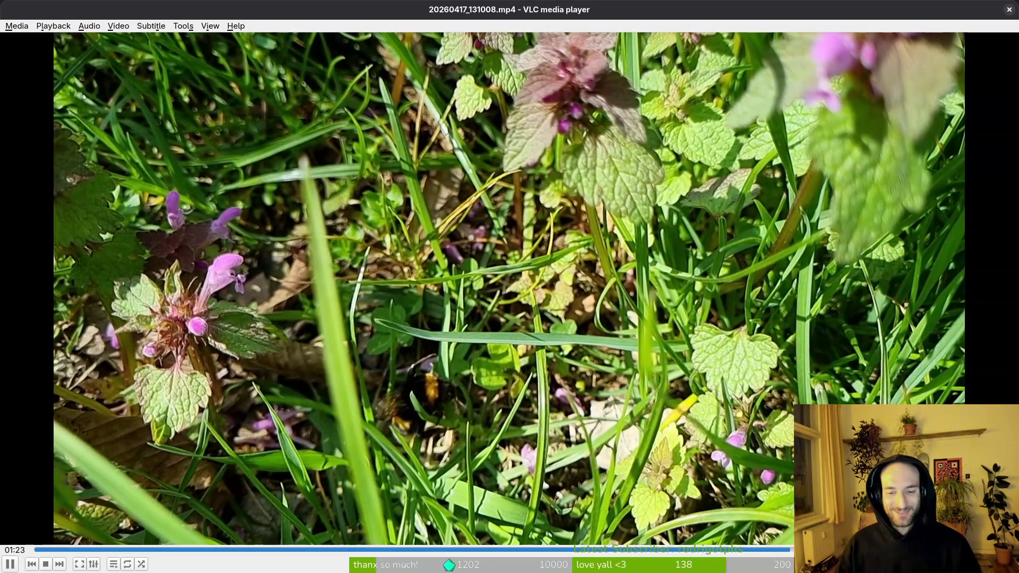
key("alt+Tab")
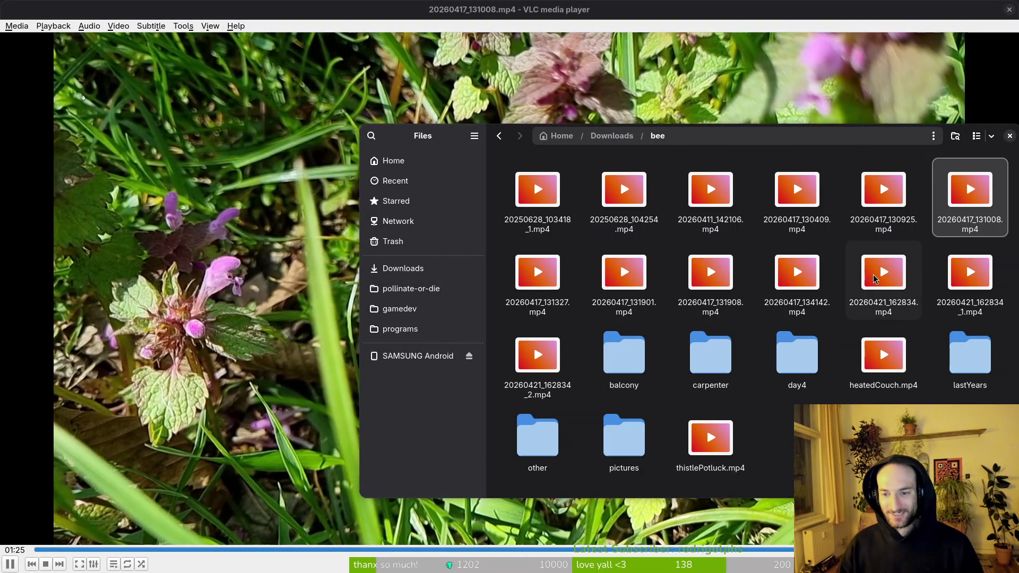
- Play 20260421_162834.mp4, 20260421_162834_1.mp4 and 20260421_162834_2.mp4 in turn from the bee folder
double_click(882, 273)
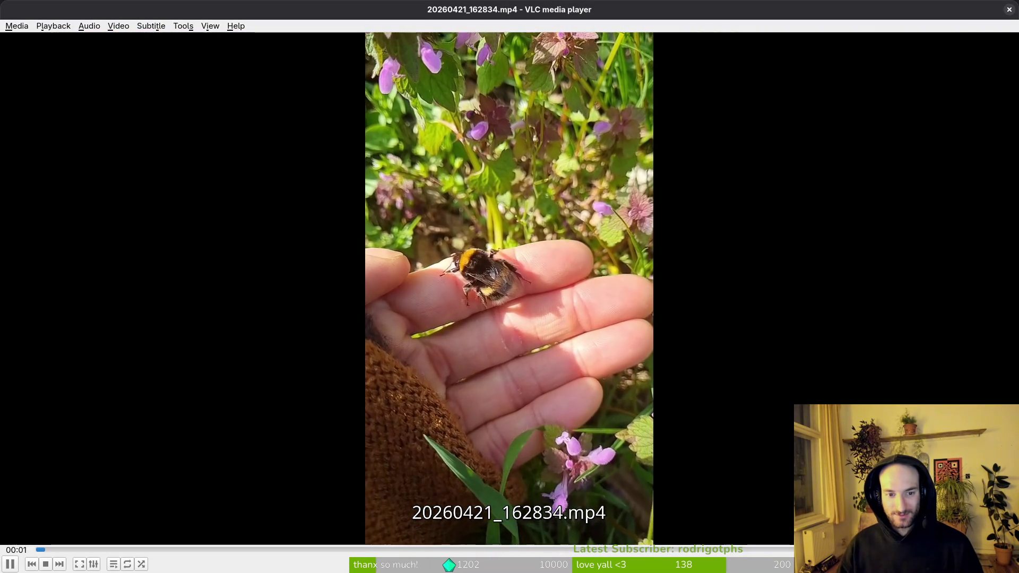
key("alt+Tab")
double_click(958, 257)
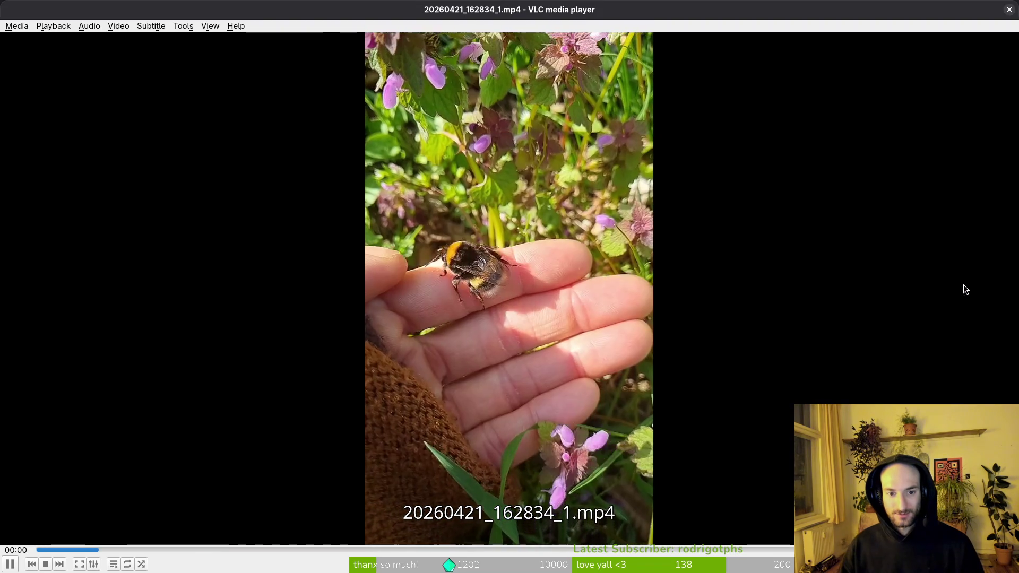
key("alt+Tab")
double_click(537, 354)
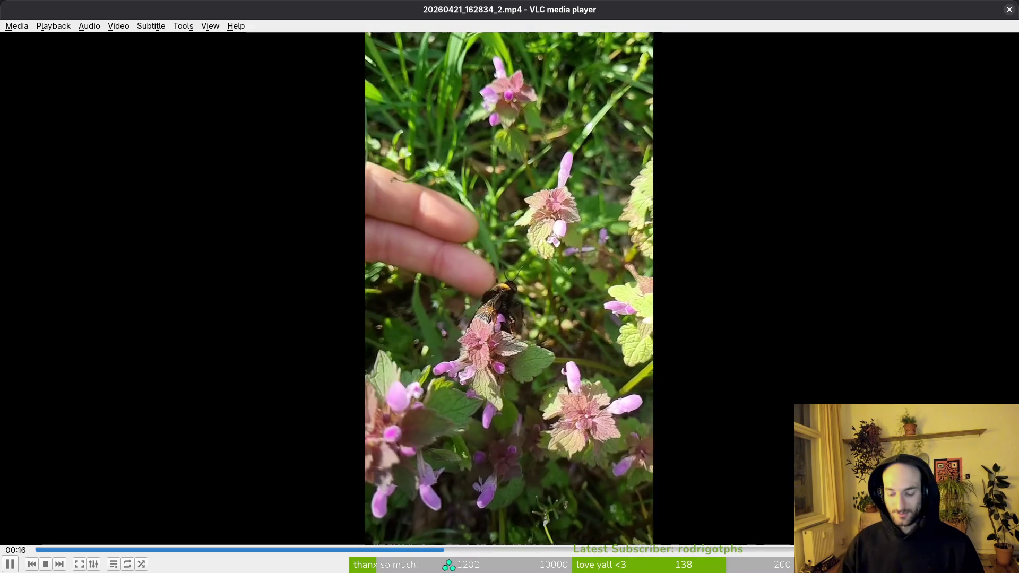
- Close the video player from the window overview, leaving the bee folder showing
key("super")
key("super")
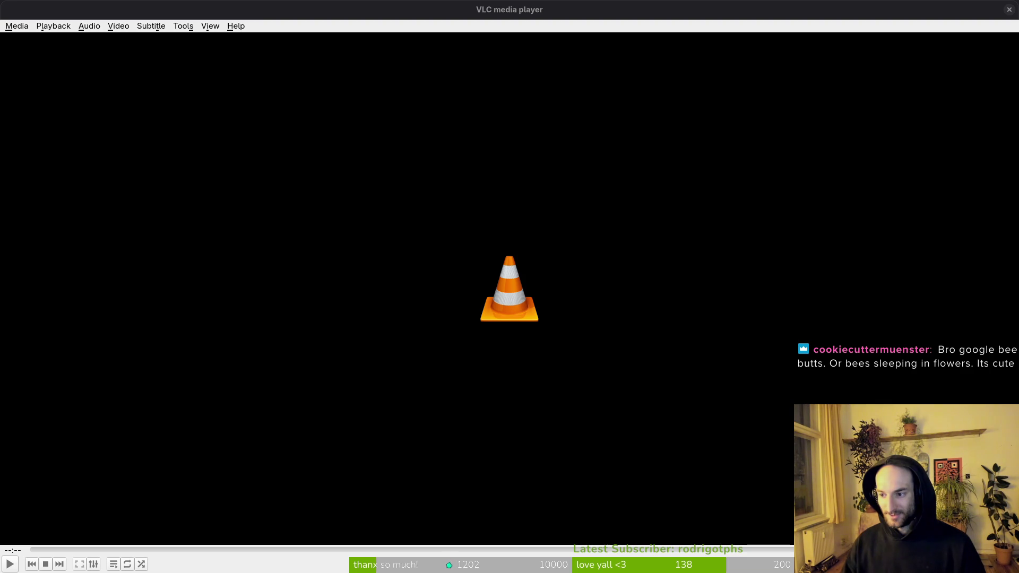
left_click(786, 242)
left_click(1006, 11)
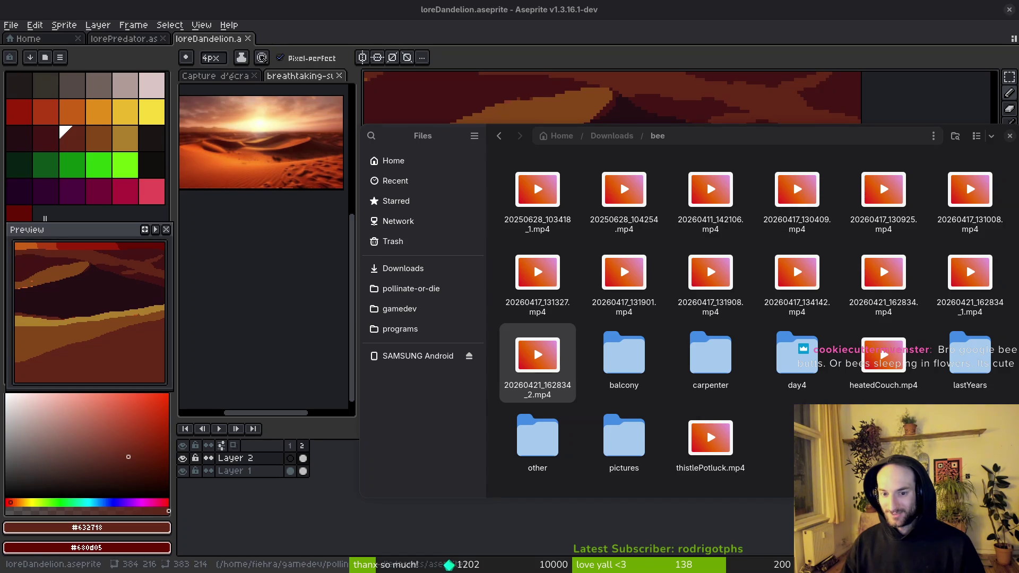
- Open a new terminal, then bring Brave's Rub' al Khali Wikipedia tab to the front
key("super")
key("ctrl+alt+t")
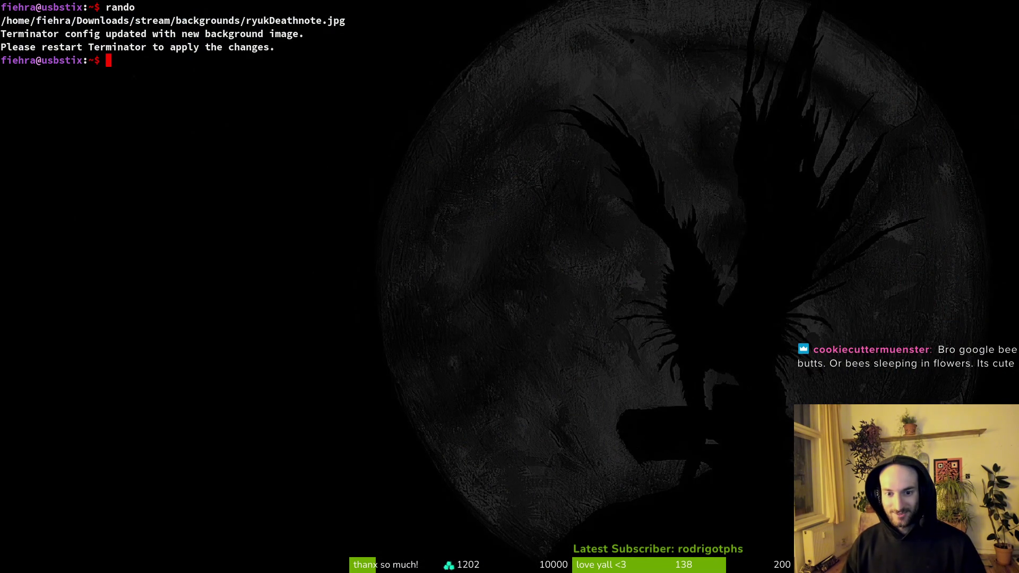
key("alt+Tab")
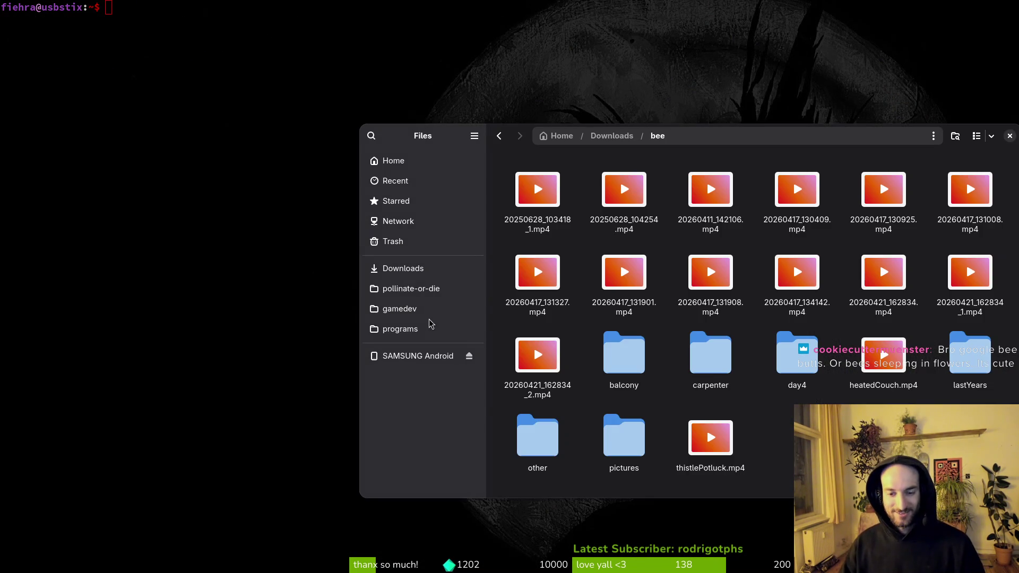
key("alt+Tab")
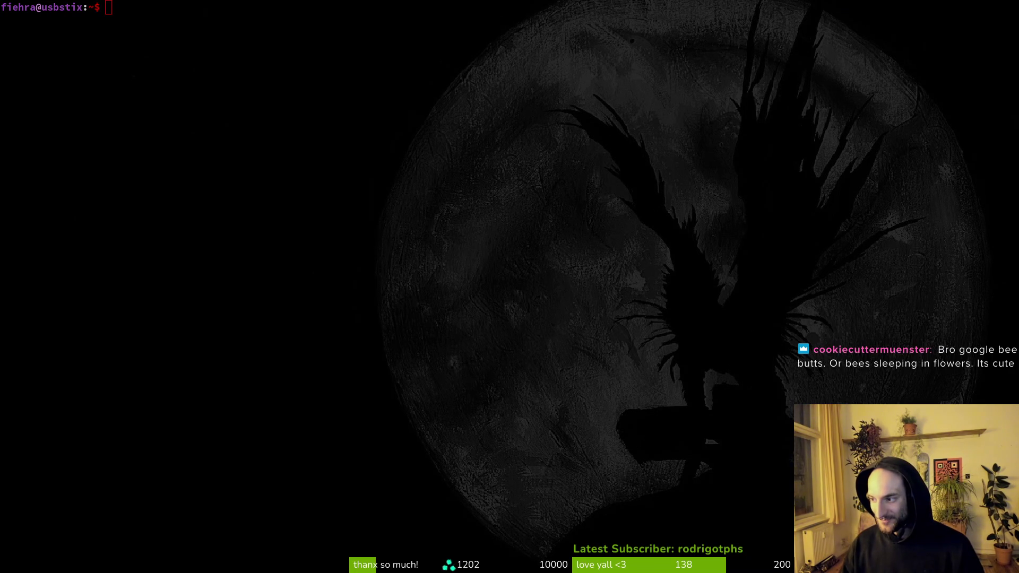
key("ctrl+Tab")
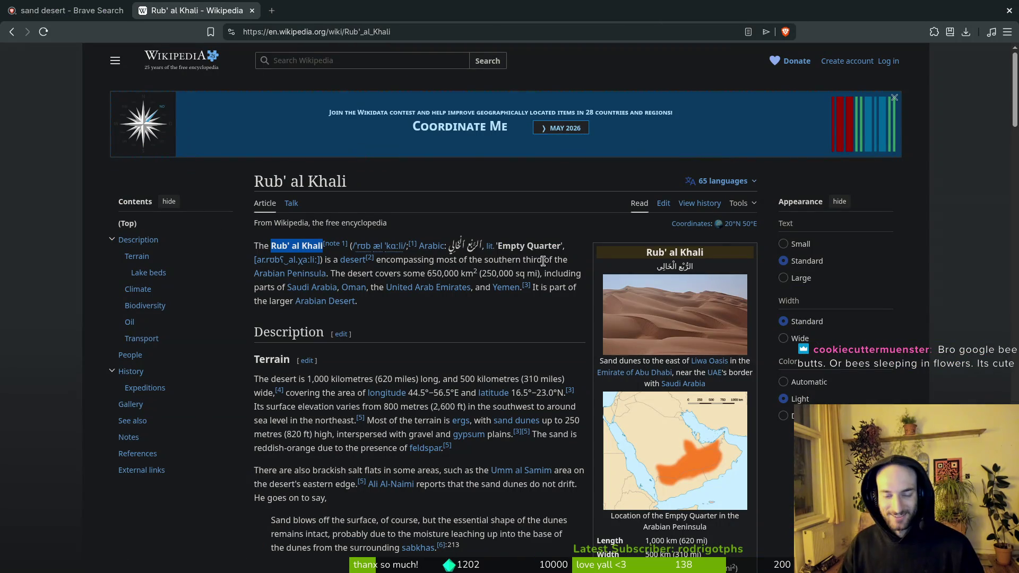
- Run a Brave image search for the selected name Rub' al Khali
key("ctrl+shift+Return")
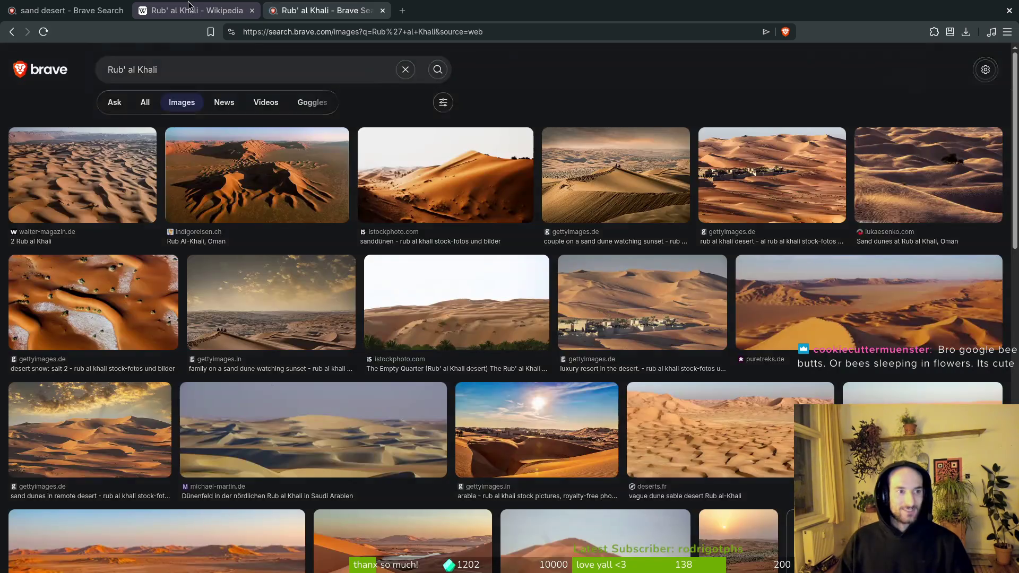
left_click(23, 6)
left_click(622, 91)
- Close the sand desert and Wikipedia tabs and return to the Aseprite sunset sprite
key("ctrl+w")
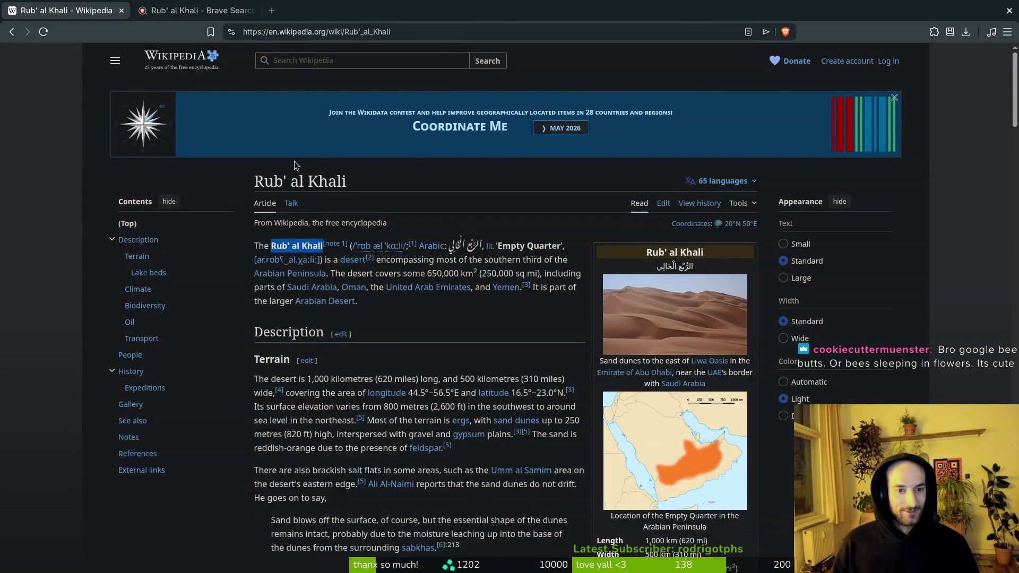
key("ctrl+w")
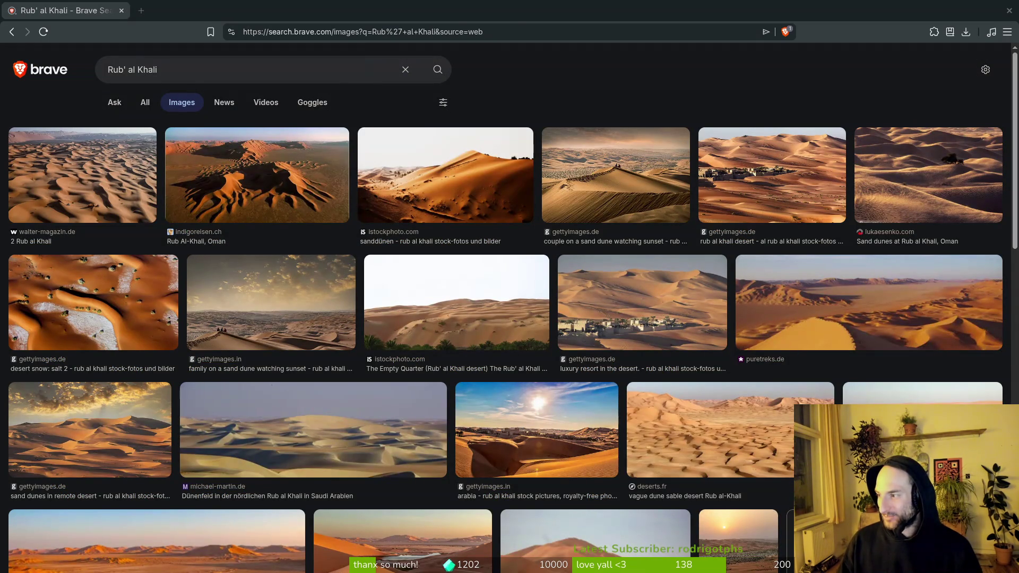
key("alt+Tab")
scroll(606, 371, "down", 3)
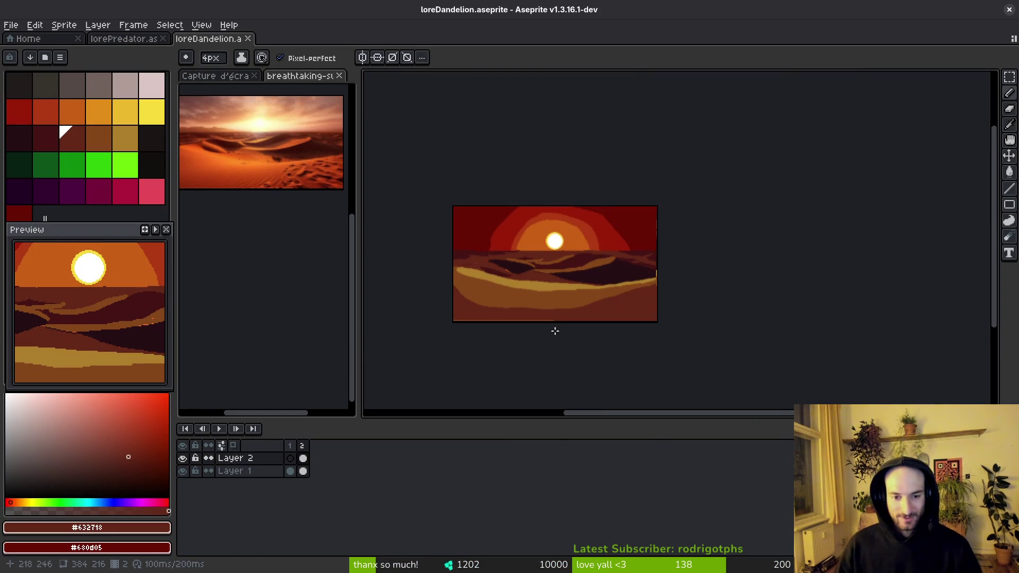
- Zoom into the dunes and sample brown #854619, then golden sand #ae7e2c as the drawing colour
scroll(583, 344, "up", 2)
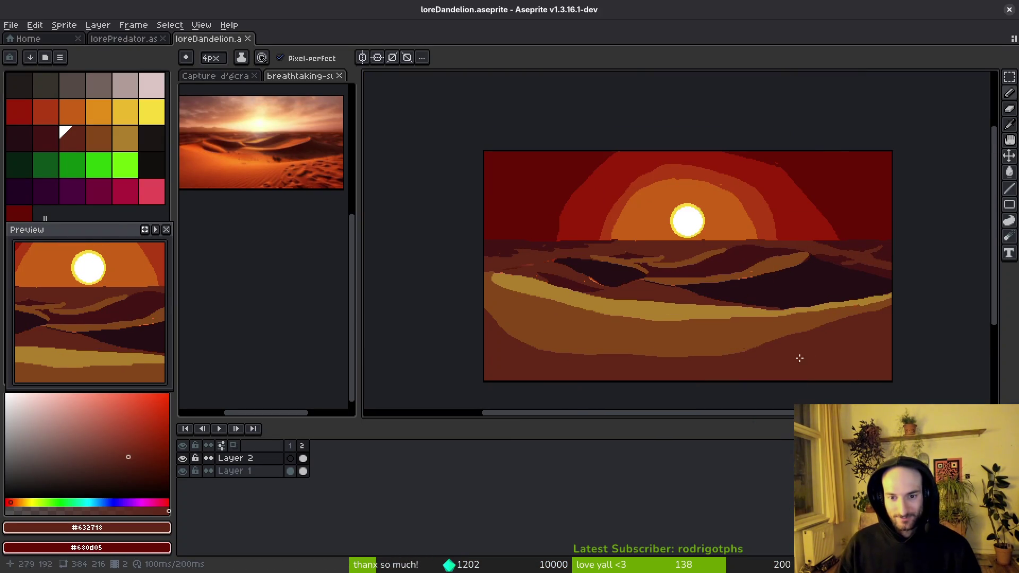
left_click_drag(815, 273, 757, 279)
scroll(727, 321, "up", 4)
mouse_move(728, 321)
left_mouse_down()
mouse_move(755, 281)
mouse_move(722, 298)
mouse_move(726, 287)
left_mouse_up()
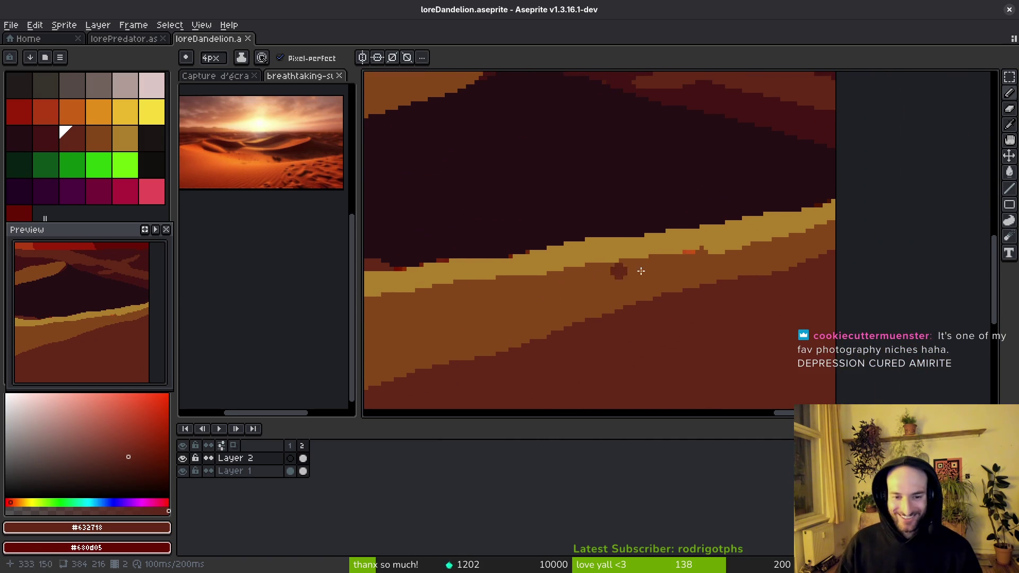
left_click(684, 263, "alt")
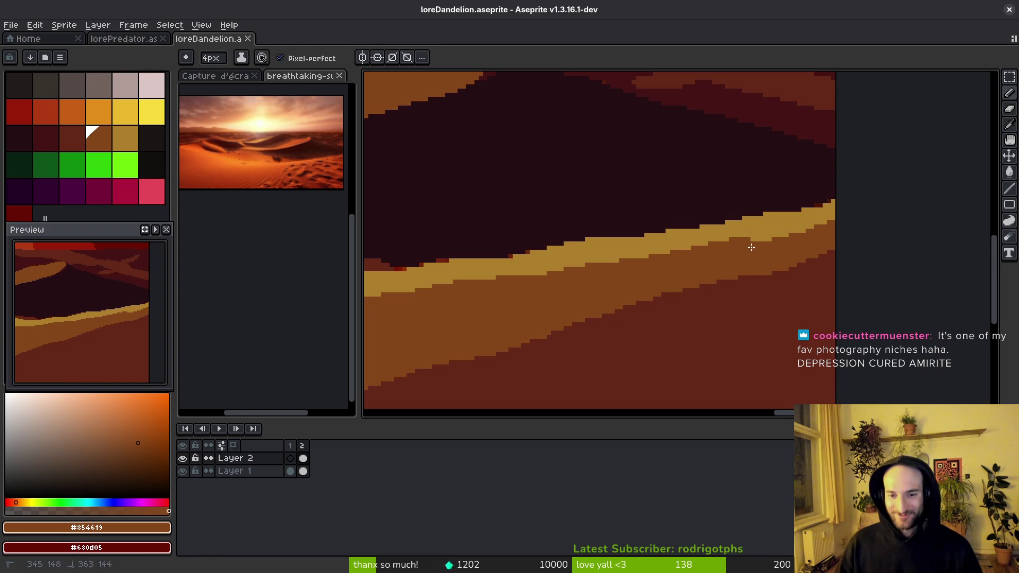
left_click(767, 222, "alt")
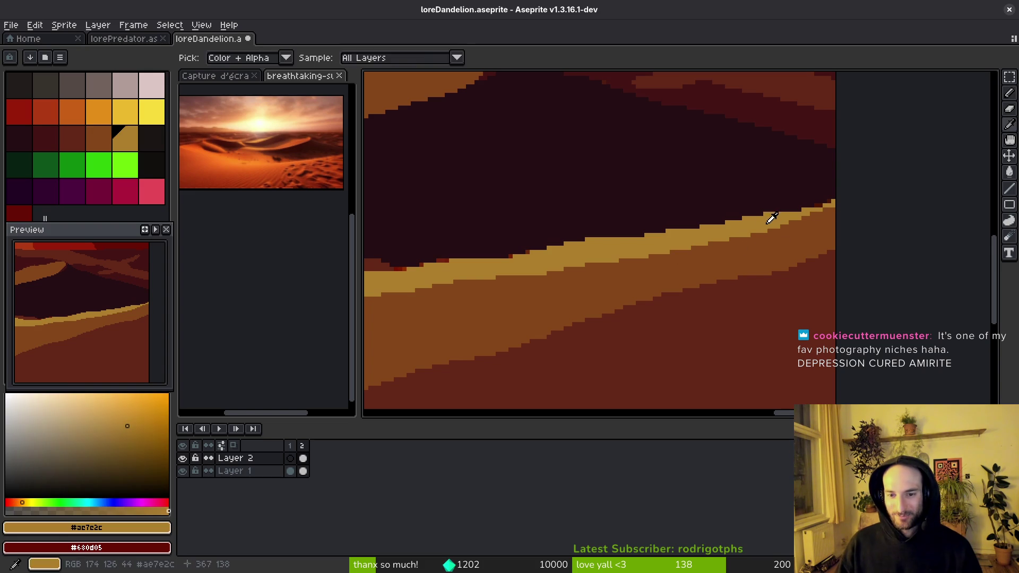
scroll(698, 275, "up", 2)
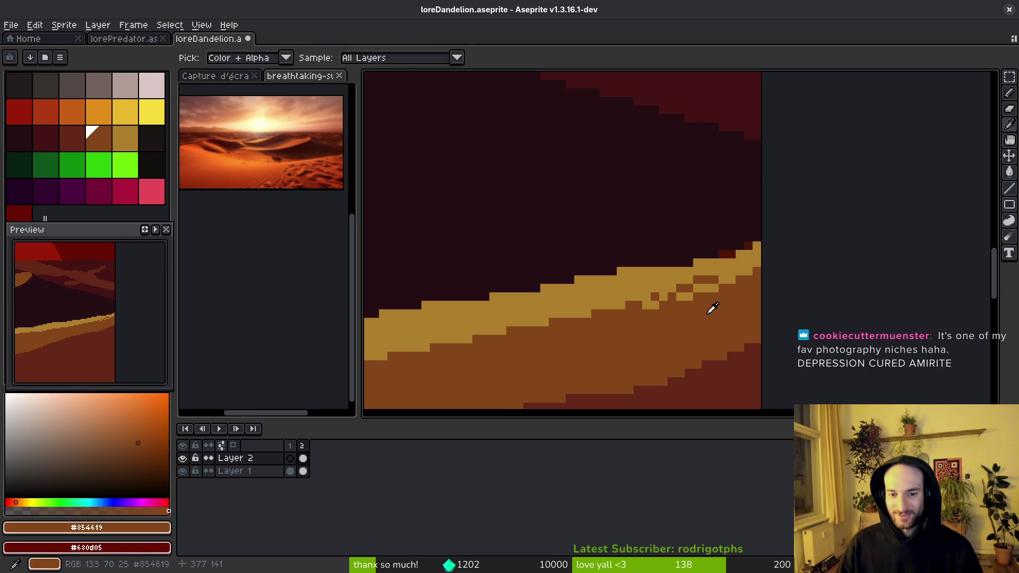
left_click(727, 272, "alt")
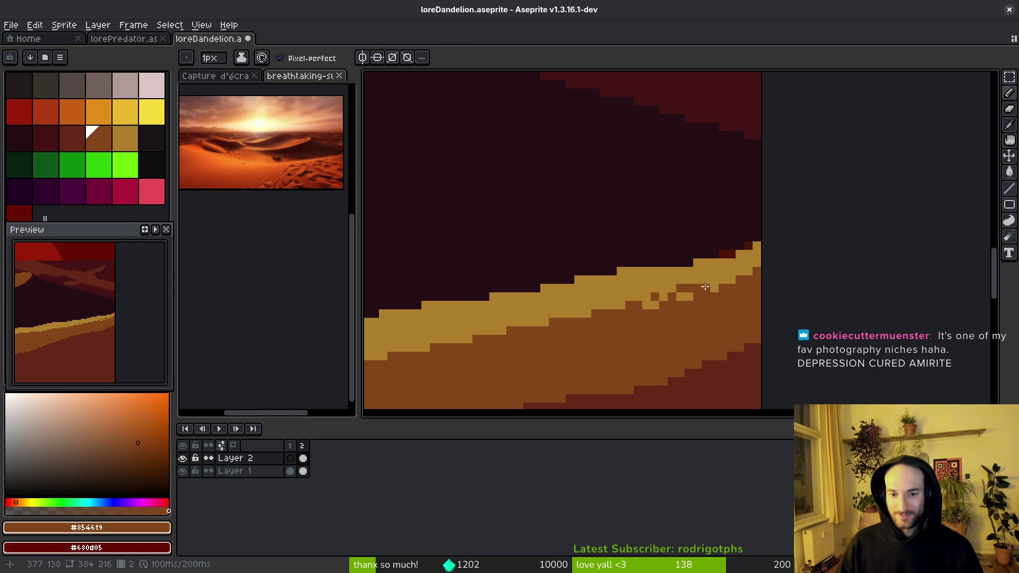
scroll(766, 243, "up", 2)
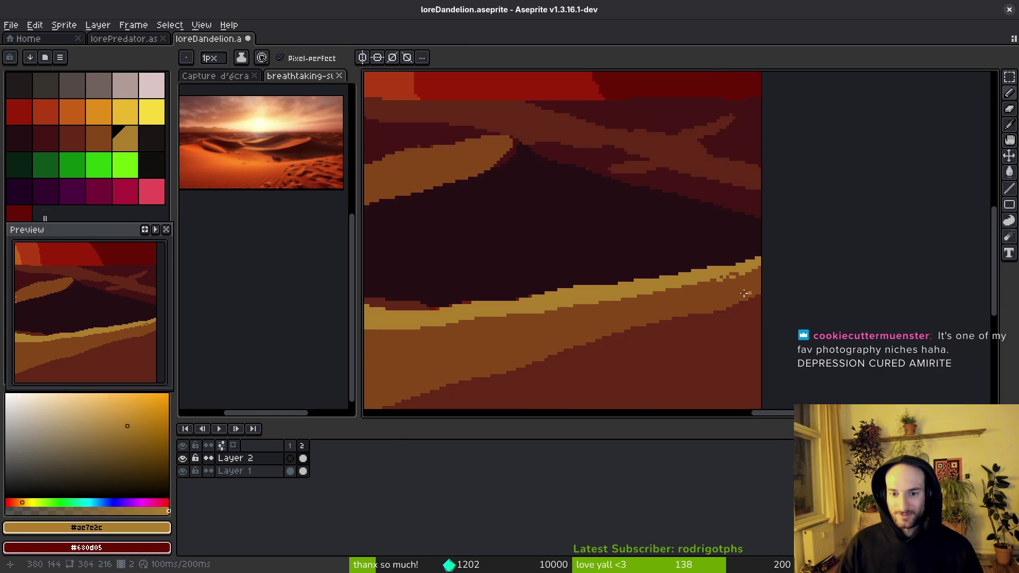
- With the 1px Pencil, paint gold and brown pixel blocks along the dune edge
key("i")
key("b")
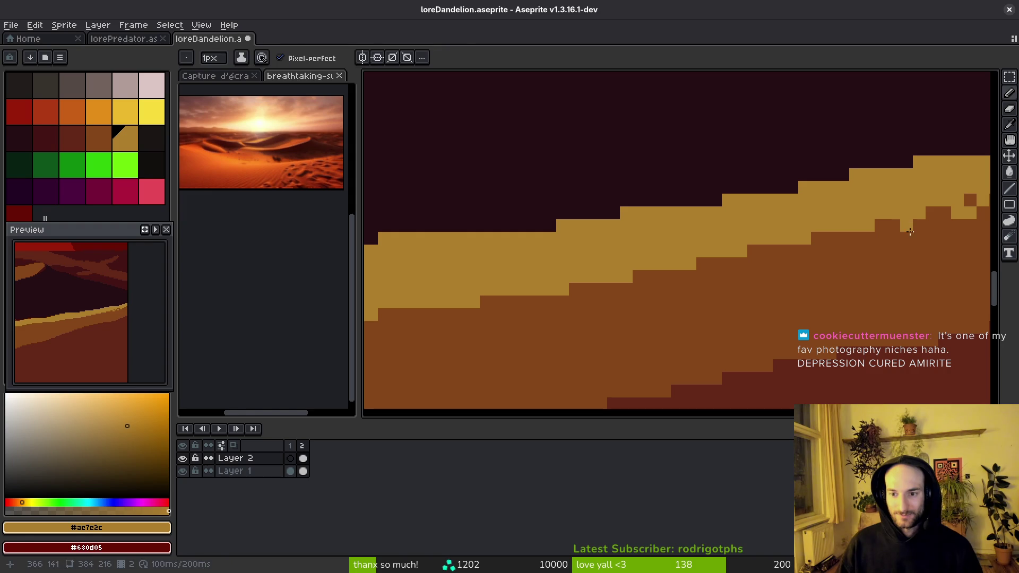
left_click(889, 234)
left_click_drag(810, 247, 760, 260)
key("ctrl+z")
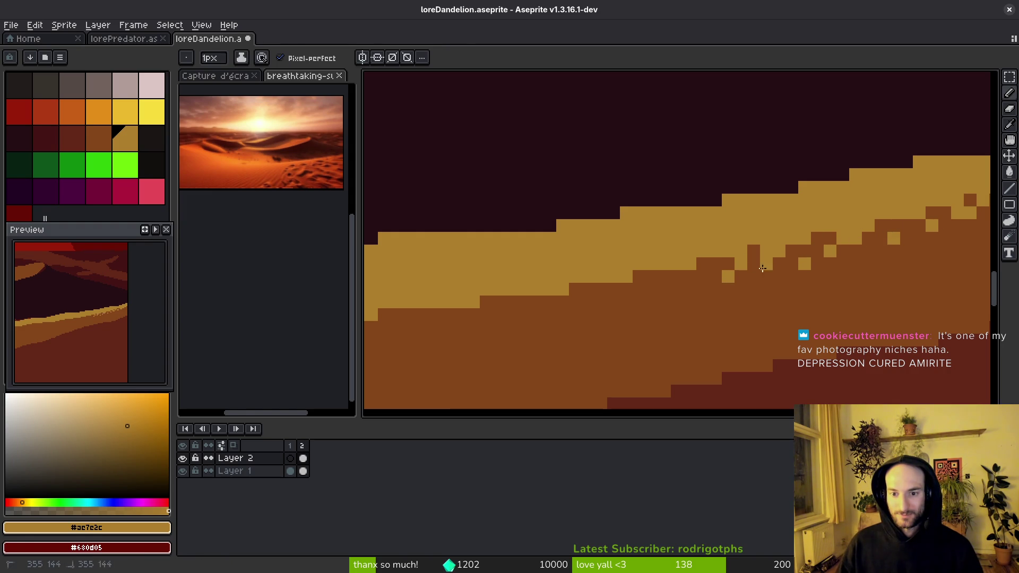
left_click_drag(723, 280, 522, 315)
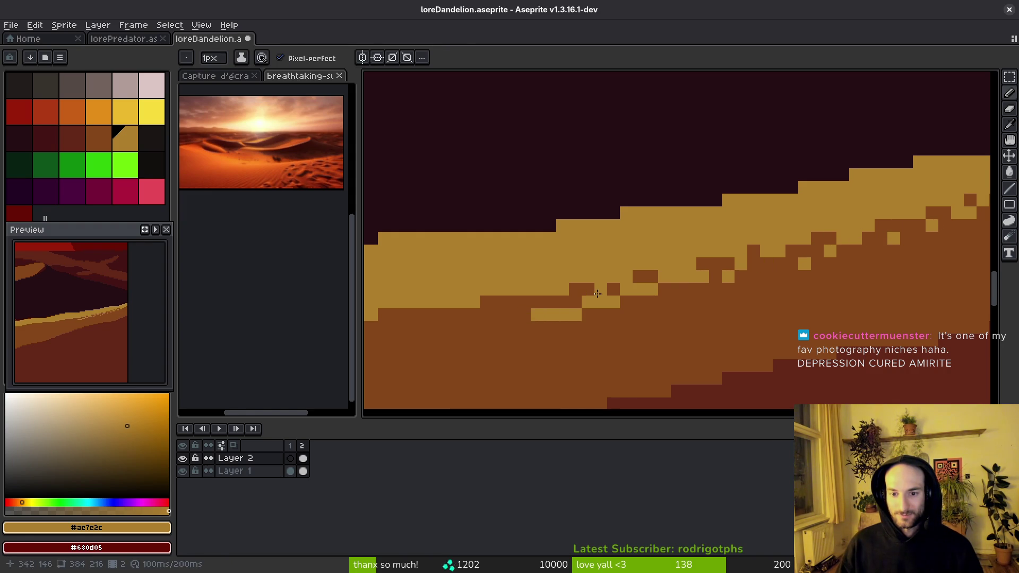
scroll(800, 277, "left", 2)
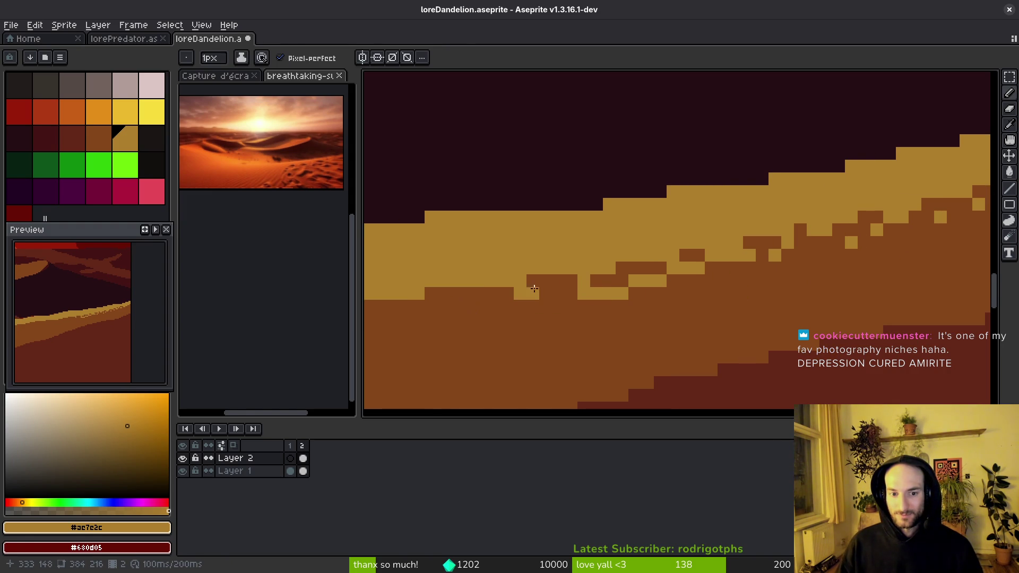
- Dab several scattered gold pixels just below the dune edge
left_click(548, 316)
left_click(488, 313)
left_click(443, 307)
left_click(418, 320)
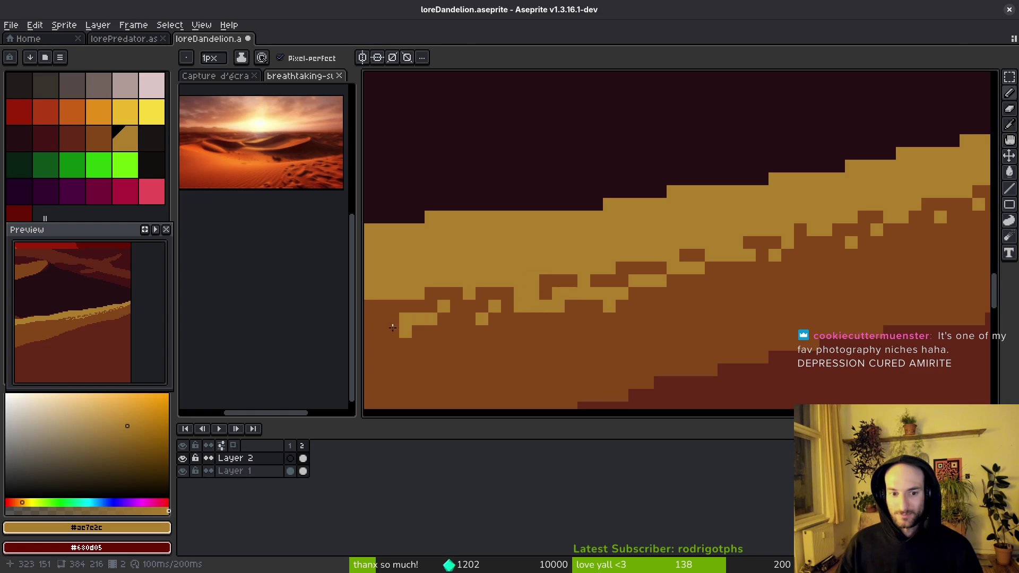
left_click(520, 331)
scroll(766, 285, "left", 10)
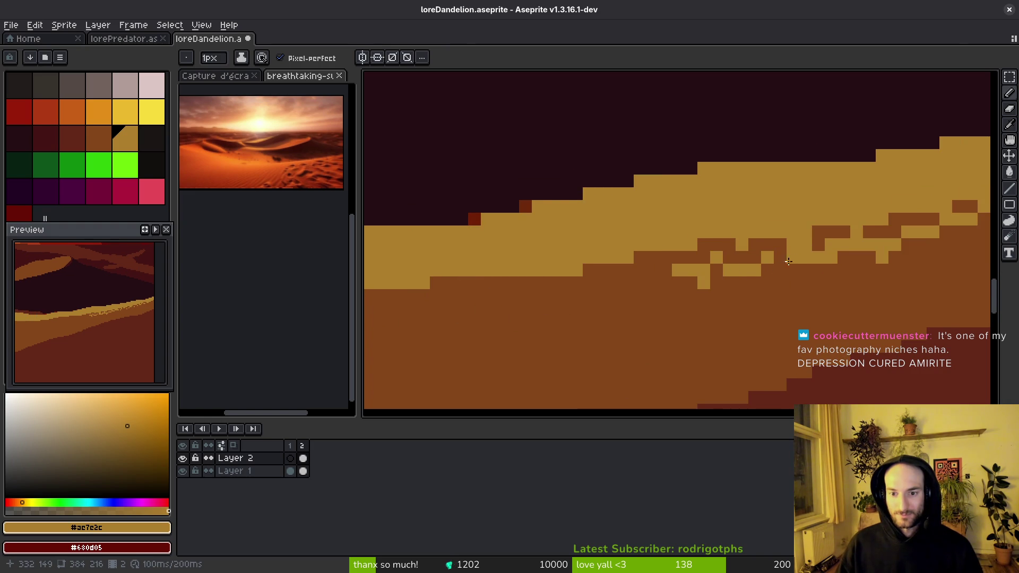
scroll(788, 264, "down", 3)
scroll(743, 270, "up", 3)
- Add a few more gold pixels along the dune edge further right
left_click(696, 261)
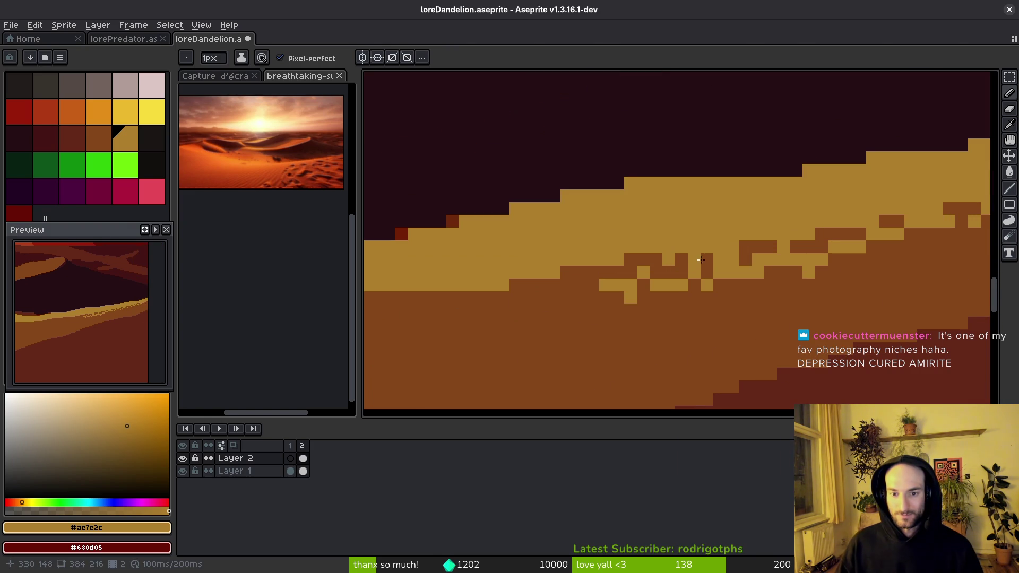
scroll(719, 280, "down", 3)
scroll(703, 244, "up", 2)
left_click(743, 293)
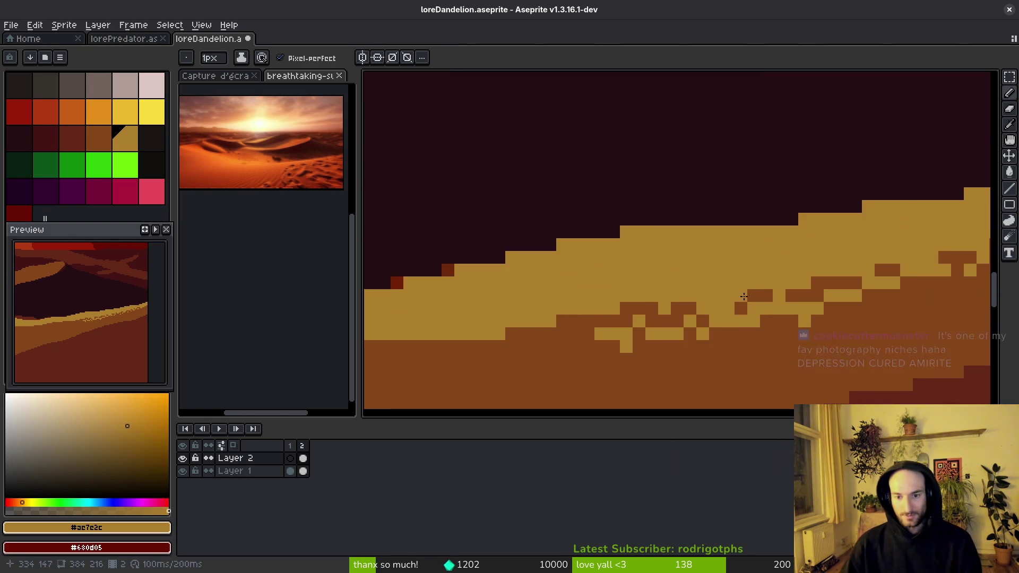
scroll(913, 334, "down", 3)
left_click_drag(914, 334, 745, 376)
scroll(743, 289, "down", 3)
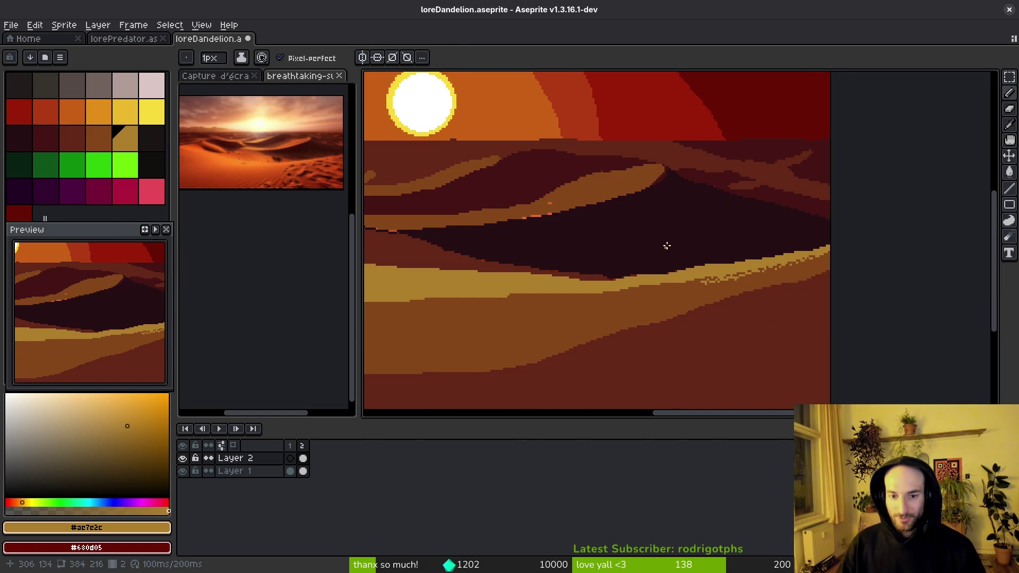
scroll(664, 247, "up", 3)
- Enlarge the brush to 3px and paint a light sand stroke across the dune band
key("plus")
key("plus")
mouse_move(655, 257)
left_mouse_down()
mouse_move(796, 265)
mouse_move(477, 314)
left_mouse_up()
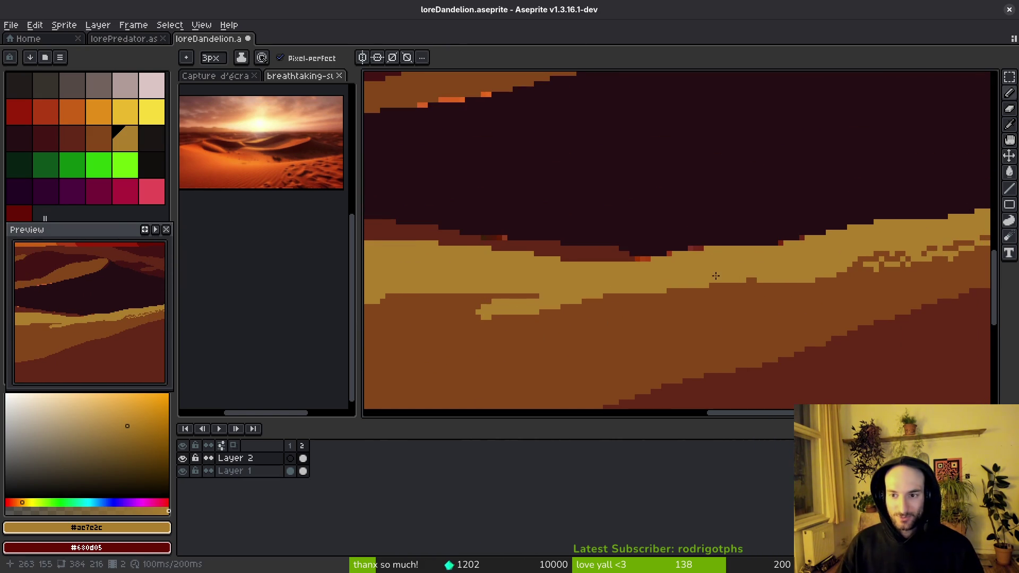
left_click(1009, 221)
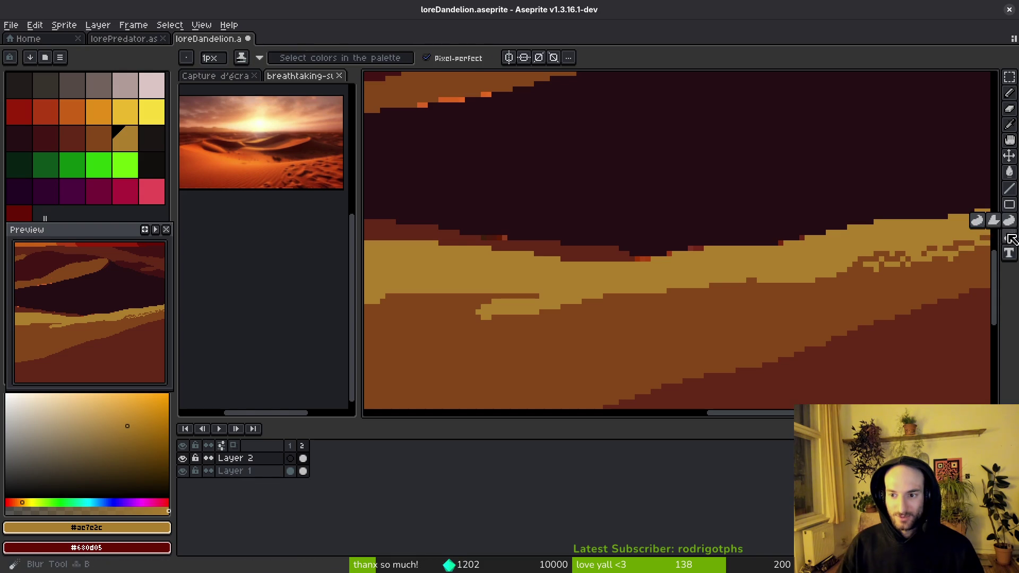
- Try the Jumble tool along the dune edge, then undo the scattered texture
left_click(1009, 240)
mouse_move(839, 270)
left_mouse_down()
mouse_move(505, 305)
mouse_move(696, 316)
mouse_move(754, 291)
left_mouse_up()
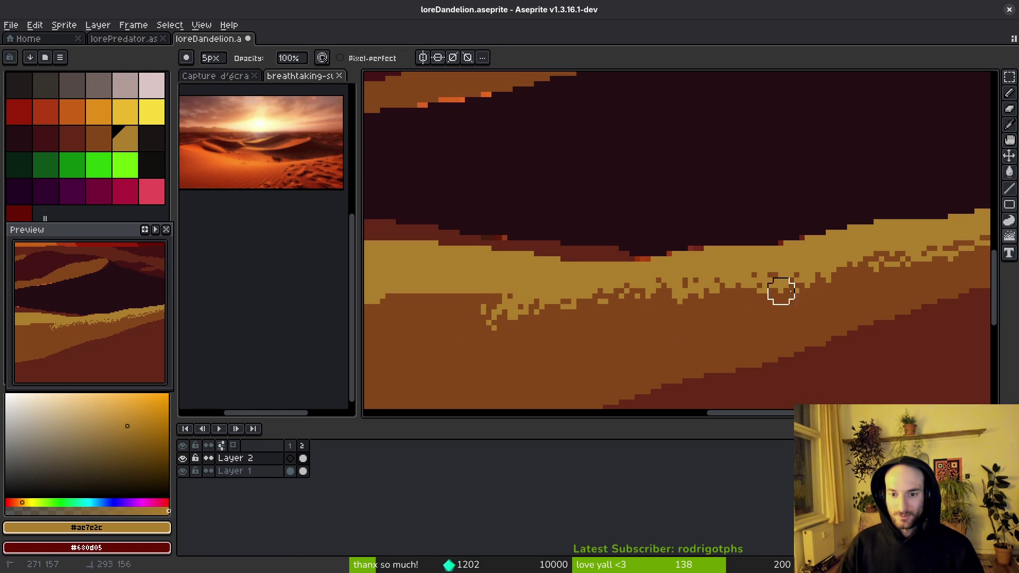
scroll(875, 297, "down", 2)
left_click_drag(870, 327, 782, 321)
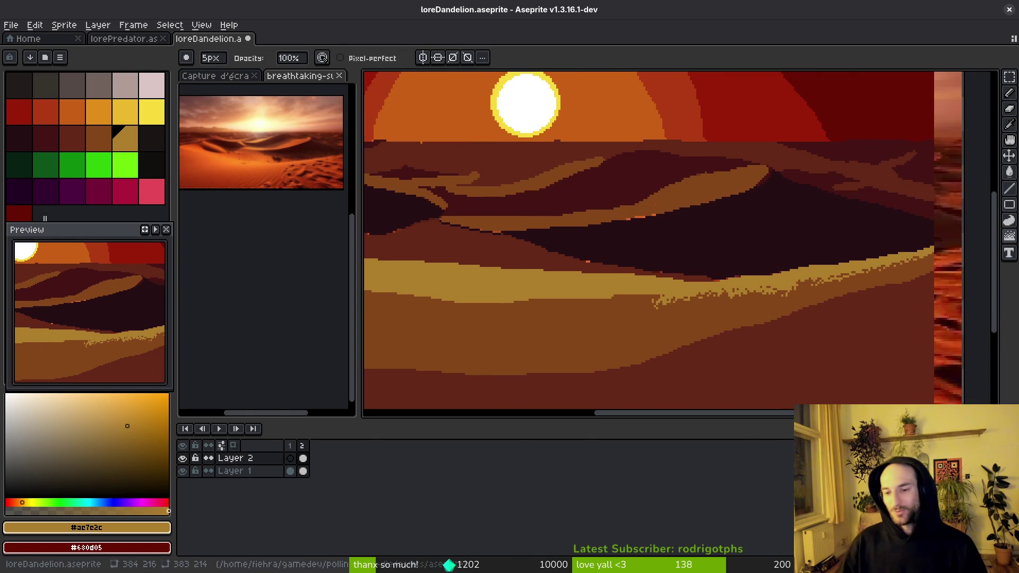
scroll(799, 314, "down", 3)
key("ctrl+z")
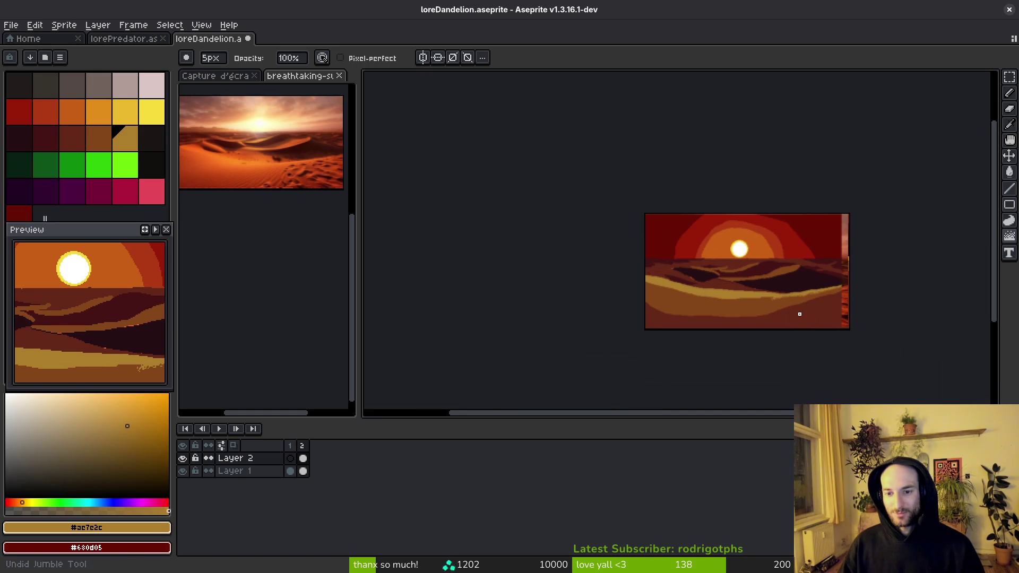
key("ctrl+z")
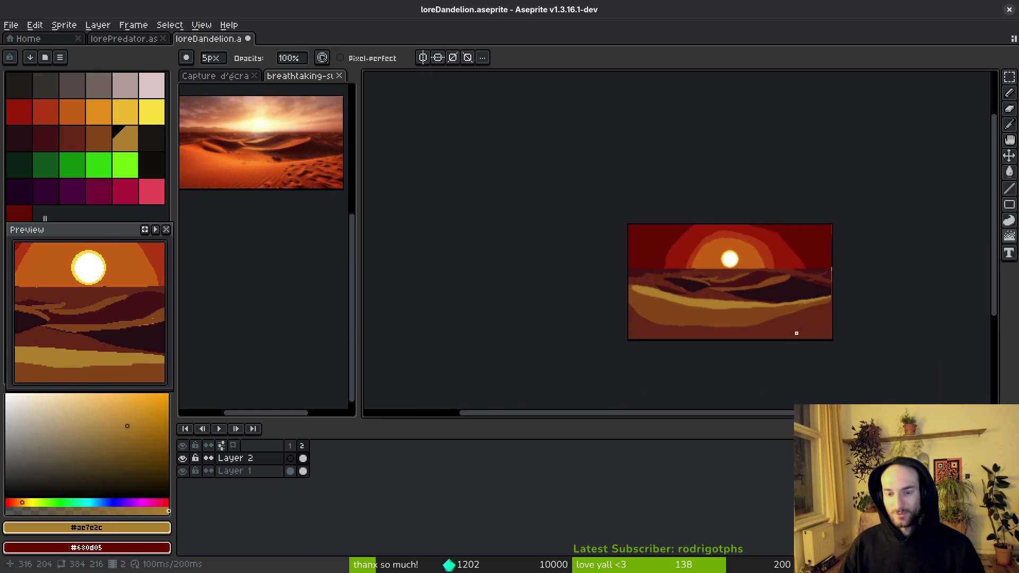
scroll(797, 327, "up", 3)
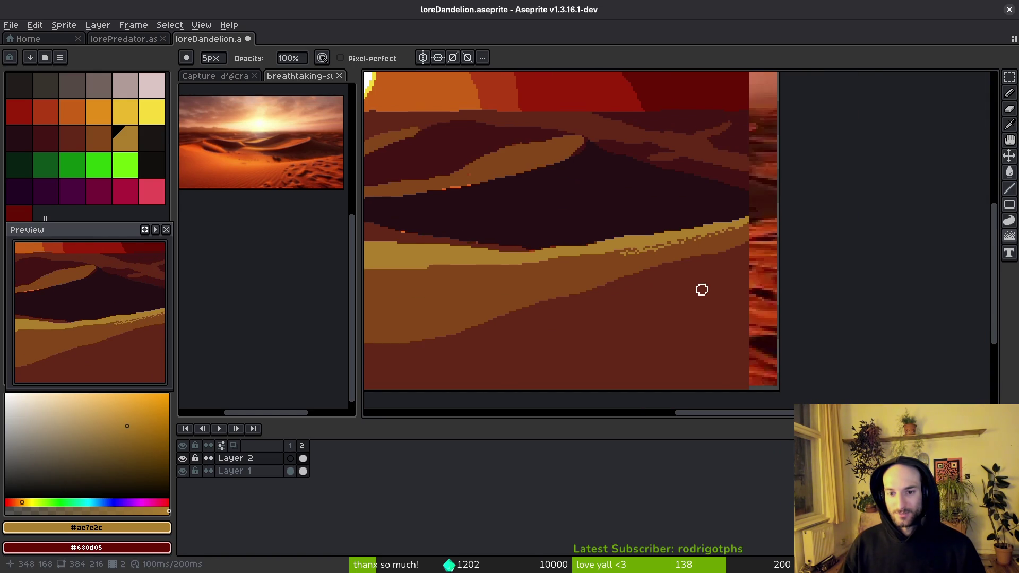
scroll(705, 290, "up", 2)
- Widen the light sand band toward the left with solid Pencil strokes
key("f")
mouse_move(726, 271)
left_mouse_down()
mouse_move(756, 258)
mouse_move(553, 292)
mouse_move(833, 297)
left_mouse_up()
mouse_move(748, 295)
left_mouse_down()
mouse_move(576, 305)
mouse_move(605, 299)
left_mouse_up()
scroll(693, 318, "right", 5)
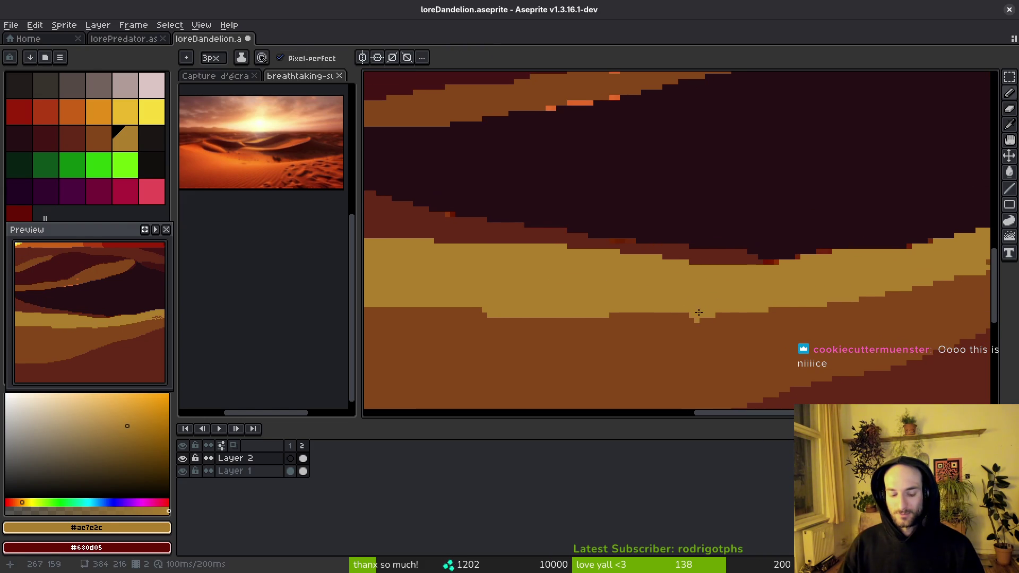
- Jumble along the full sand band's lower edge to scatter ragged gold and brown pixels
key("e")
left_click_drag(817, 282, 465, 328)
left_click_drag(759, 308, 463, 341)
mouse_move(792, 325)
left_mouse_down()
mouse_move(789, 287)
mouse_move(452, 339)
mouse_move(753, 297)
mouse_move(749, 347)
mouse_move(596, 339)
left_mouse_up()
scroll(743, 339, "down", 4)
left_click_drag(741, 352, 760, 330)
scroll(760, 330, "up", 4)
mouse_move(791, 264)
left_mouse_down()
mouse_move(723, 288)
mouse_move(505, 321)
mouse_move(544, 307)
left_mouse_up()
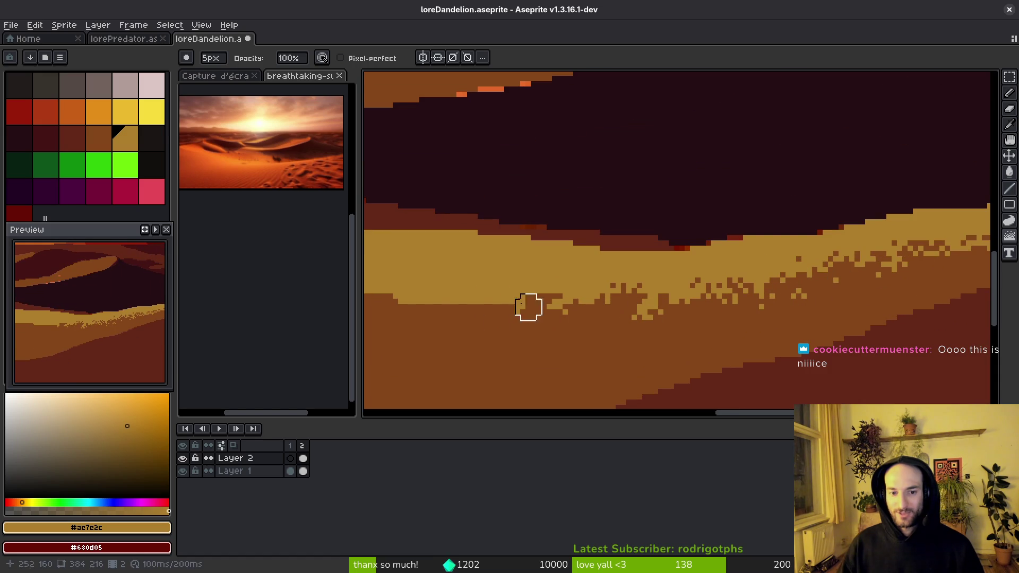
left_click_drag(395, 302, 835, 286)
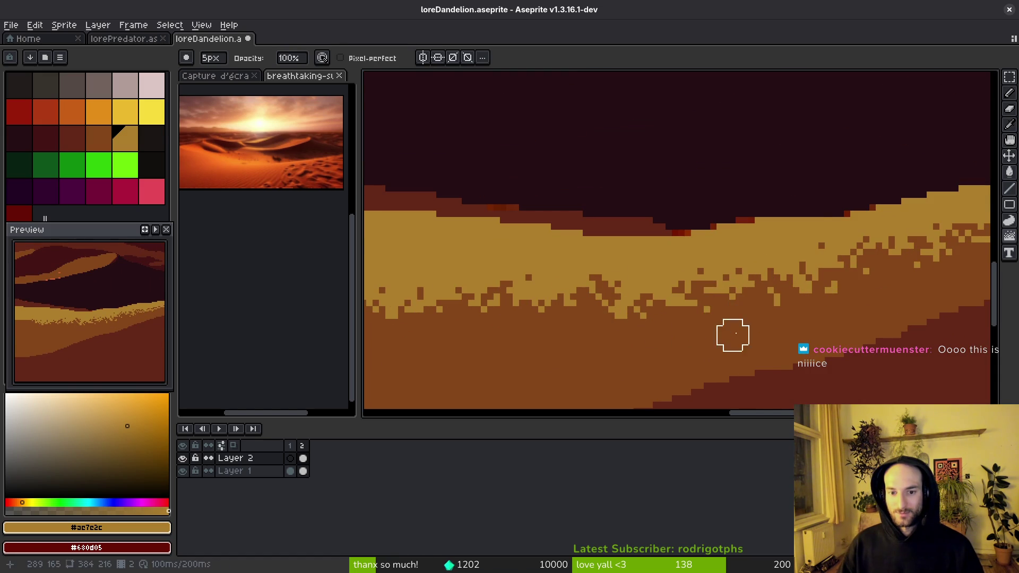
scroll(744, 346, "down", 4)
scroll(741, 353, "up", 4)
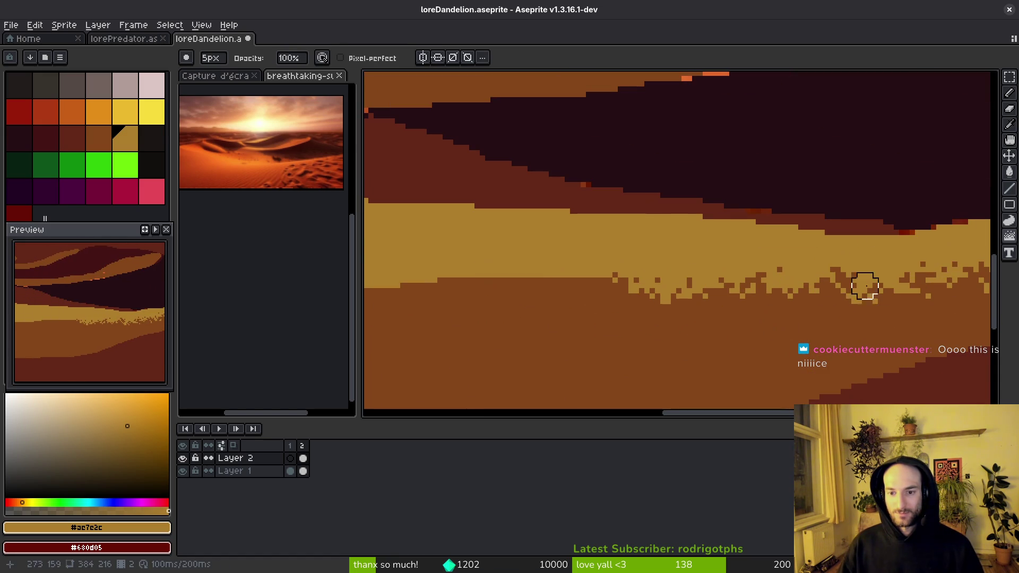
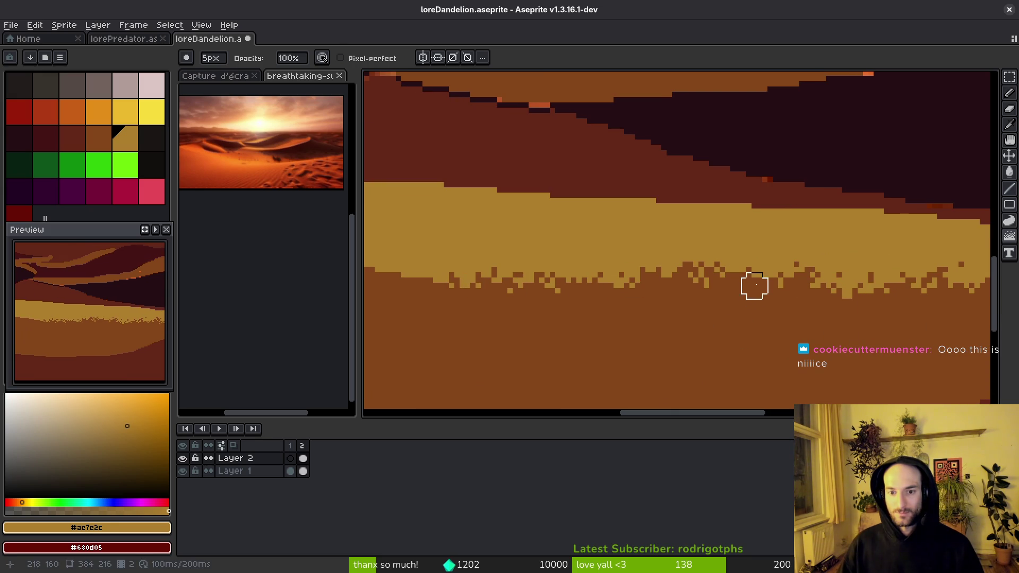
- Scatter speckled sand pixels along the golden sand band's lower dune edge
scroll(775, 327, "down", 3)
left_click_drag(798, 317, 699, 309)
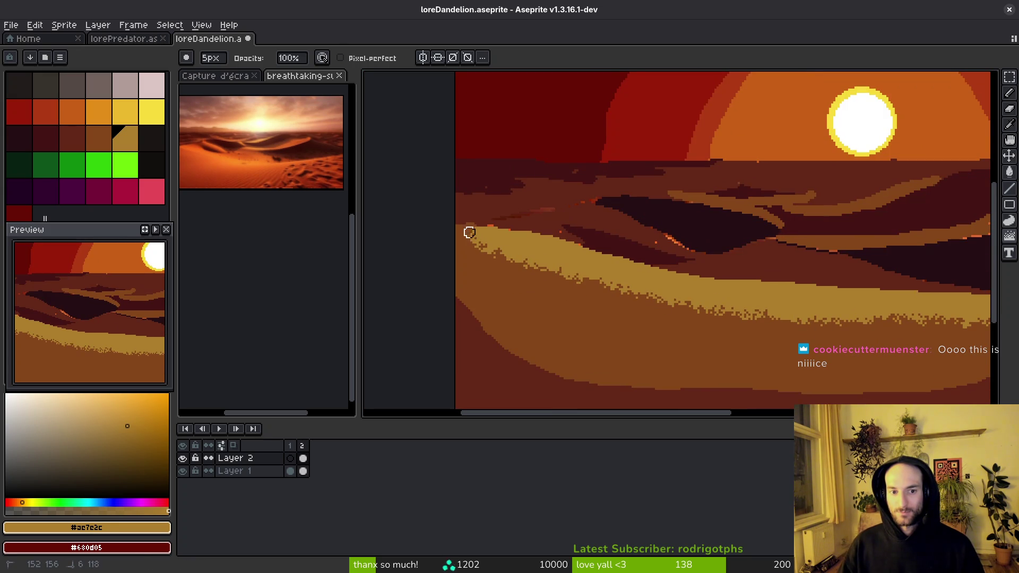
scroll(494, 284, "down", 3)
scroll(511, 302, "up", 3)
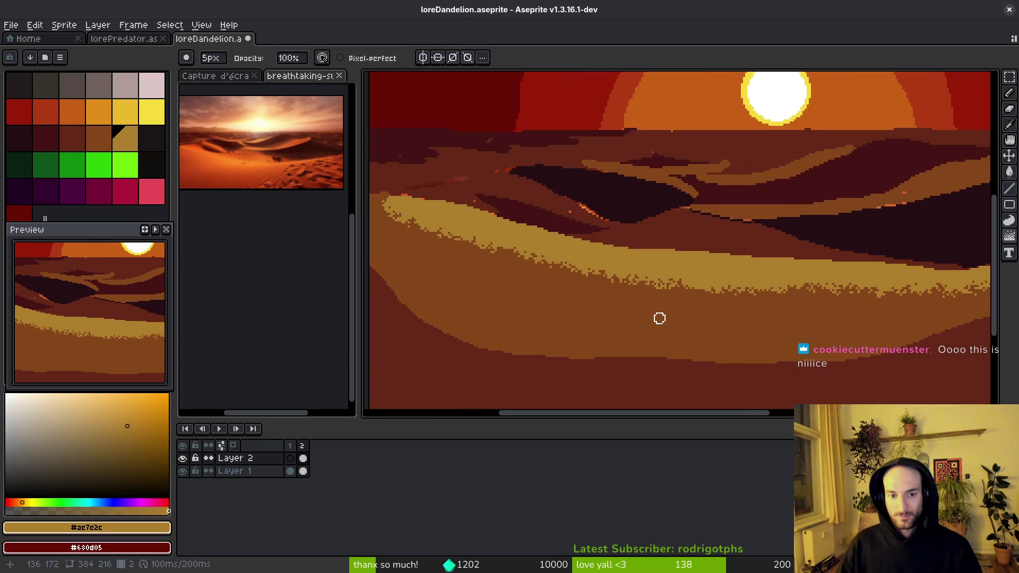
scroll(839, 332, "up", 1)
scroll(669, 253, "up", 1)
scroll(727, 252, "up", 1)
scroll(888, 198, "up", 1)
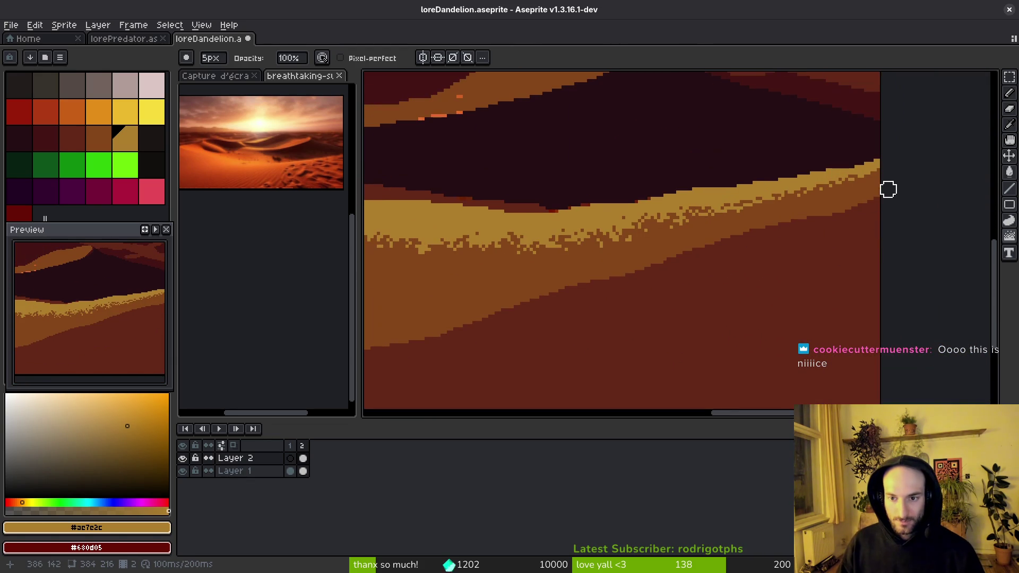
- Enlarge the brush to 8px, paint more speckled sand texture, and save
key("plus")
key("plus")
key("plus")
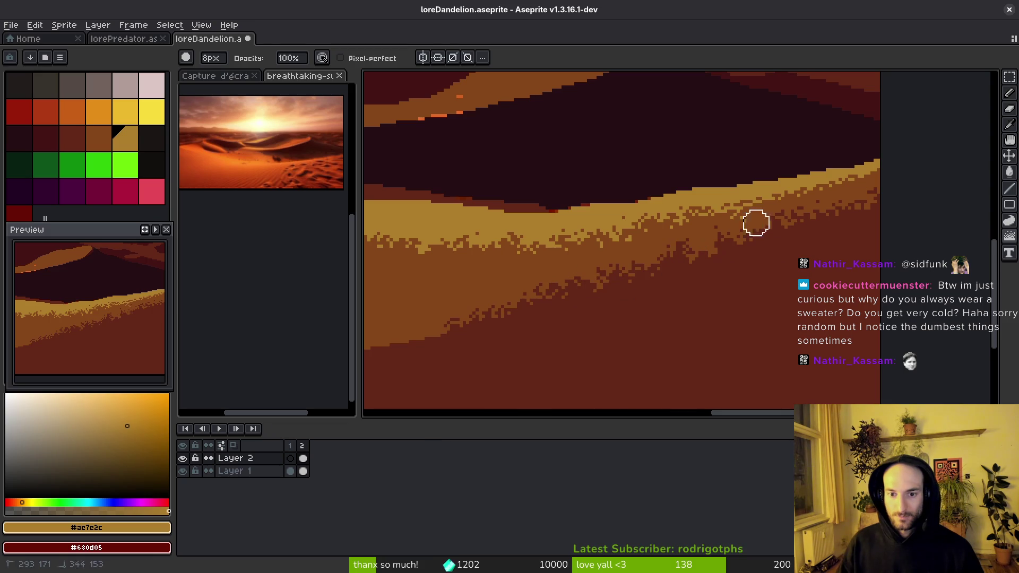
left_click_drag(794, 226, 627, 271)
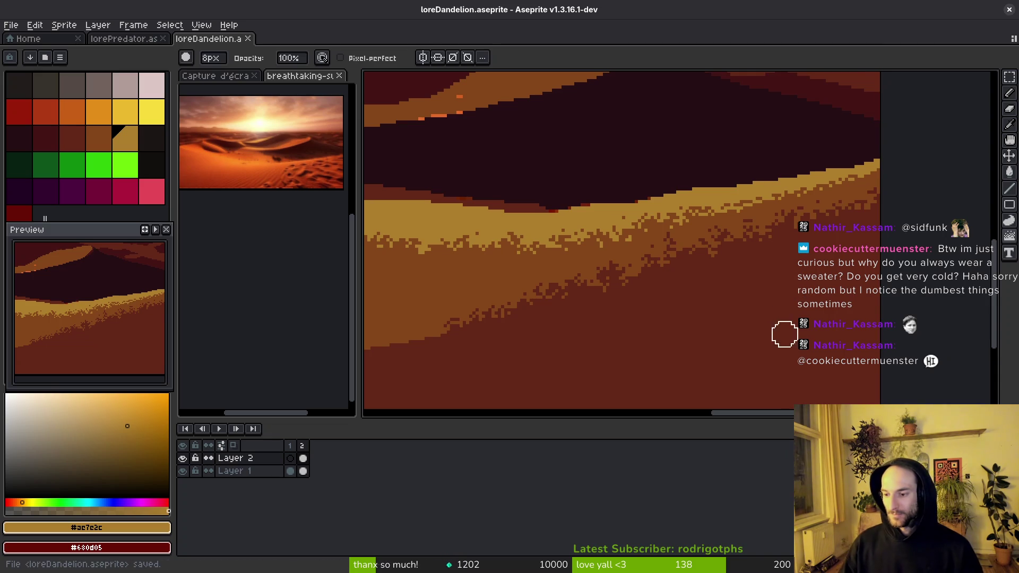
key("ctrl+s")
scroll(754, 285, "down", 1)
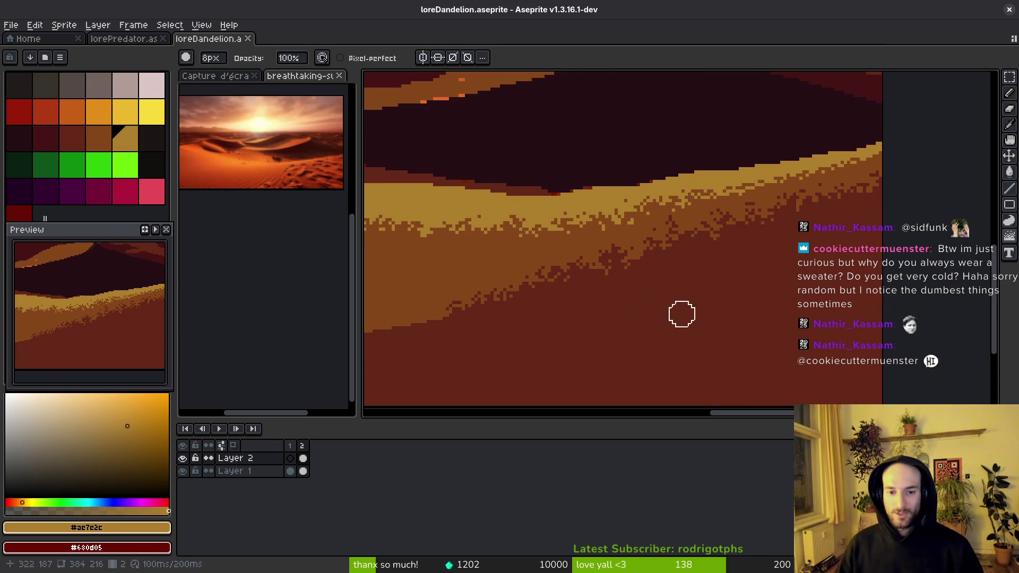
scroll(691, 316, "up", 2)
left_click(728, 312, "alt")
- Roughen the sand's lower edge with #632718 dark-red pixels using 3px pencil and 5px brush, then save
key("b")
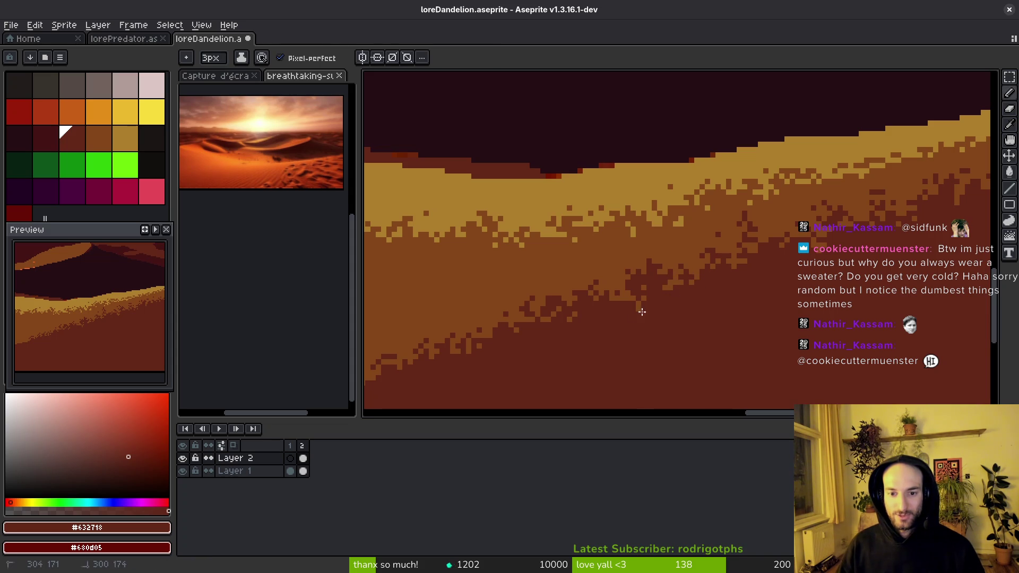
left_click_drag(669, 301, 800, 282)
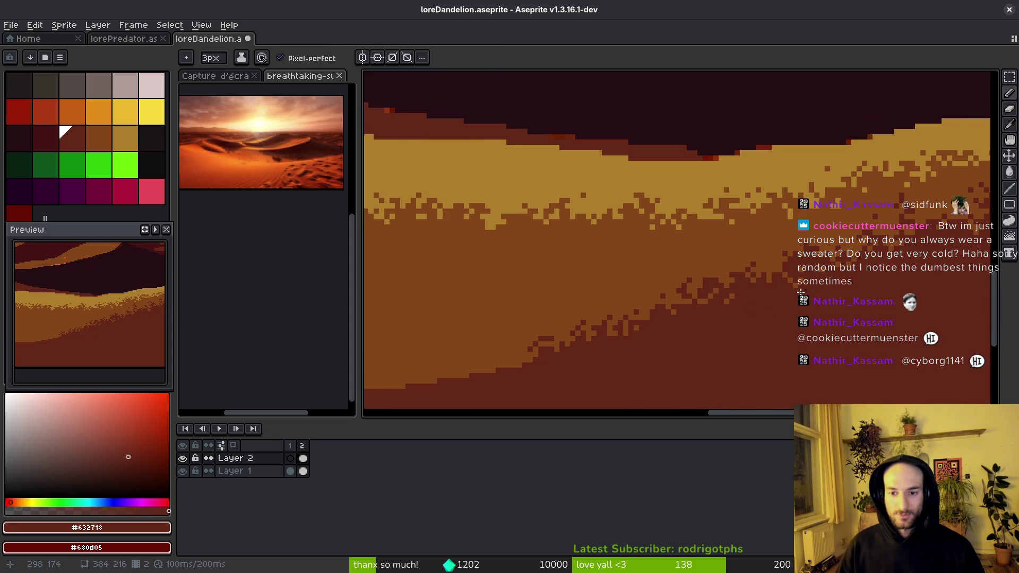
left_click_drag(741, 318, 797, 280)
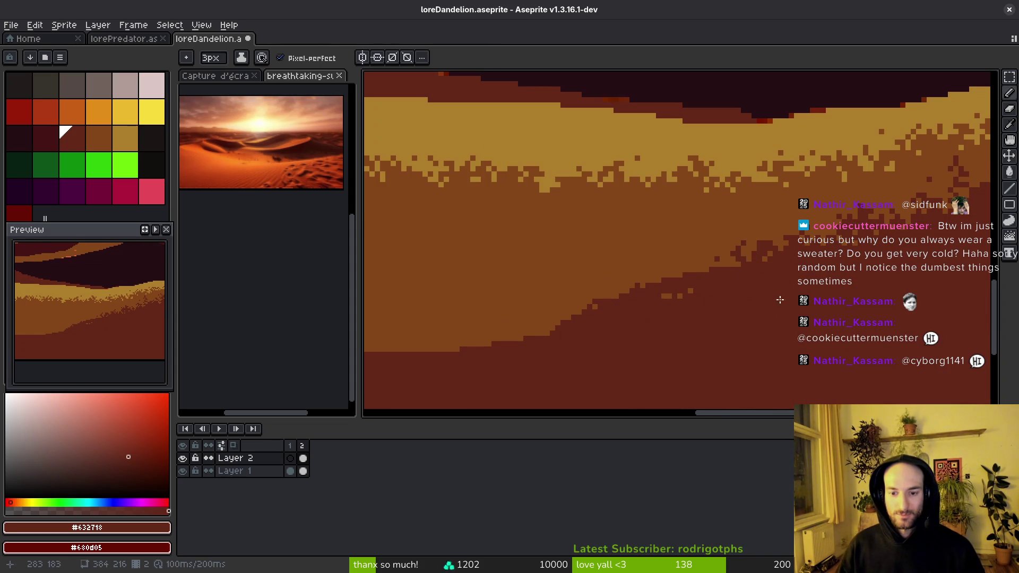
key("e")
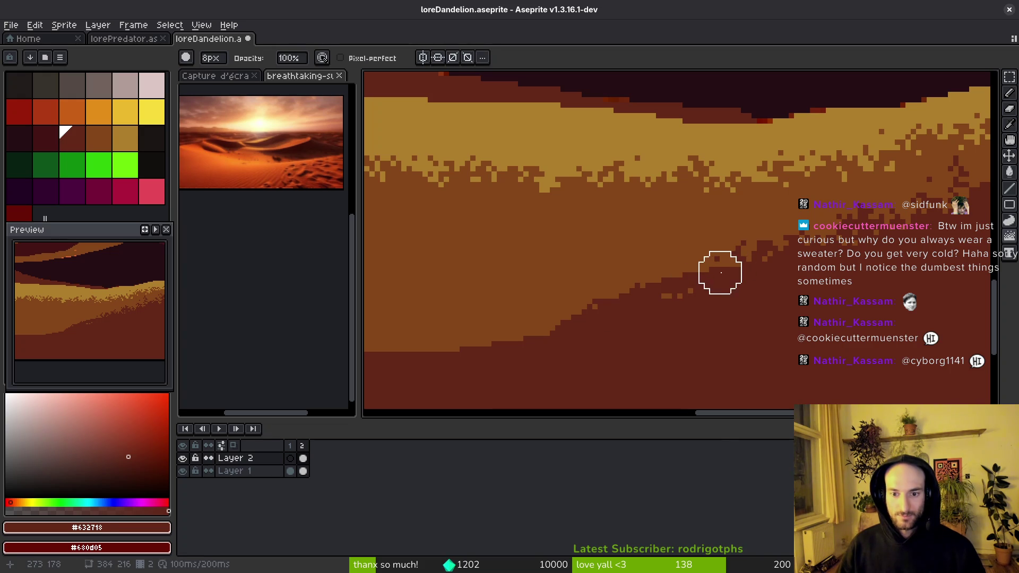
mouse_move(733, 264)
left_mouse_down()
mouse_move(604, 300)
mouse_move(610, 309)
mouse_move(696, 264)
mouse_move(695, 281)
mouse_move(632, 286)
left_mouse_up()
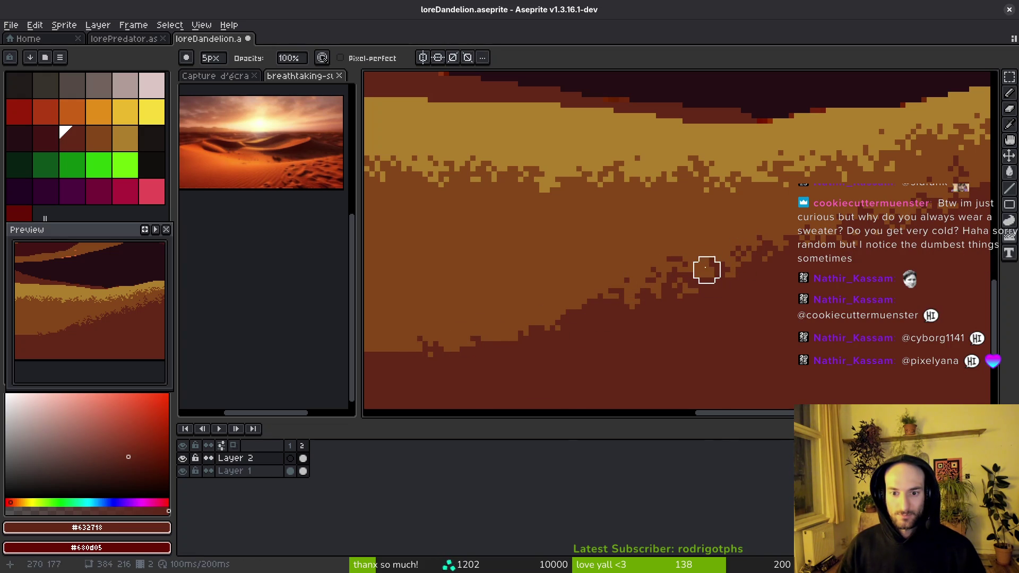
key("f")
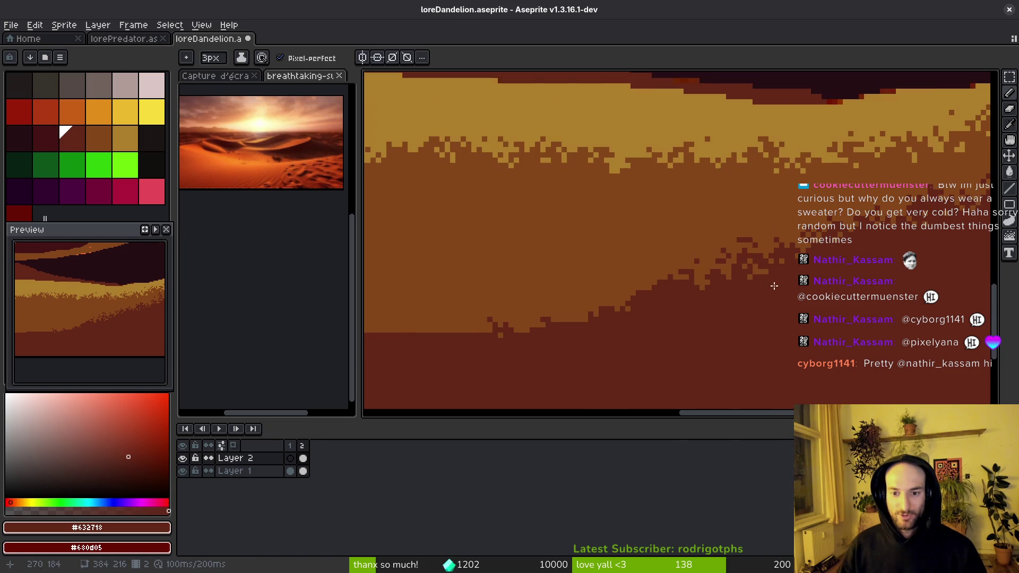
scroll(745, 265, "up", 1)
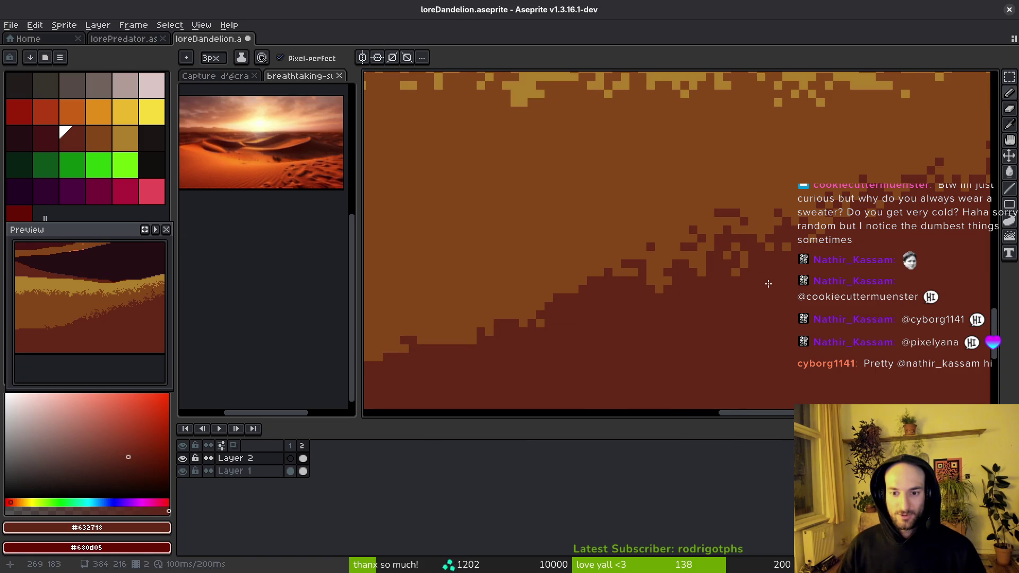
scroll(771, 297, "down", 1)
key("ctrl+s")
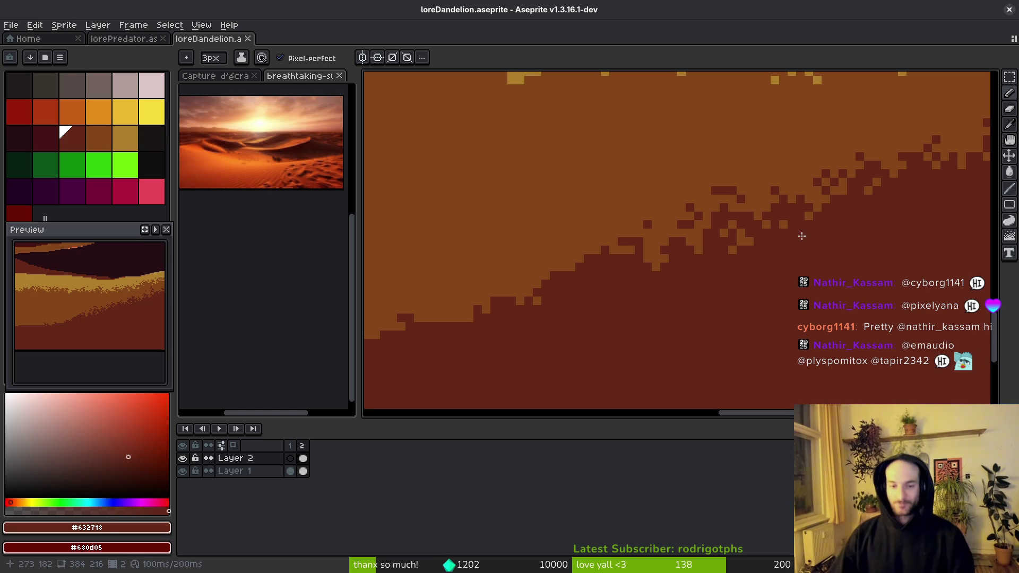
- Pan across the dunes to compare with the reference and pick orange-brown #854619
scroll(776, 273, "down", 3)
scroll(777, 273, "down", 4)
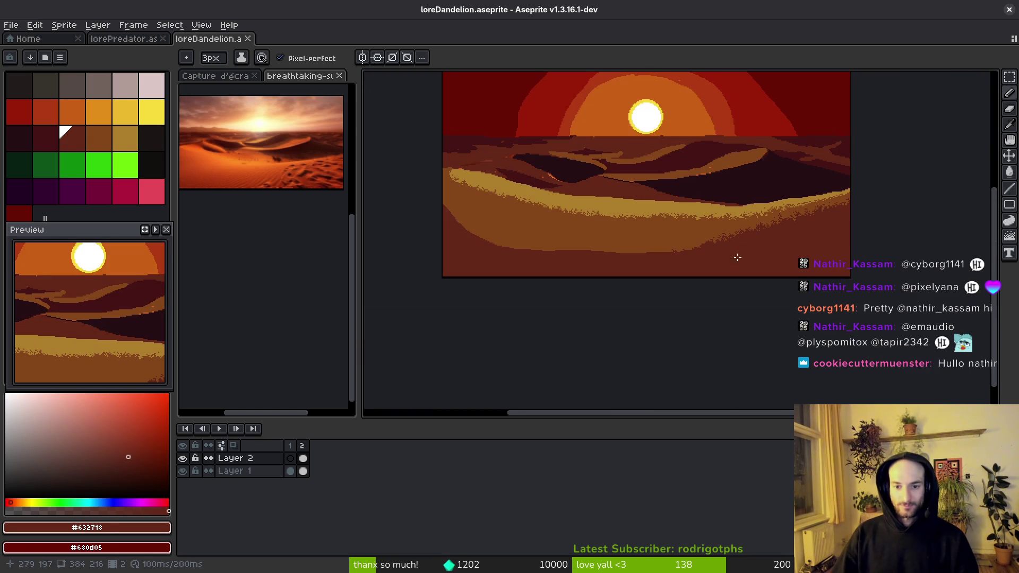
scroll(291, 176, "up", 4)
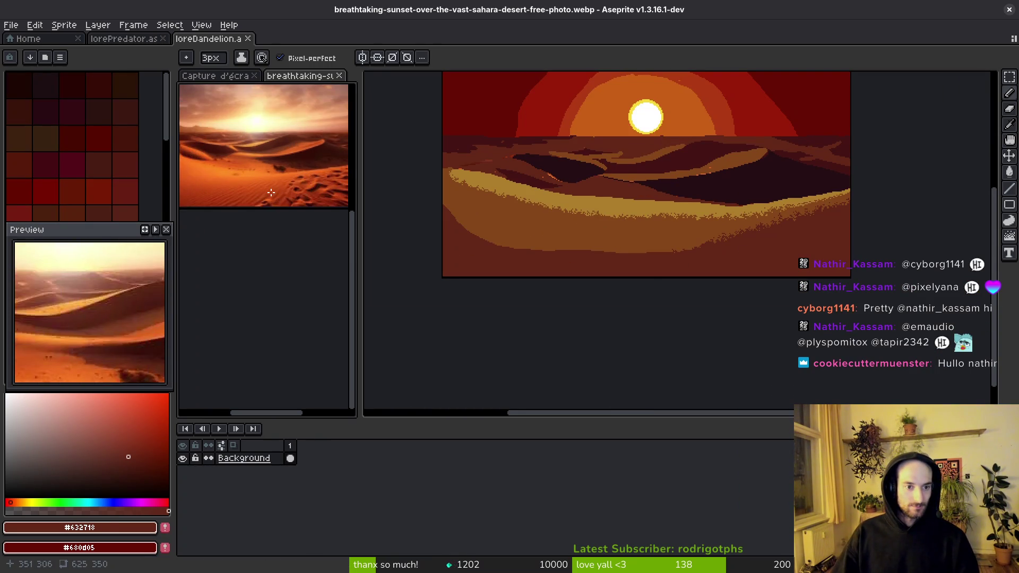
scroll(317, 276, "down", 2)
scroll(732, 263, "left", 2)
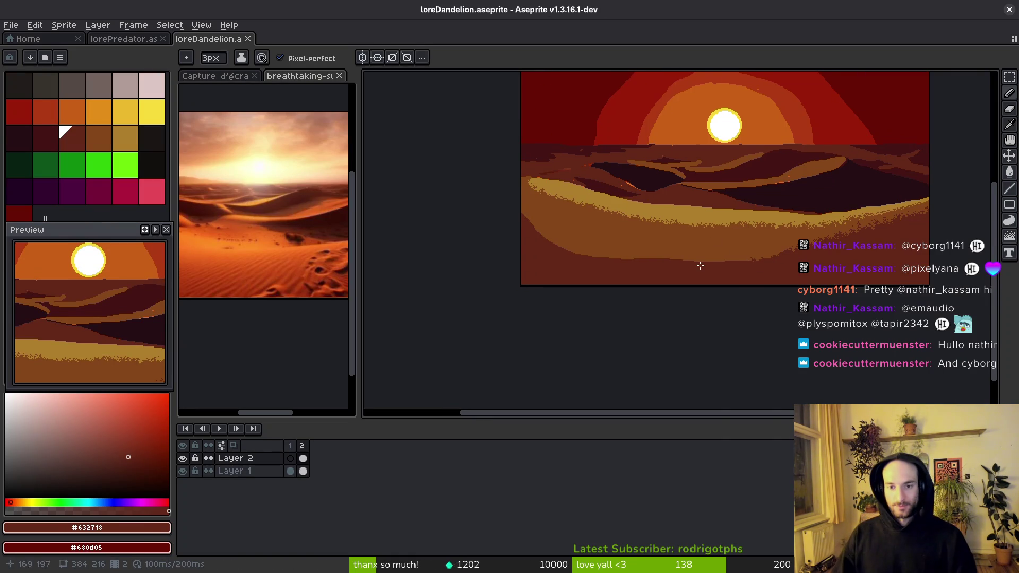
left_click_drag(796, 267, 786, 285)
scroll(734, 276, "down", 1)
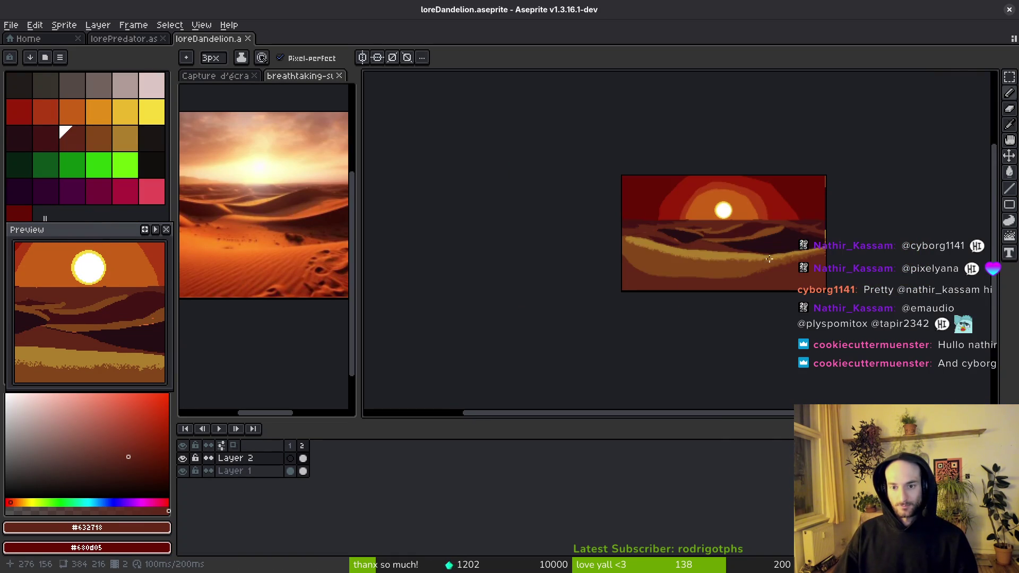
scroll(689, 244, "up", 5)
scroll(677, 235, "up", 2)
left_click(660, 196, "alt")
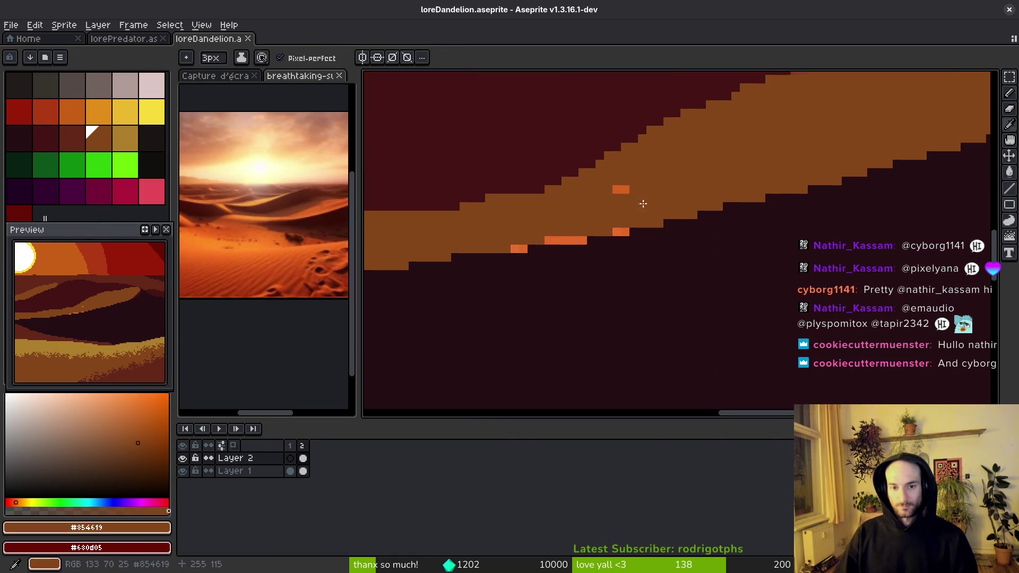
- Cover stray orange edge pixels with brown and dark #250c13, then save
left_click_drag(621, 227, 523, 229)
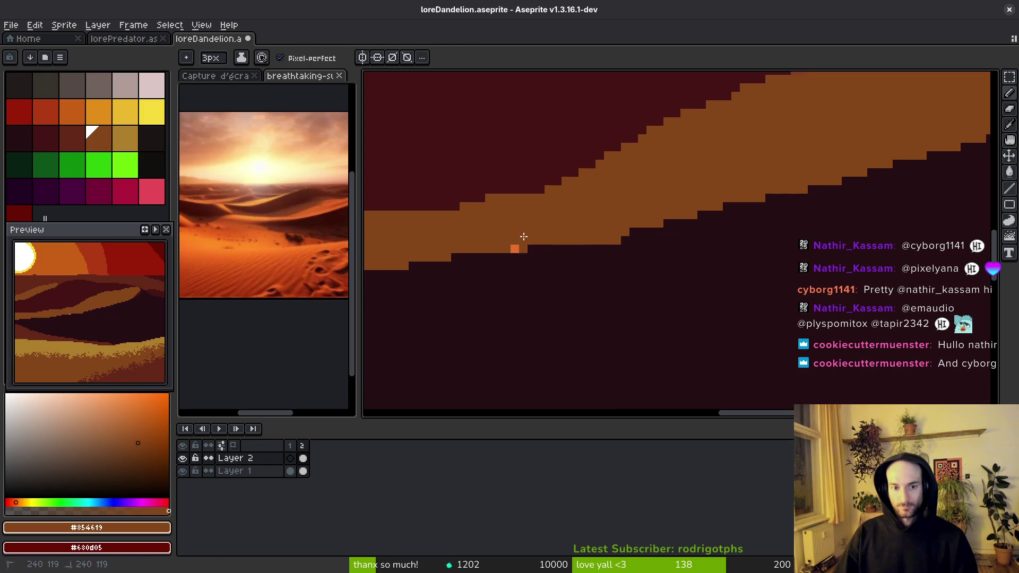
left_click(603, 262, "alt")
left_click_drag(608, 241, 620, 242)
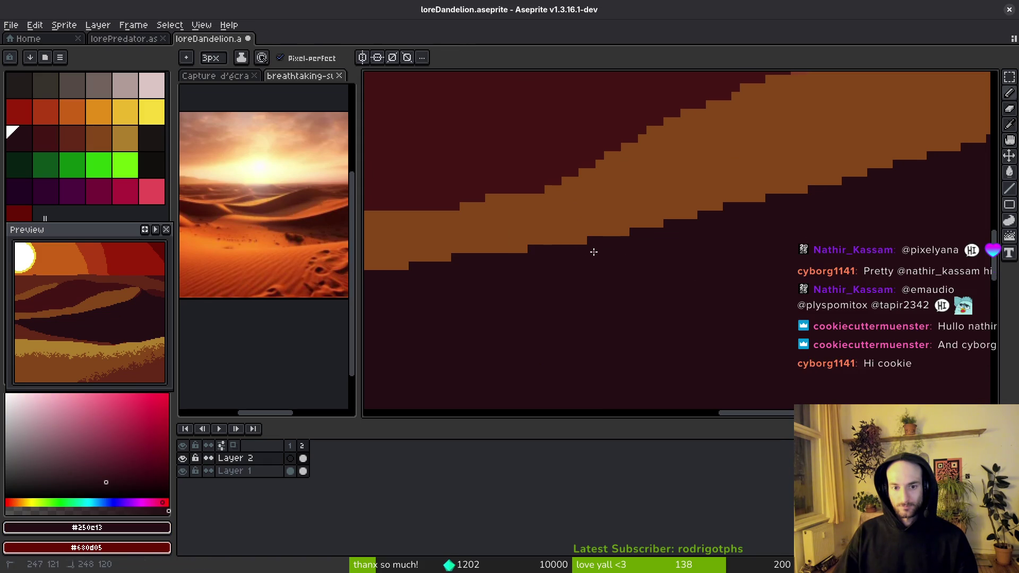
scroll(590, 253, "down", 3)
key("ctrl+s")
scroll(742, 266, "up", 4)
- Draw a dark 1px stepped diagonal along the dune edge, redoing a misplaced stroke
key("b")
left_click_drag(736, 202, 670, 295)
key("ctrl+z")
mouse_move(734, 205)
left_mouse_down()
mouse_move(692, 288)
mouse_move(772, 220)
left_mouse_up()
- Outline the dune's lower edge in dark red #431414
left_click(656, 304, "alt")
mouse_move(709, 250)
left_mouse_down()
mouse_move(446, 333)
mouse_move(763, 241)
mouse_move(382, 334)
left_mouse_up()
mouse_move(582, 291)
left_mouse_down()
mouse_move(727, 234)
mouse_move(525, 277)
mouse_move(812, 254)
mouse_move(466, 266)
mouse_move(797, 274)
left_mouse_up()
mouse_move(859, 263)
left_mouse_down()
mouse_move(523, 273)
mouse_move(375, 254)
mouse_move(621, 302)
mouse_move(741, 288)
left_mouse_up()
scroll(530, 273, "up", 2)
- Recolour the dark edge block brown #854619 and restep the edge in dark red #431414
left_click(533, 270, "alt")
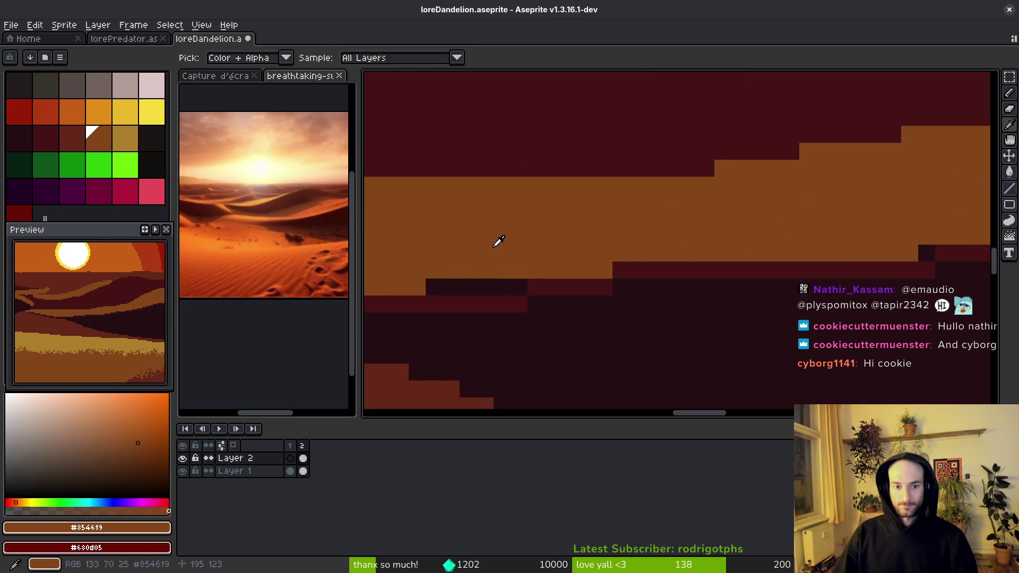
mouse_move(532, 273)
left_mouse_down()
mouse_move(527, 288)
mouse_move(546, 287)
mouse_move(501, 265)
left_mouse_up()
left_click(468, 287)
left_click(577, 285, "alt")
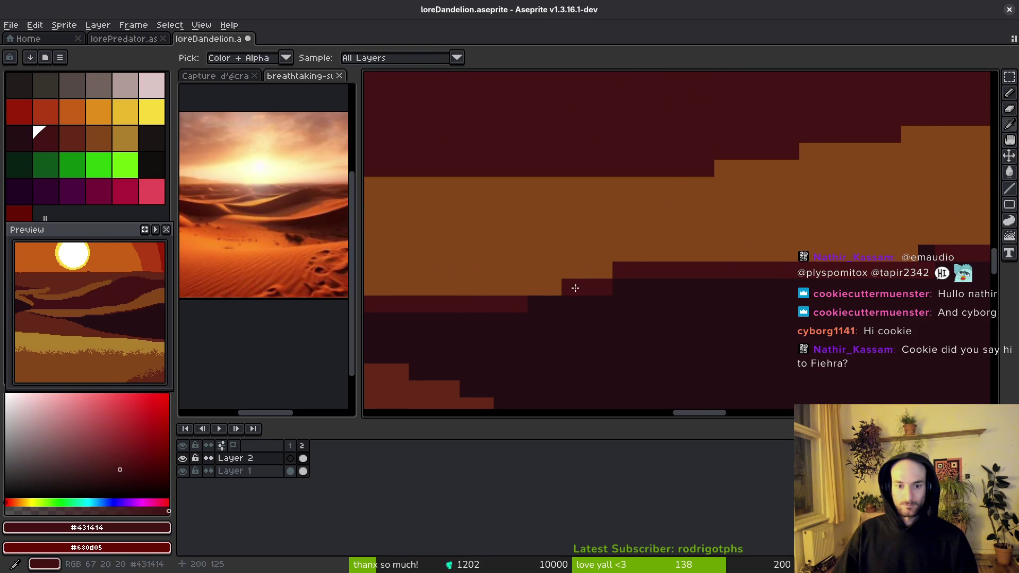
left_click_drag(577, 285, 519, 290)
- Bring the sky and dunes into view and save the artwork
scroll(769, 272, "right", 2)
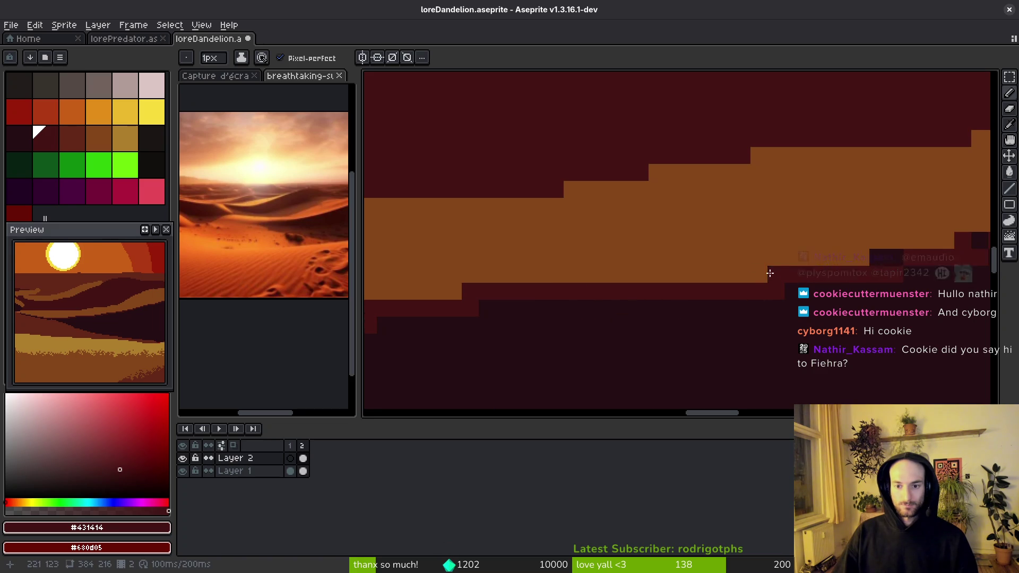
left_click_drag(952, 254, 663, 296)
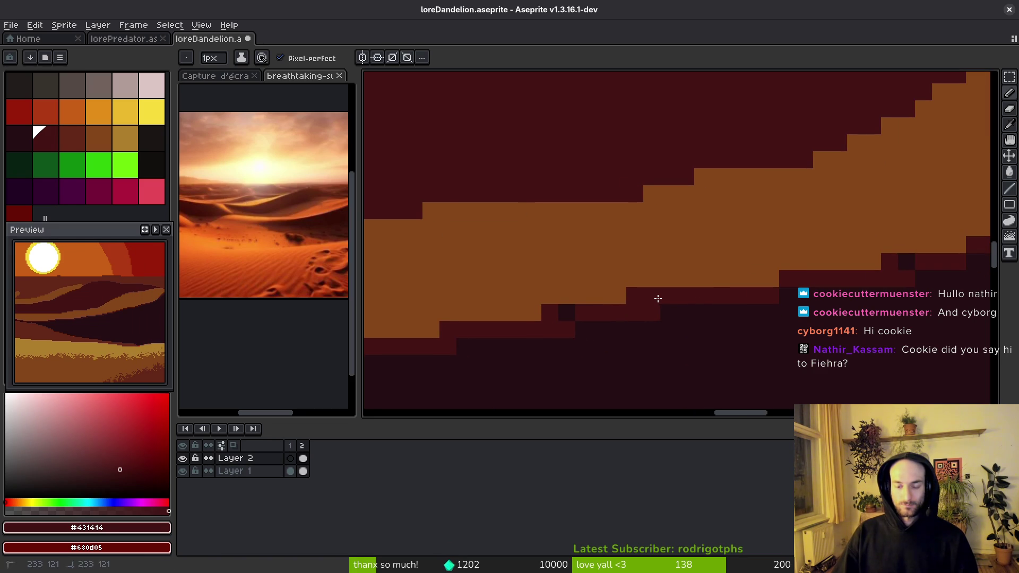
scroll(528, 357, "down", 3)
mouse_move(527, 357)
left_mouse_down()
mouse_move(711, 325)
mouse_move(854, 319)
left_mouse_up()
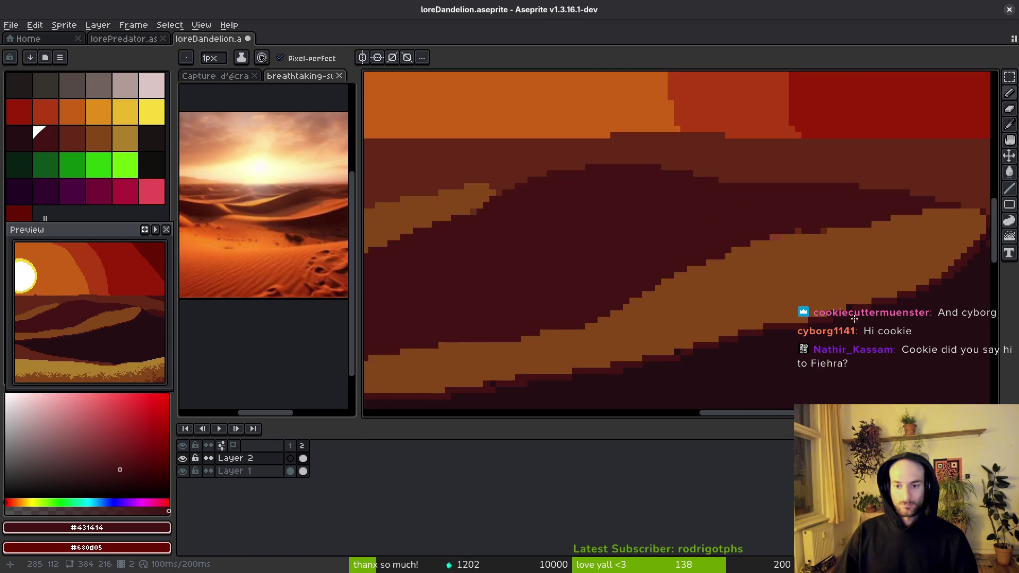
scroll(854, 319, "up", 1)
scroll(784, 311, "down", 2)
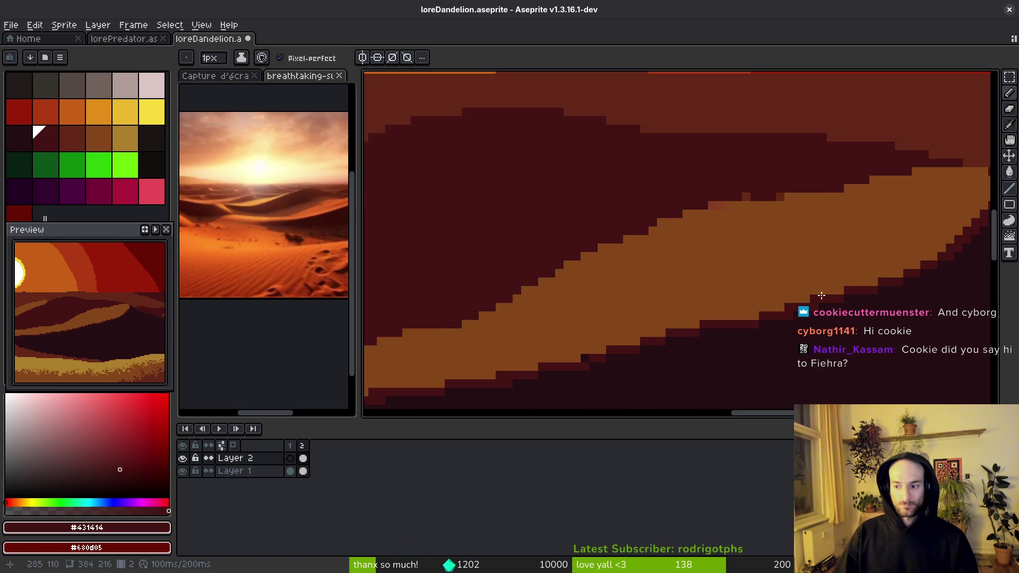
key("ctrl+s")
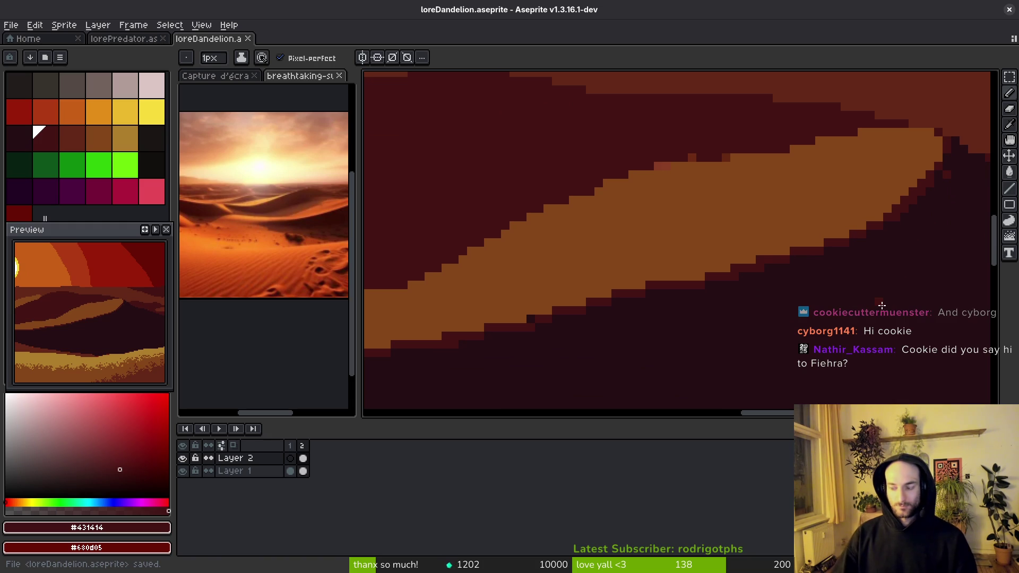
scroll(778, 312, "up", 3)
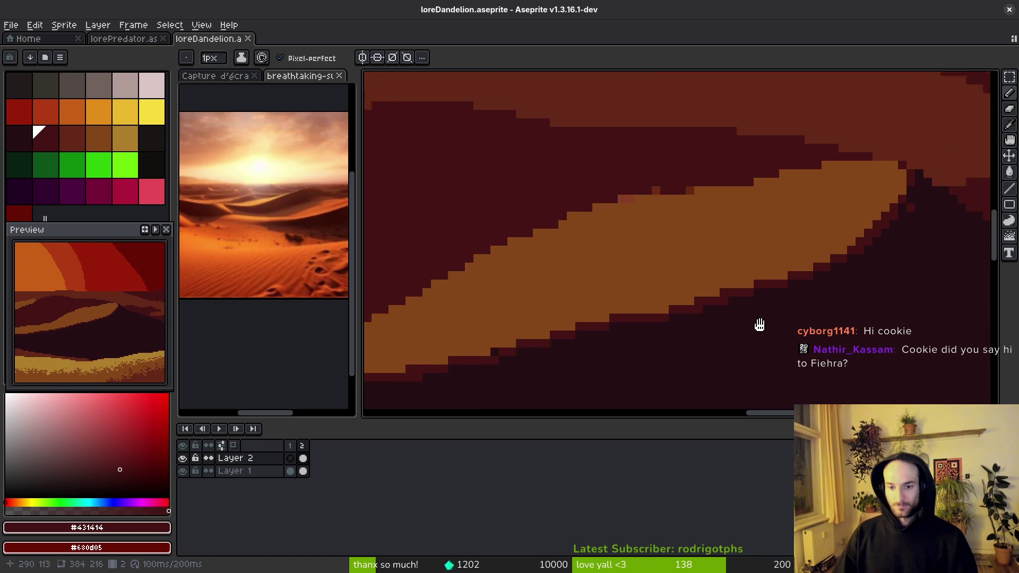
- Sample near-black #250e13 and dark red #431414 along the dune, then save again
left_click(876, 271, "alt")
left_click(879, 248)
mouse_move(879, 249)
left_mouse_down()
mouse_move(839, 294)
mouse_move(791, 282)
left_mouse_up()
left_click(823, 268, "alt")
key("ctrl+s")
scroll(794, 284, "down", 3)
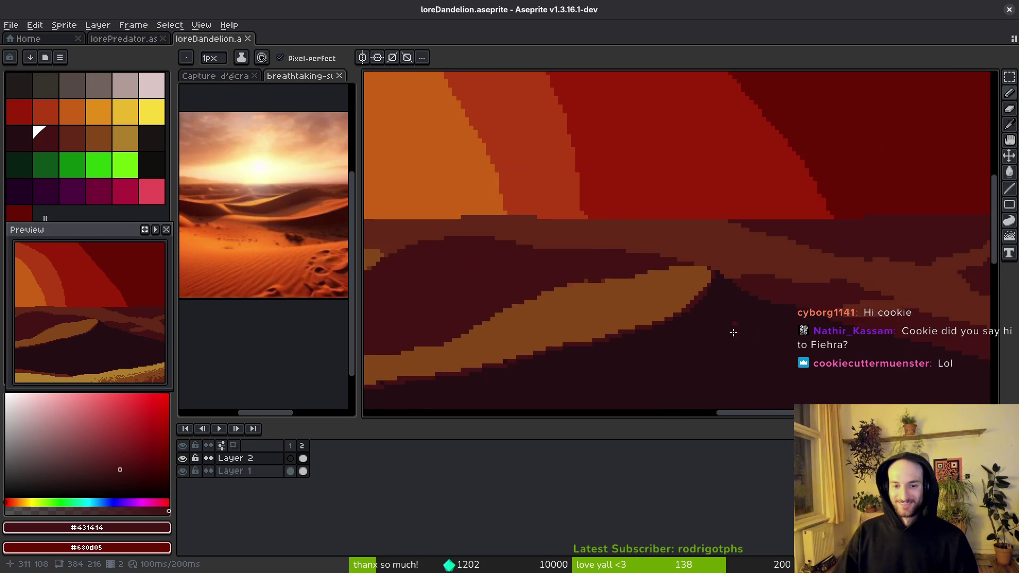
scroll(688, 270, "down", 1)
scroll(659, 233, "up", 3)
- Hide Layer 1 with the Pencil active and save the sprite
key("f")
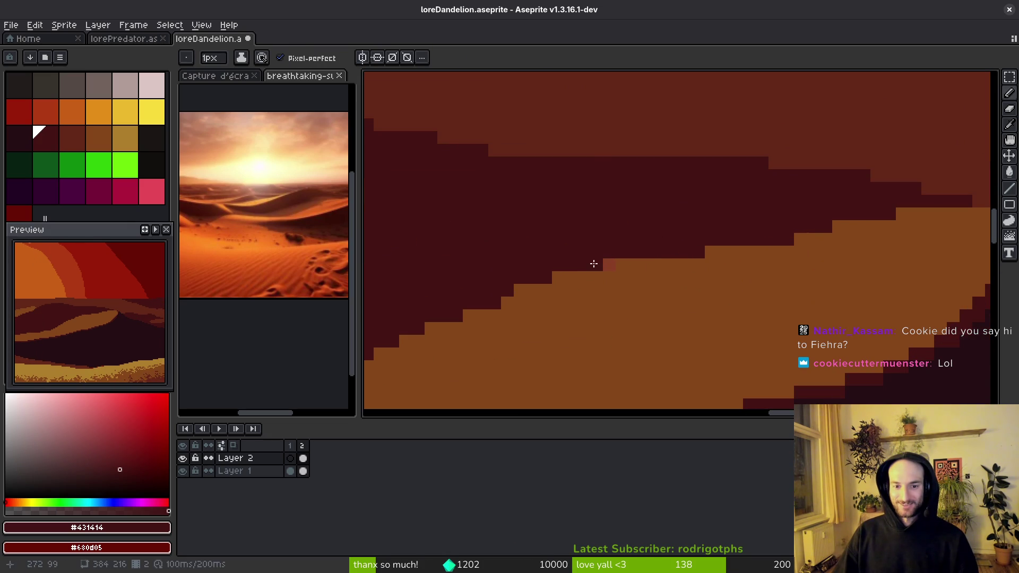
left_click(183, 471)
key("ctrl+s")
scroll(765, 298, "down", 4)
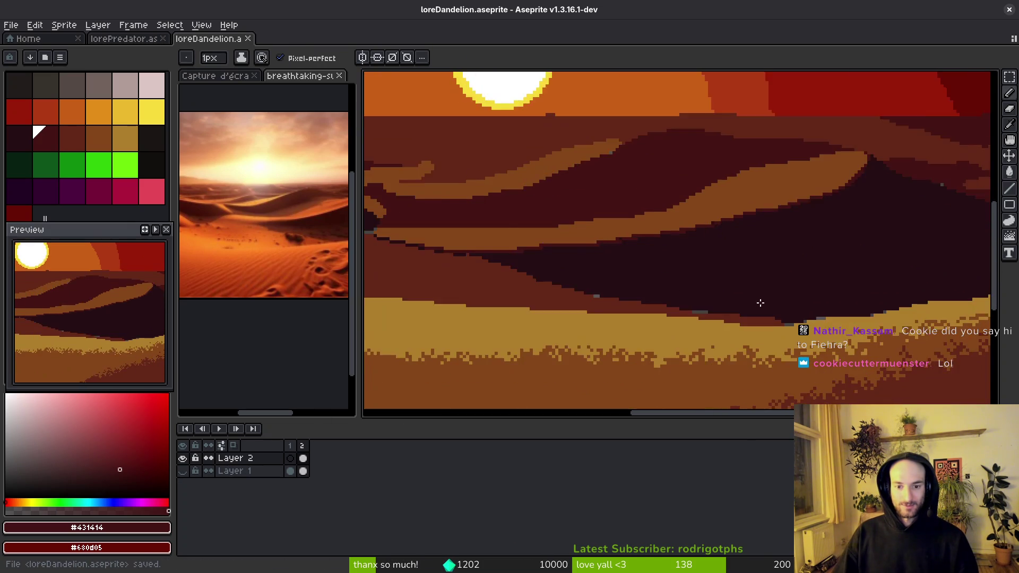
scroll(764, 297, "up", 3)
- Set dune red #632718 as secondary colour, apply Replace Color, and save
left_click(723, 232, "alt")
right_click(753, 234, "alt")
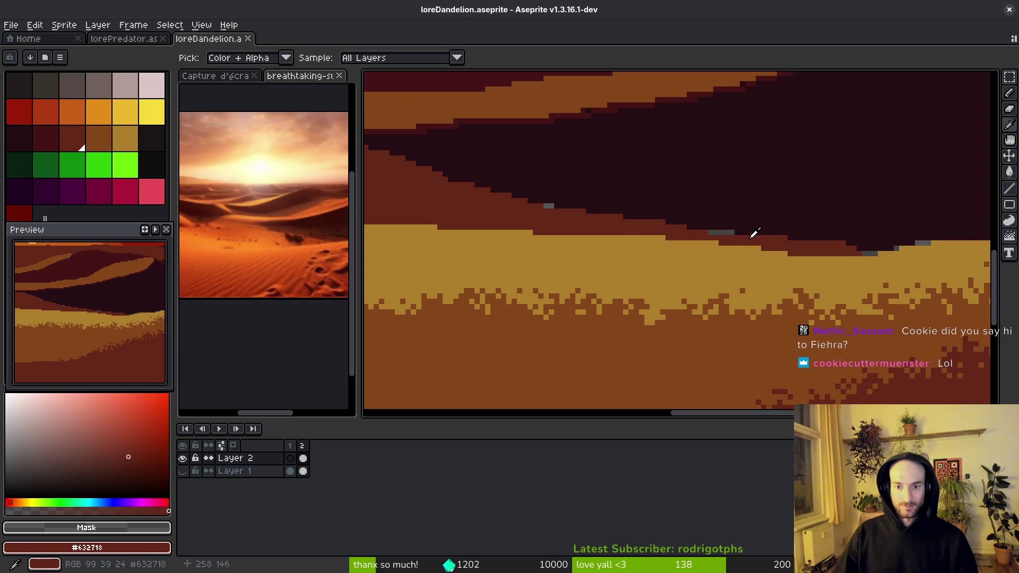
key("shift+r")
left_click(769, 151)
scroll(763, 252, "down", 5)
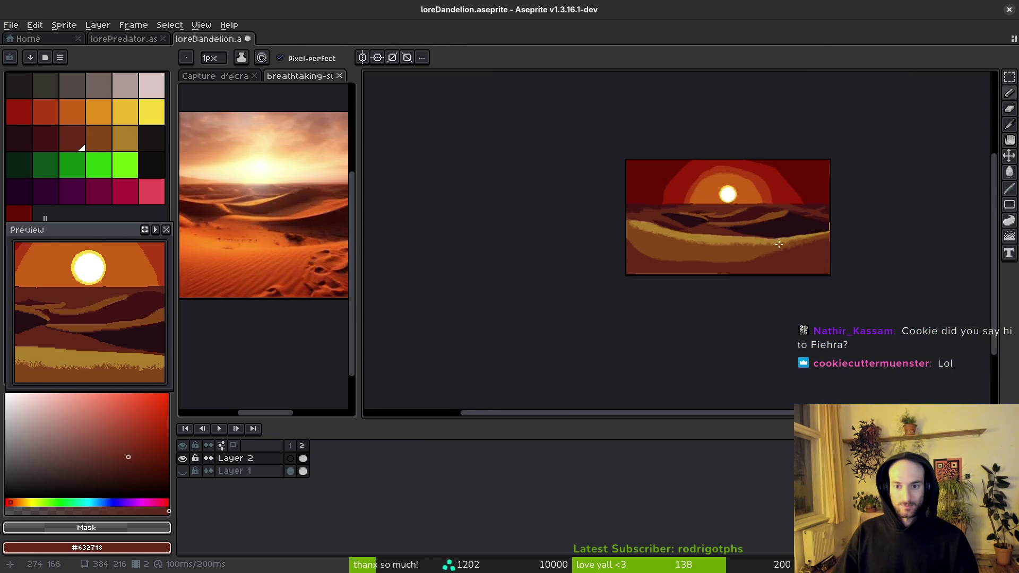
scroll(763, 252, "up", 3)
left_click_drag(841, 242, 785, 269)
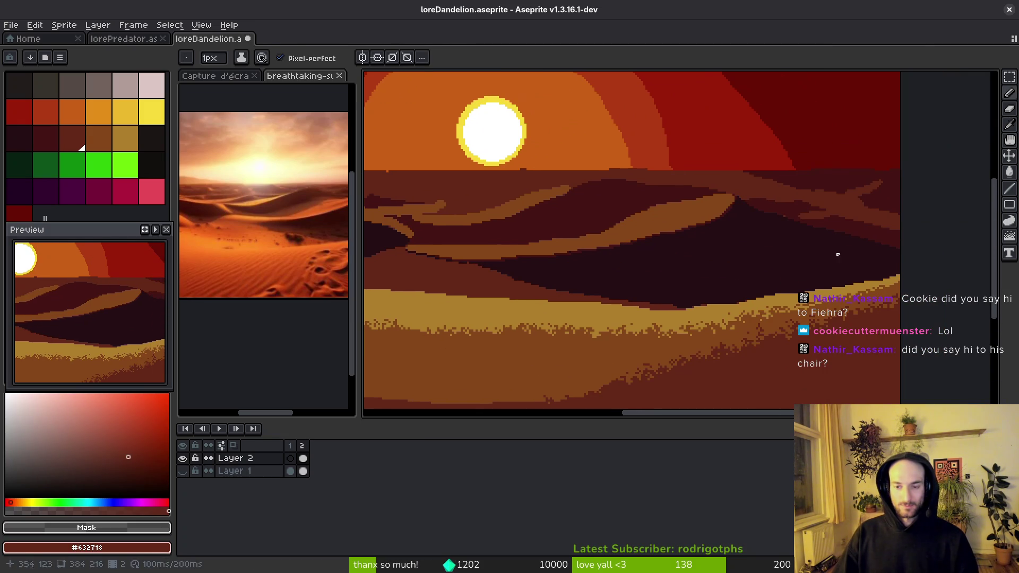
key("ctrl+s")
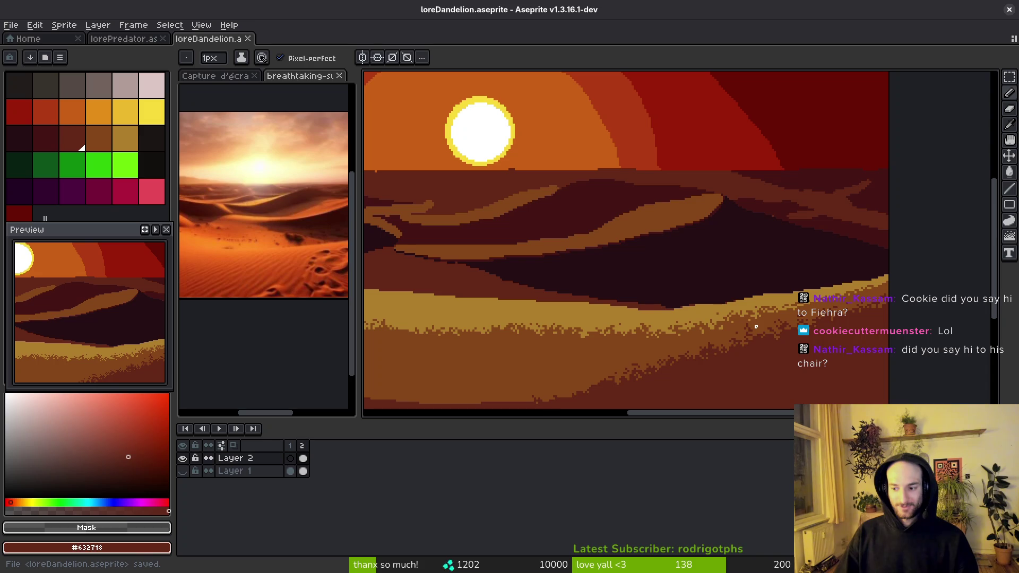
- Pick dune red #632718 and paint a dark-red pixel on the dune edge, then save
scroll(727, 340, "up", 2)
key("i")
left_click(605, 289)
left_click(598, 299)
scroll(598, 299, "up", 2)
key("b")
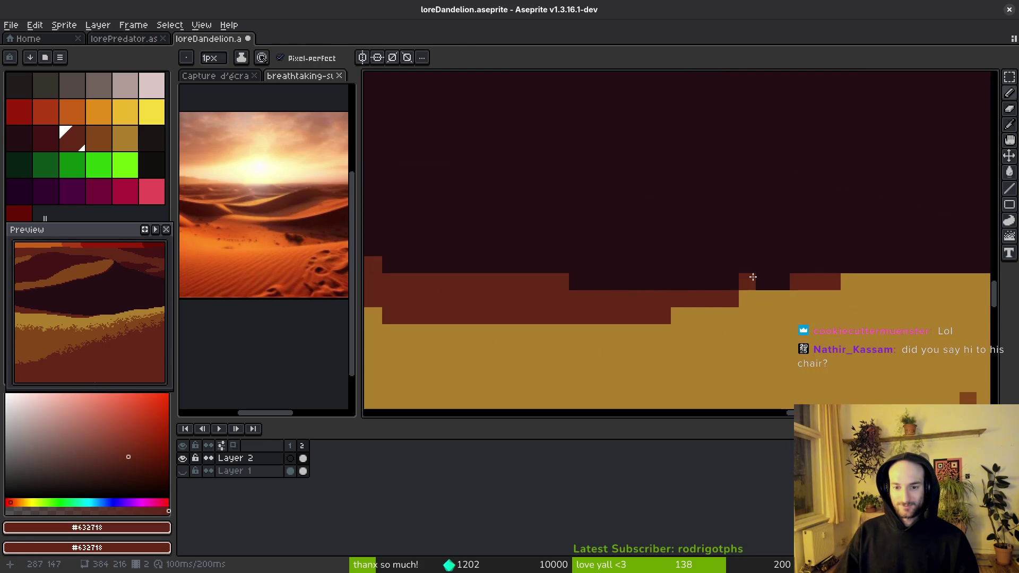
scroll(598, 294, "down", 2)
scroll(663, 268, "up", 1)
left_click(618, 273)
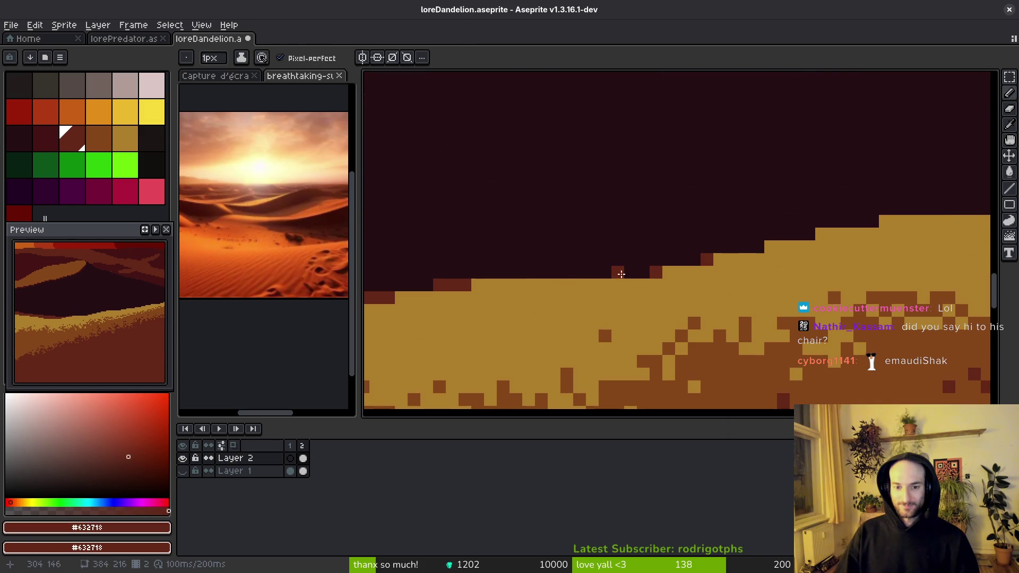
key("ctrl+s")
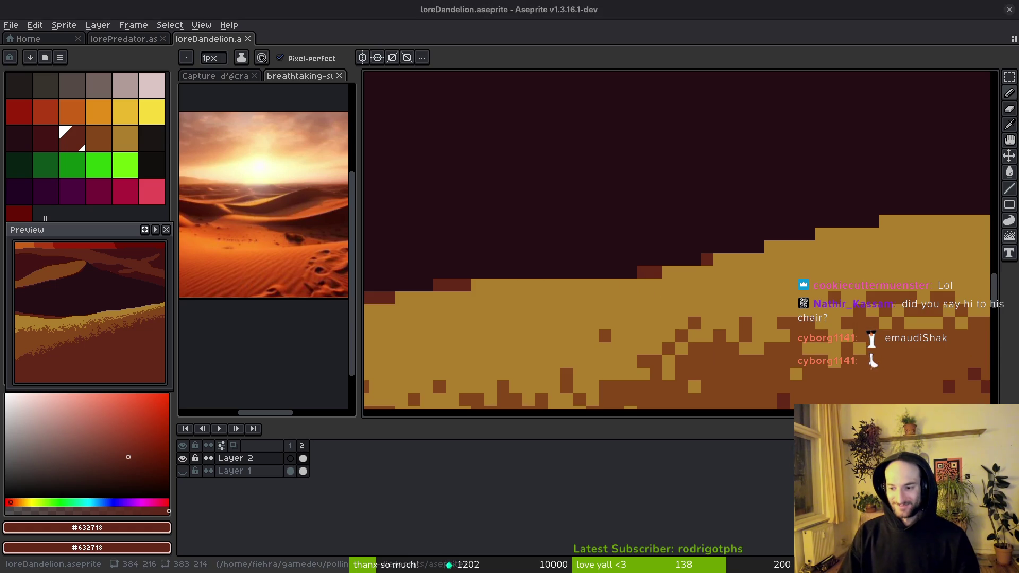
- Paint over a lighter stray edge pixel with the darkest dune colour #431414
scroll(783, 275, "down", 4)
scroll(782, 275, "up", 4)
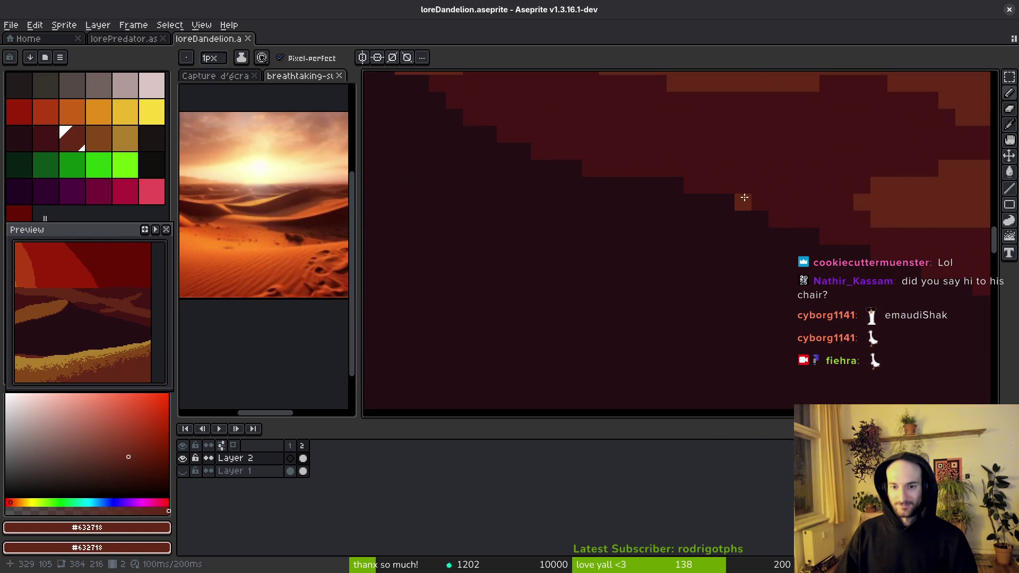
left_click(757, 200, "alt")
left_click(743, 202)
scroll(758, 254, "down", 4)
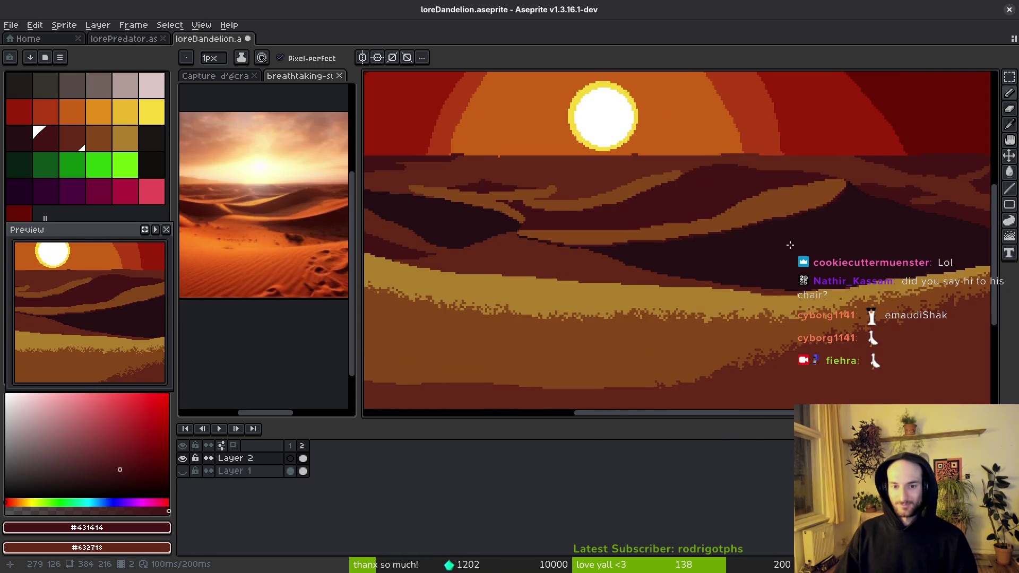
- Draw a light sand #ae7e2c highlight along the dune edge from upper right down-left
left_click_drag(702, 255, 817, 216)
left_click(782, 267, "alt")
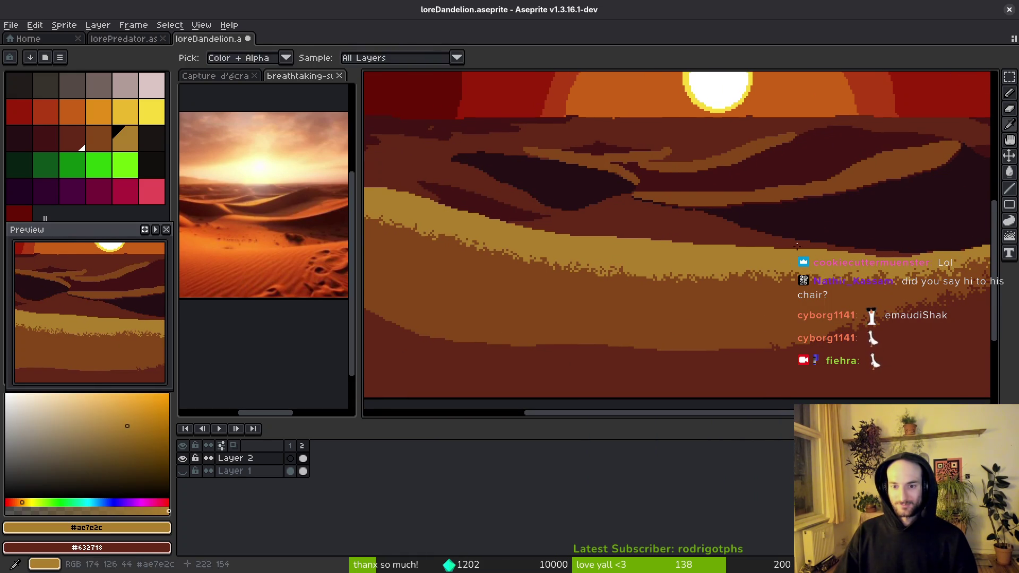
scroll(829, 209, "up", 5)
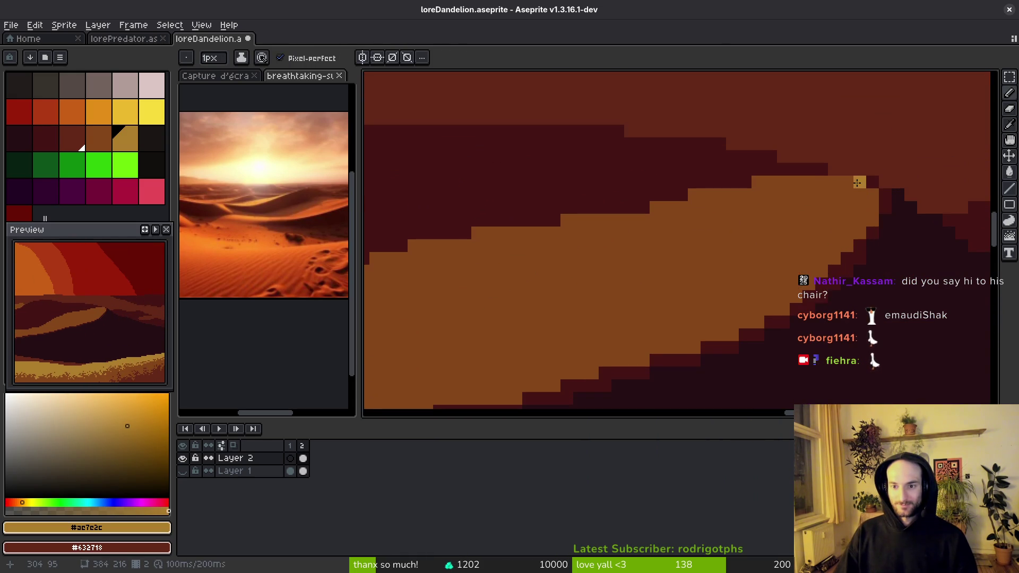
mouse_move(857, 184)
left_mouse_down()
mouse_move(860, 225)
mouse_move(739, 320)
mouse_move(908, 182)
left_mouse_up()
left_click_drag(974, 83, 828, 200)
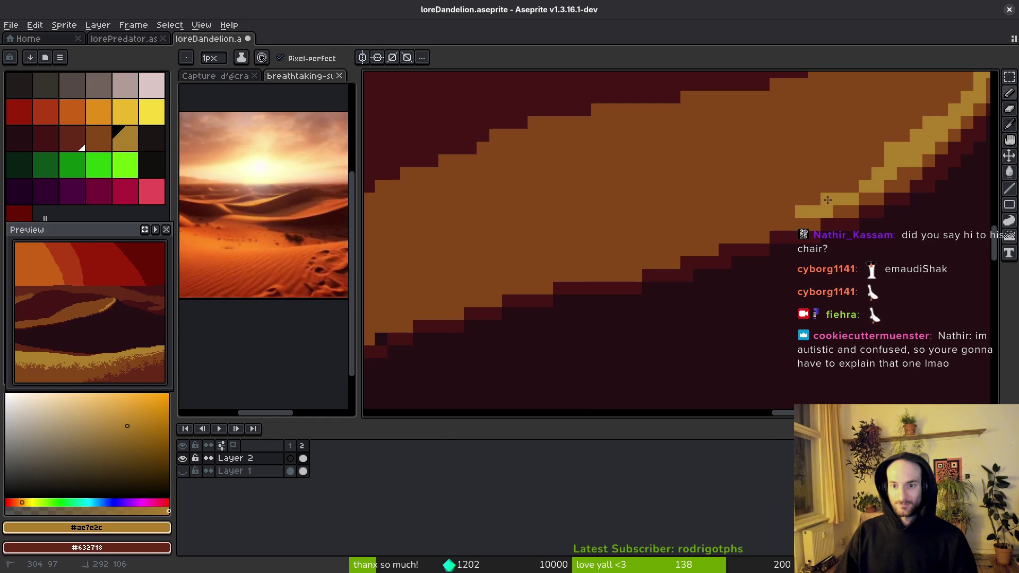
left_click_drag(746, 235, 597, 272)
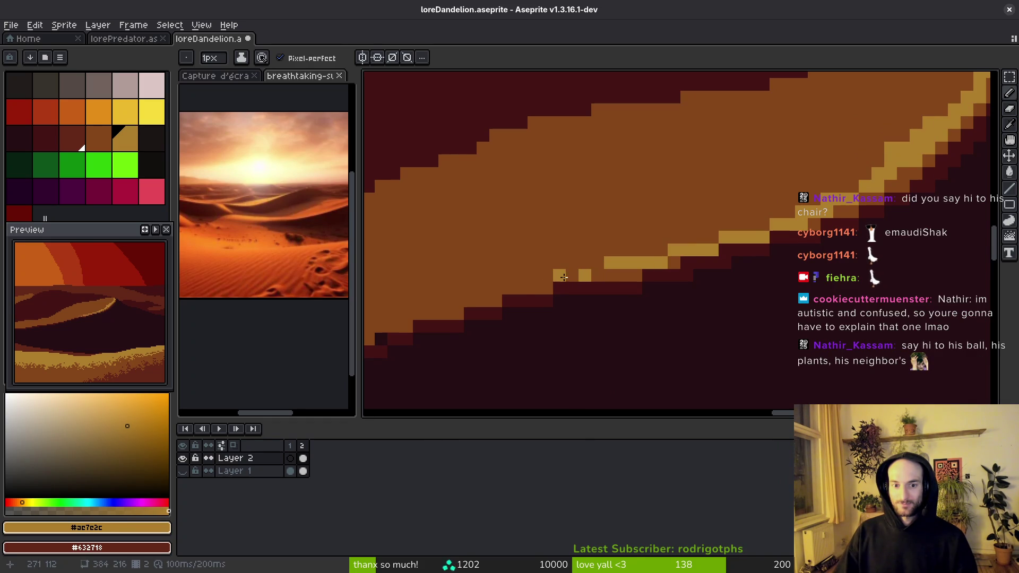
scroll(544, 279, "down", 5)
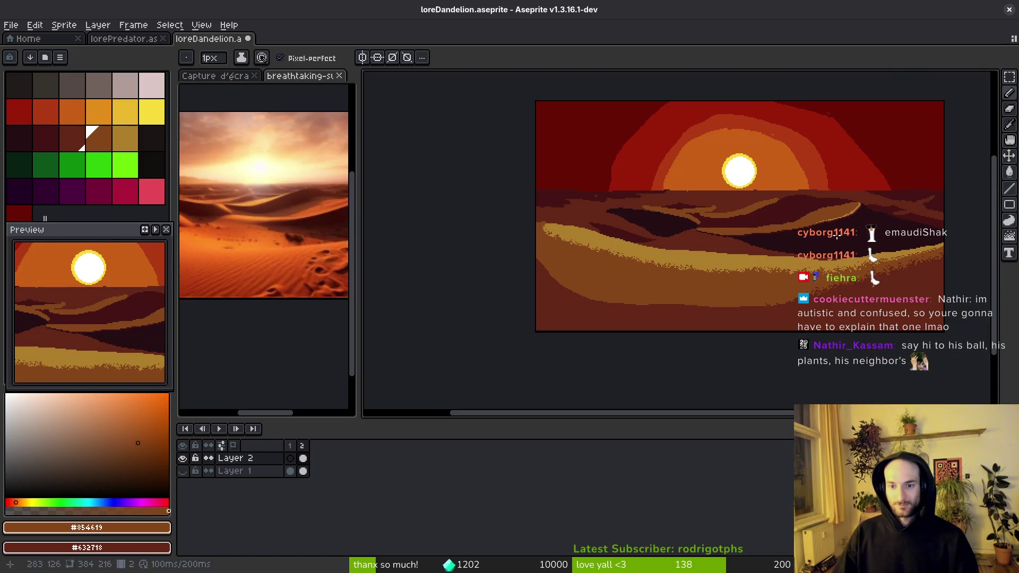
scroll(739, 285, "up", 5)
- Undo a stray dark line and extend the #854619 sand band along its edge
left_click(883, 182, "alt")
left_click_drag(883, 182, 608, 258)
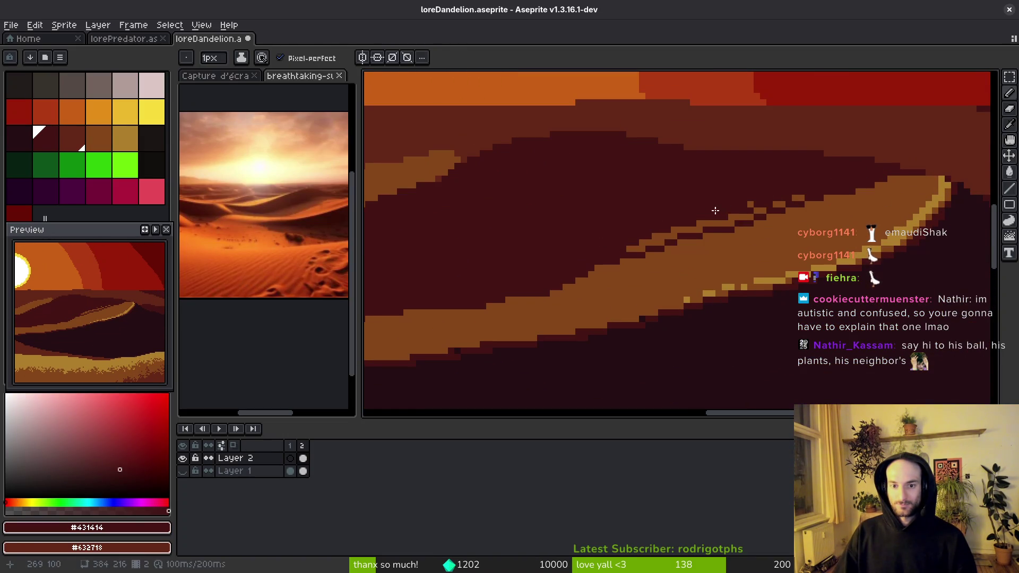
key("ctrl+z")
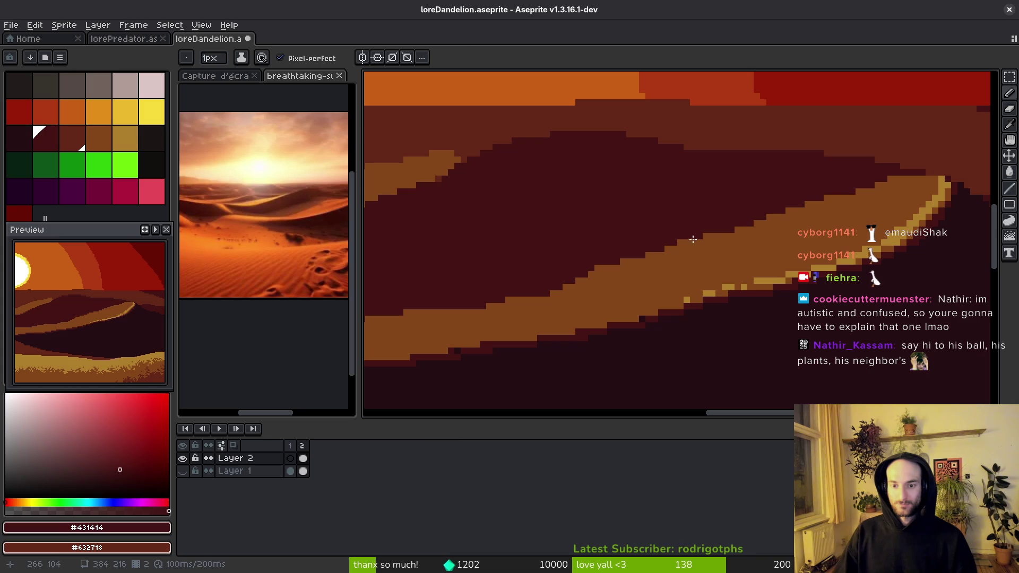
left_click(752, 247, "alt")
scroll(768, 224, "left", 2)
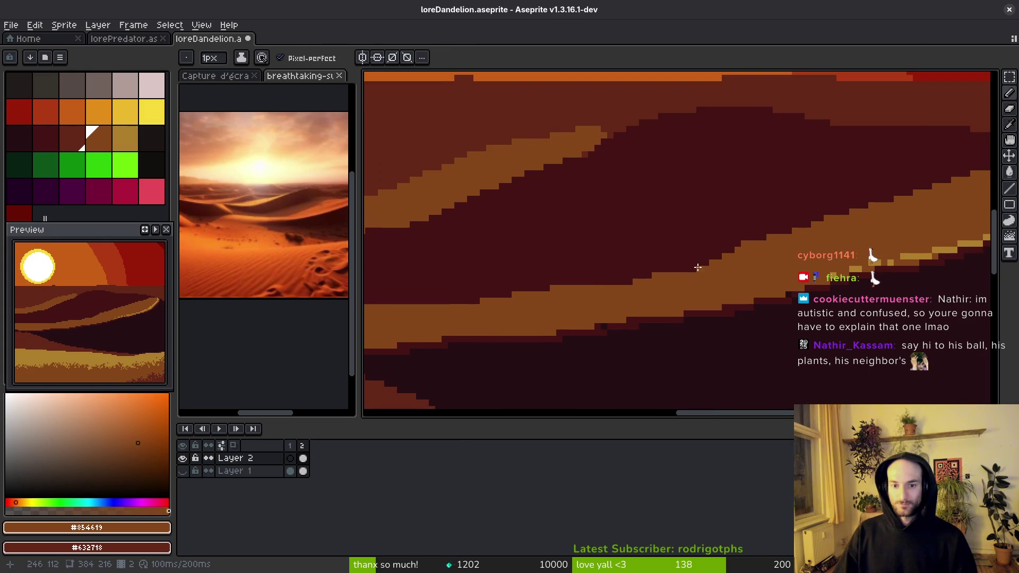
left_click_drag(407, 288, 666, 262)
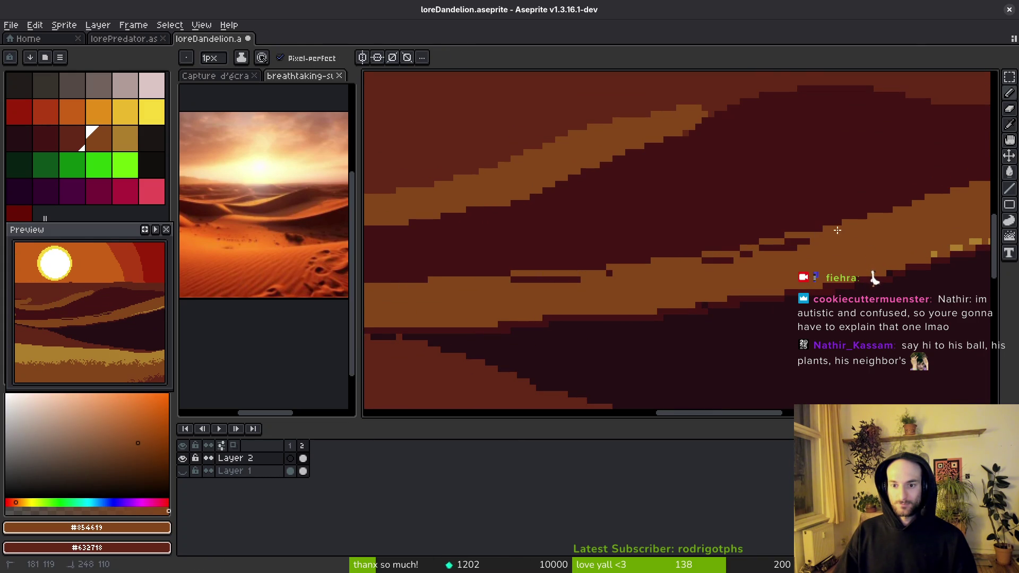
- Add a sand pixel to the band's edge with the pencil
key("g")
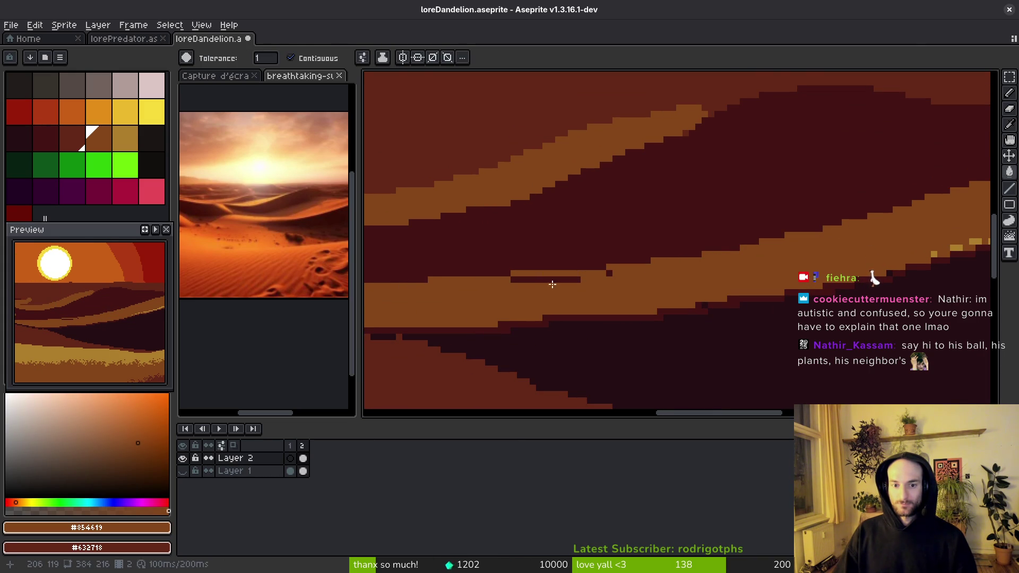
scroll(637, 271, "up", 2)
key("b")
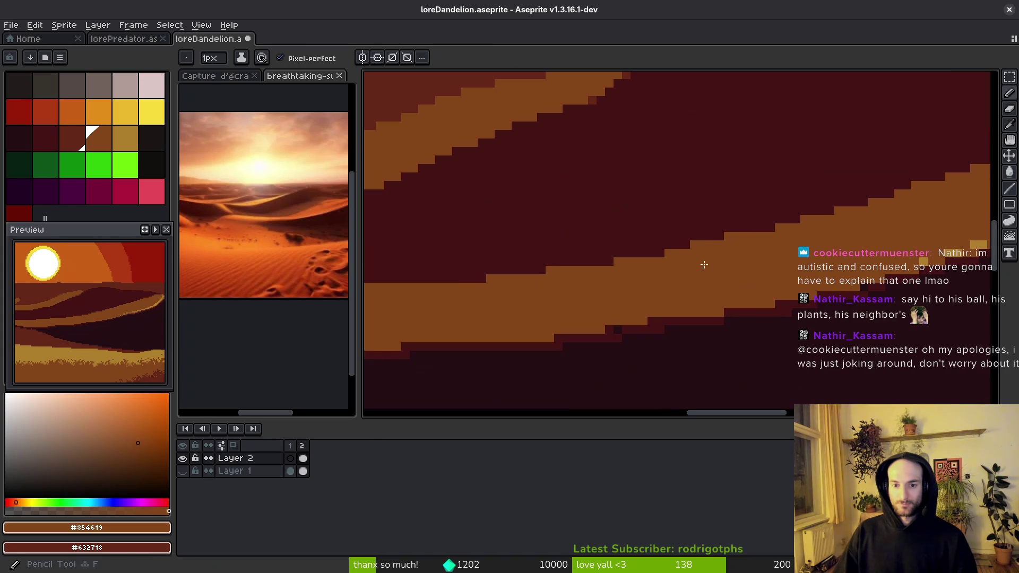
left_click(529, 273)
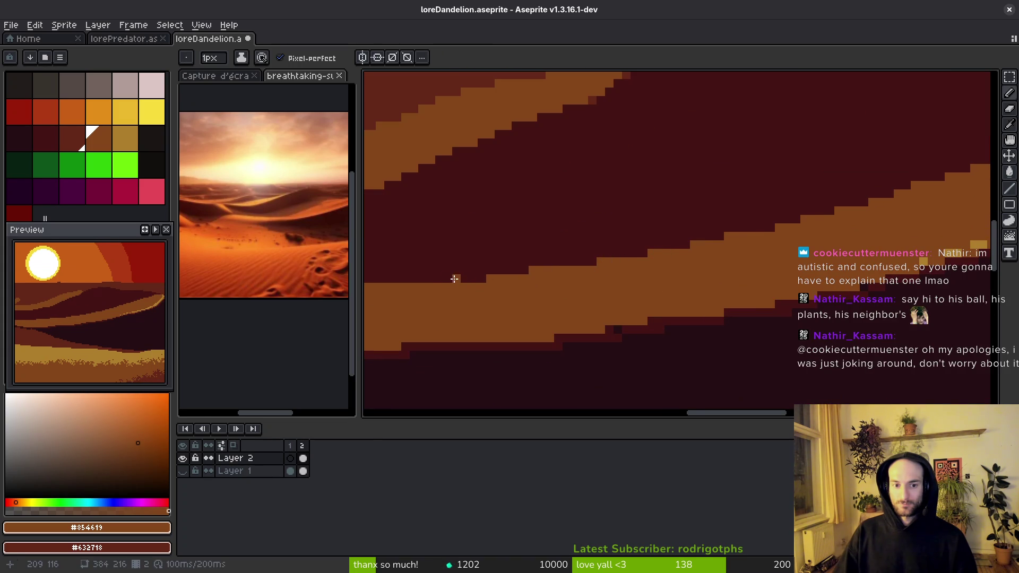
scroll(682, 295, "up", 2)
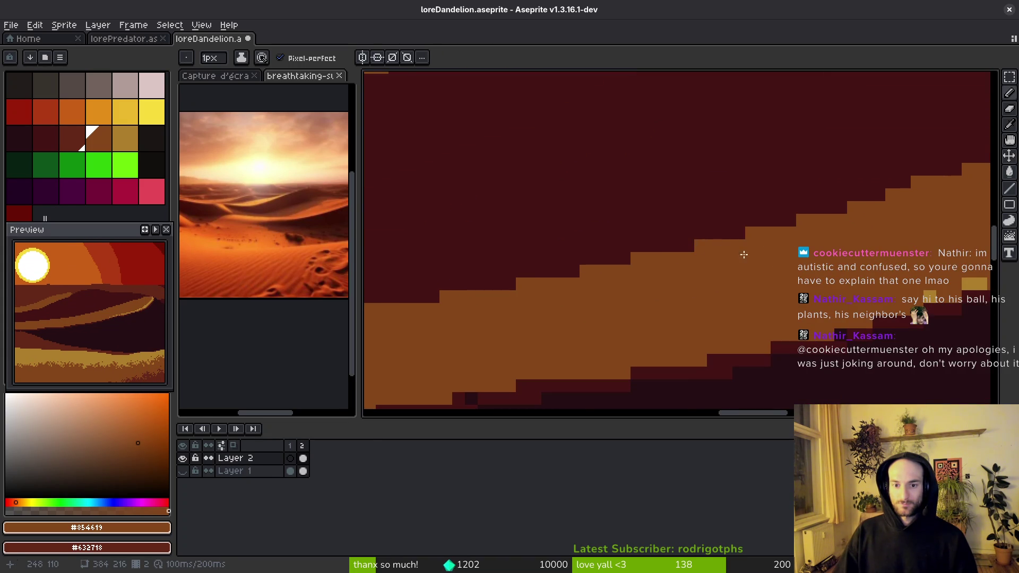
scroll(733, 265, "down", 2)
scroll(615, 250, "up", 2)
- Touch up the stepped edge with maroon #431414 and sand #854619 pixels, then save
left_click(570, 251, "alt")
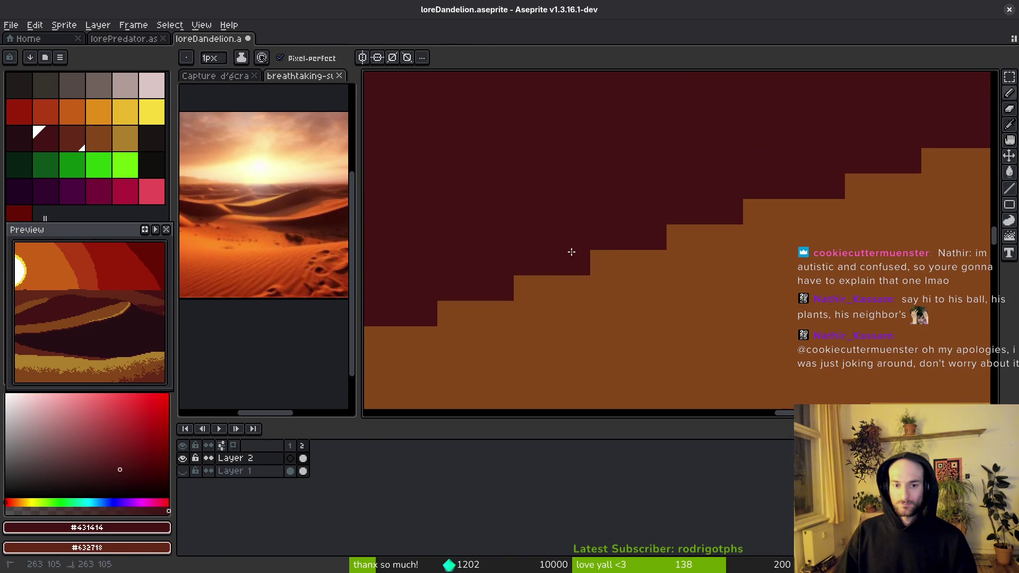
left_click(679, 263)
scroll(636, 255, "down", 2)
scroll(716, 237, "up", 1)
scroll(737, 251, "up", 1)
left_click(736, 250, "alt")
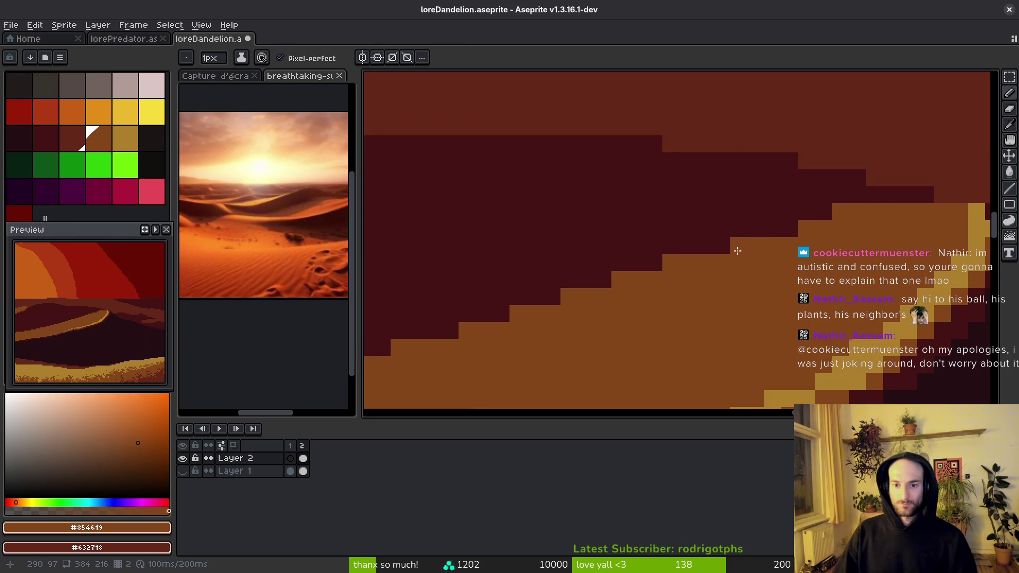
scroll(534, 200, "down", 1)
scroll(675, 193, "up", 1)
left_click(685, 215, "alt")
scroll(689, 223, "down", 1)
scroll(739, 220, "up", 1)
left_click(739, 220, "alt")
scroll(712, 218, "down", 1)
key("ctrl+s")
left_click_drag(700, 263, 745, 229)
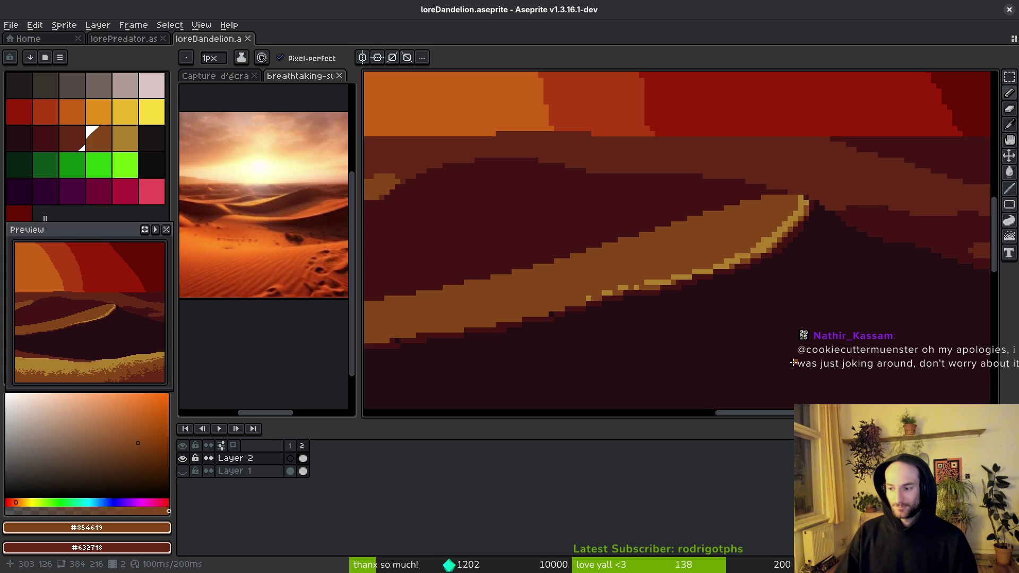
- Pick the dark red #431414 from the dune and save the sprite
scroll(775, 342, "left", 3)
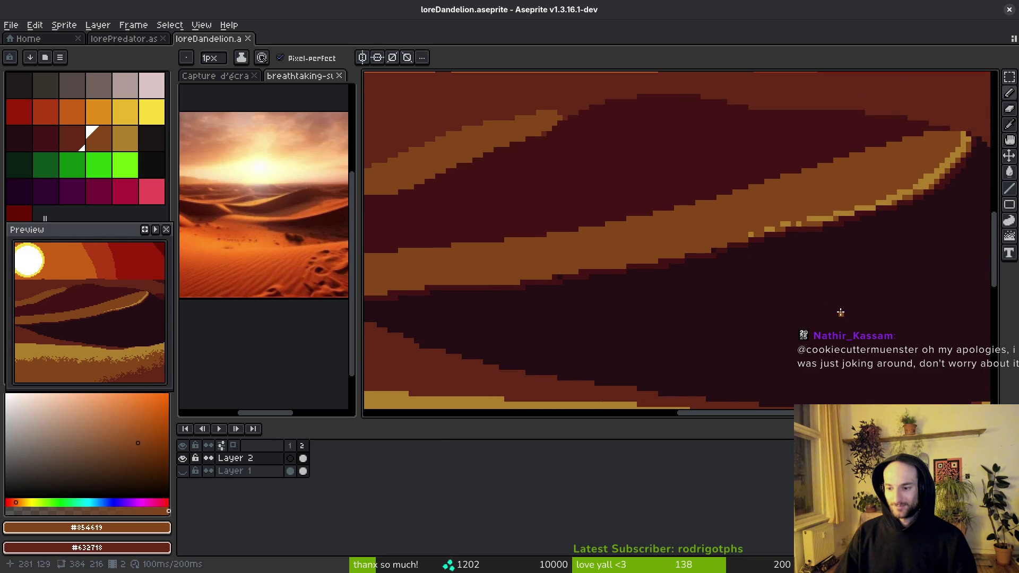
scroll(757, 271, "up", 4)
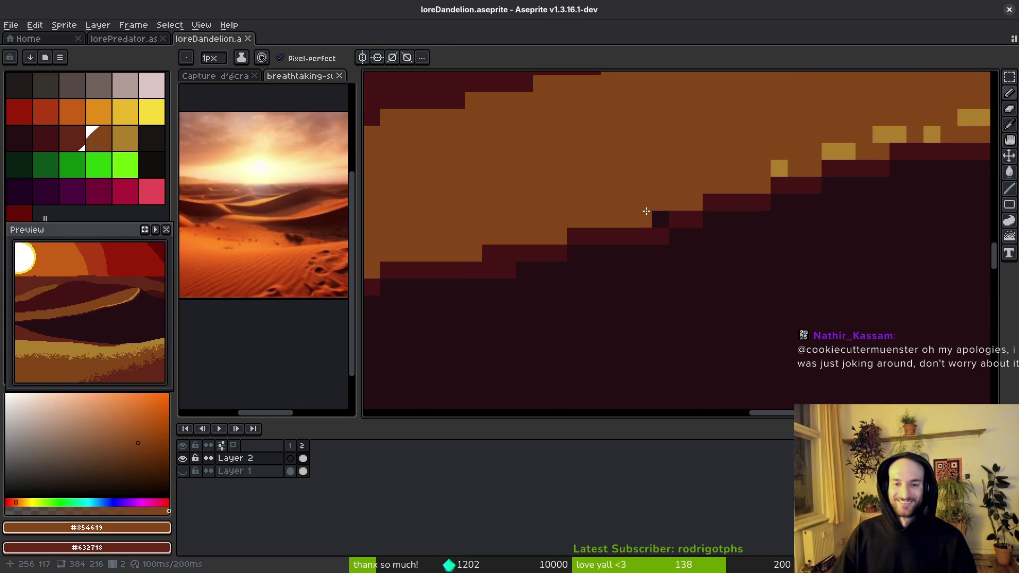
left_click(678, 212, "alt")
key("ctrl+s")
scroll(680, 247, "down", 3)
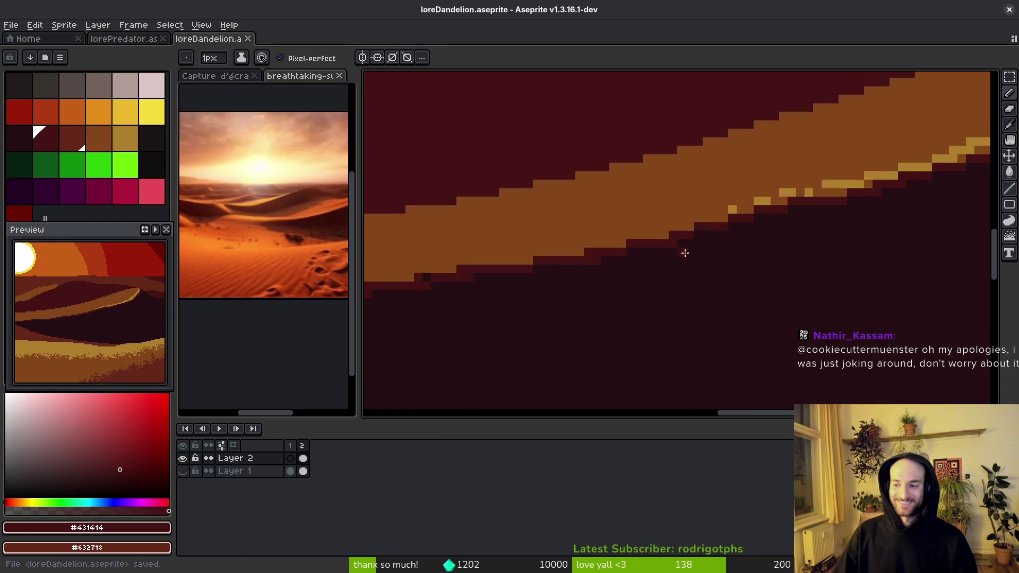
scroll(770, 223, "up", 3)
- Add tan #ac7c2c pixels along the stepped dune edge and save
left_click(766, 226, "alt")
left_click(751, 235)
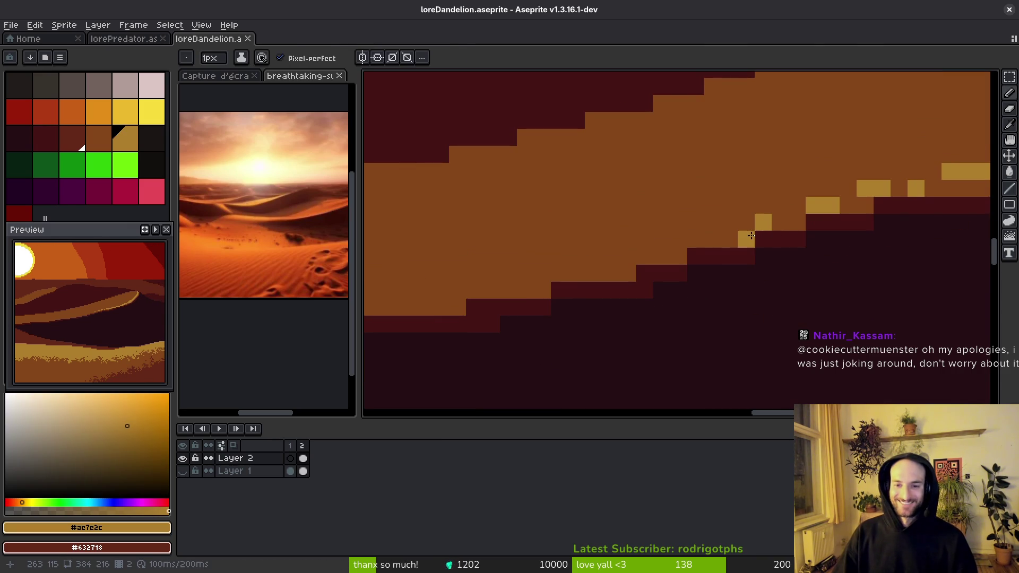
left_click(677, 256)
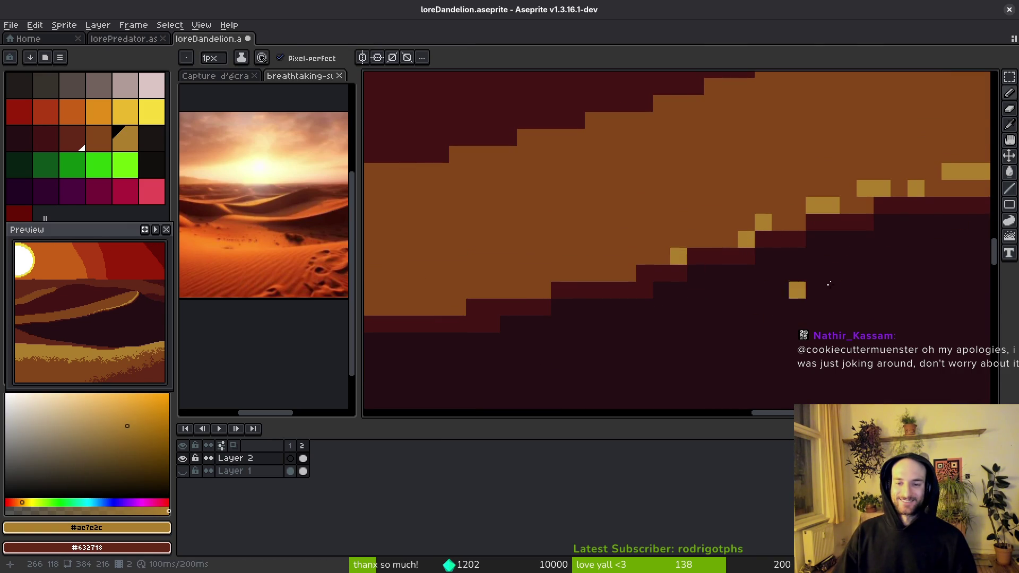
left_click_drag(753, 241, 791, 257)
scroll(815, 238, "down", 5)
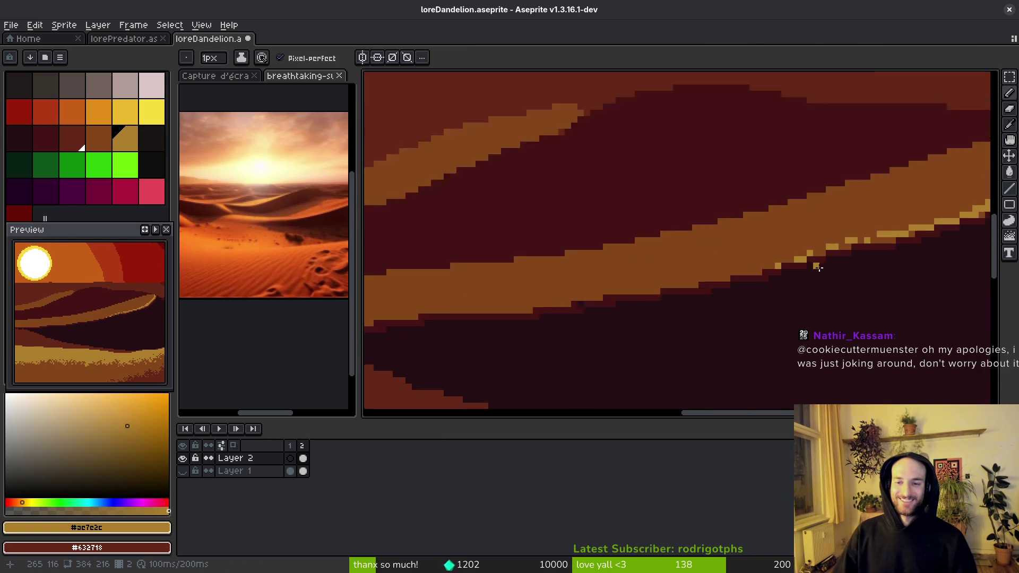
key("v")
key("b")
key("ctrl+s")
scroll(809, 296, "up", 4)
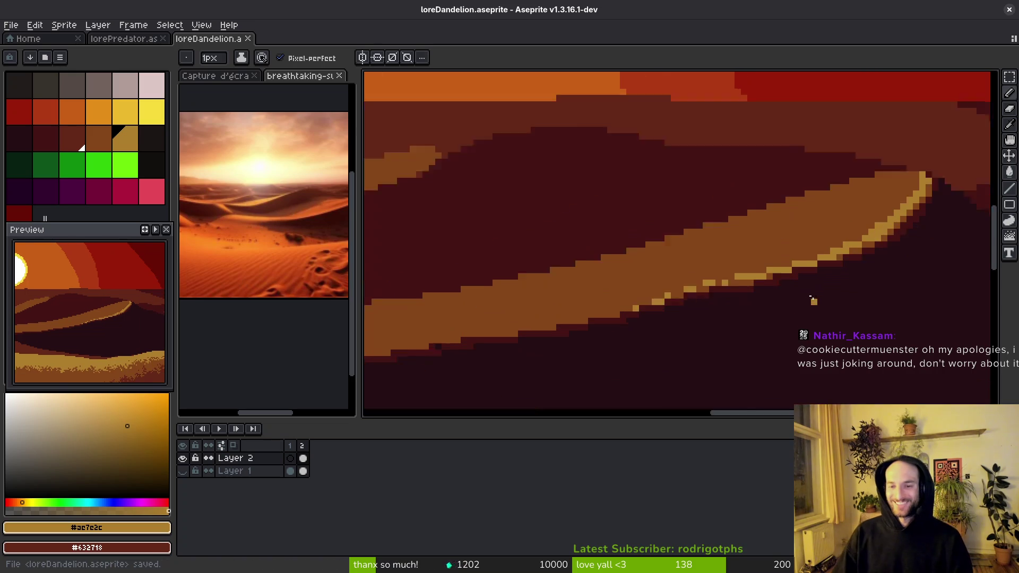
scroll(878, 212, "up", 2)
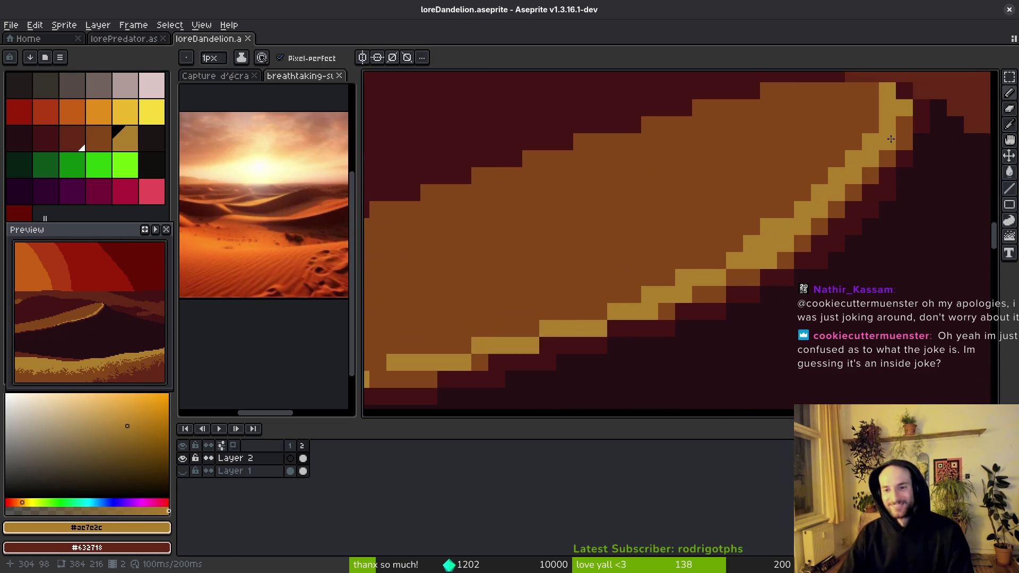
key("ctrl+s")
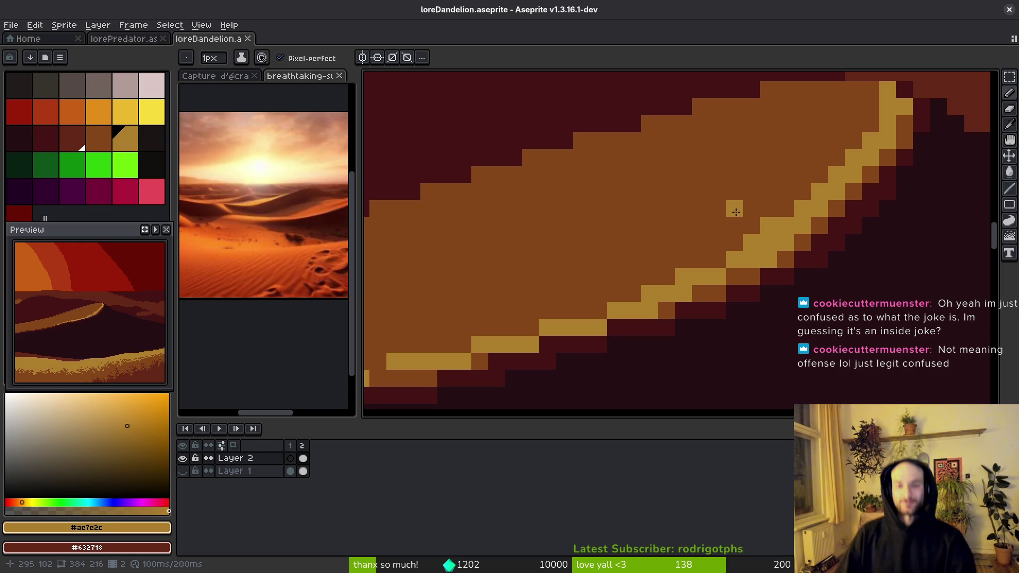
- Eyedrop the dune's orange-brown, add an orange pixel to the edge, and save
scroll(732, 212, "down", 2)
left_click(715, 183, "alt")
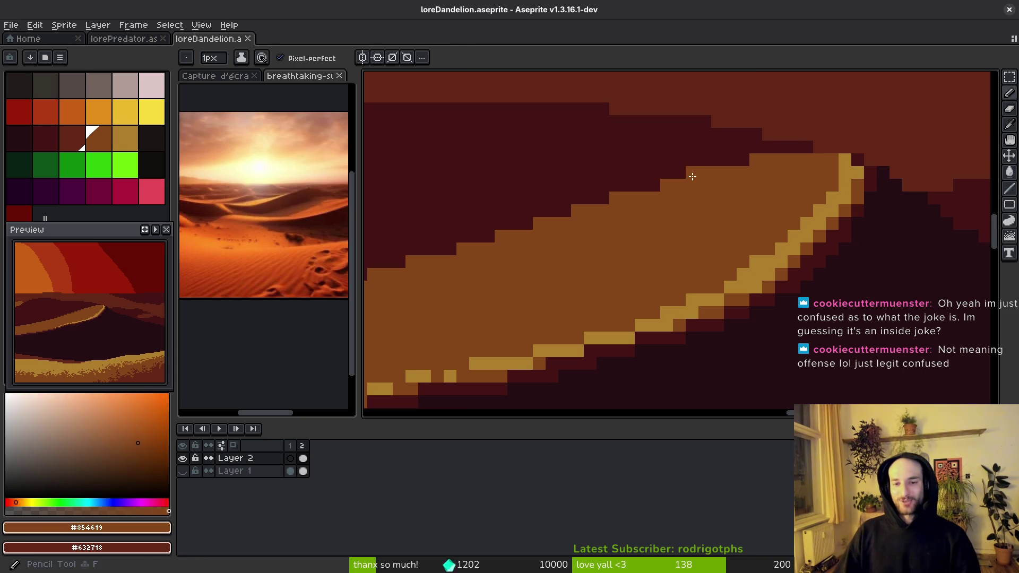
key("ctrl+s")
key("ctrl+s")
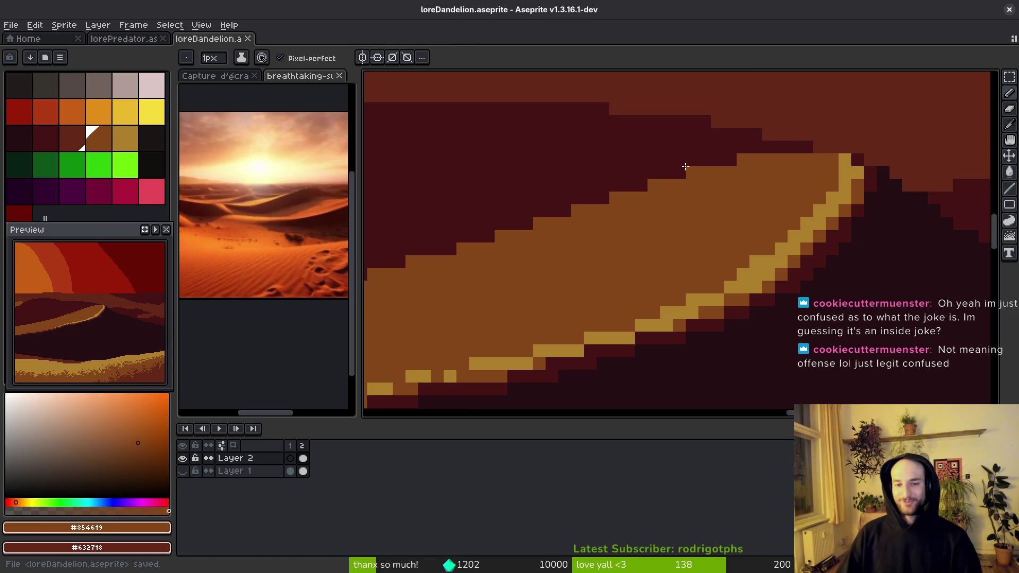
left_click(610, 183)
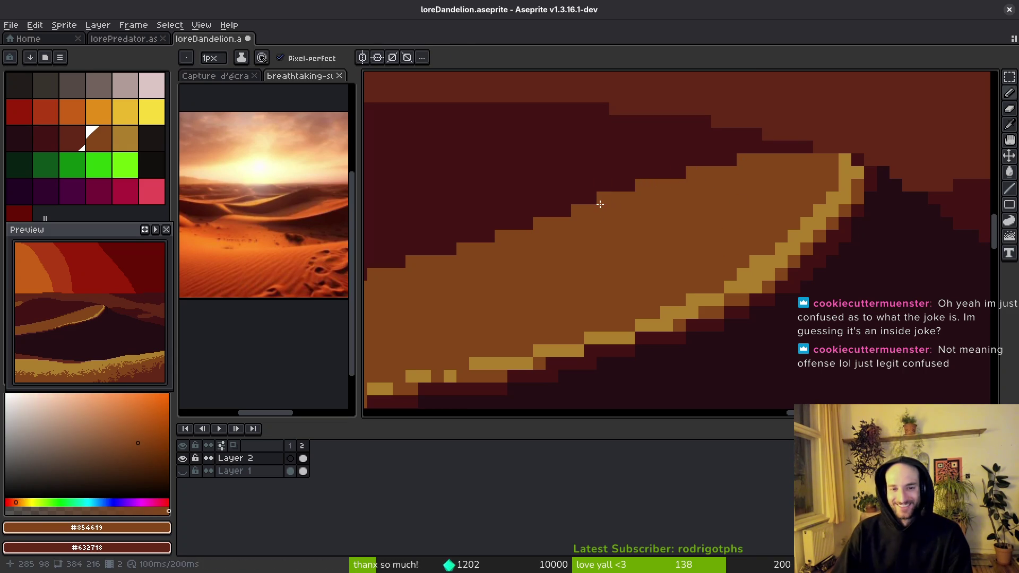
scroll(691, 252, "down", 2)
key("ctrl+s")
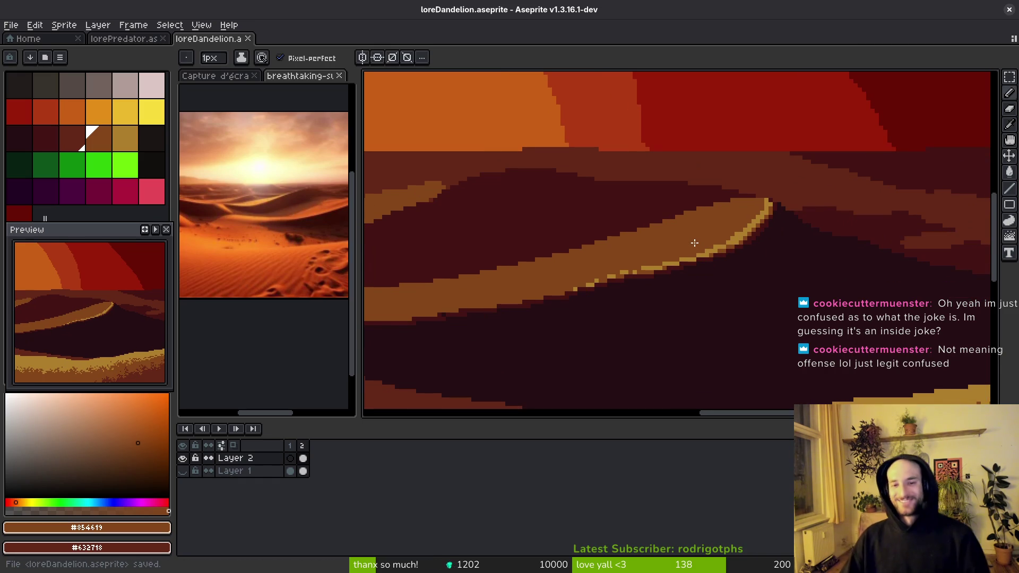
- Eyedrop the dune's dark red, paint a dark pixel on the dune, and save
scroll(733, 233, "up", 4)
left_click(621, 216, "alt")
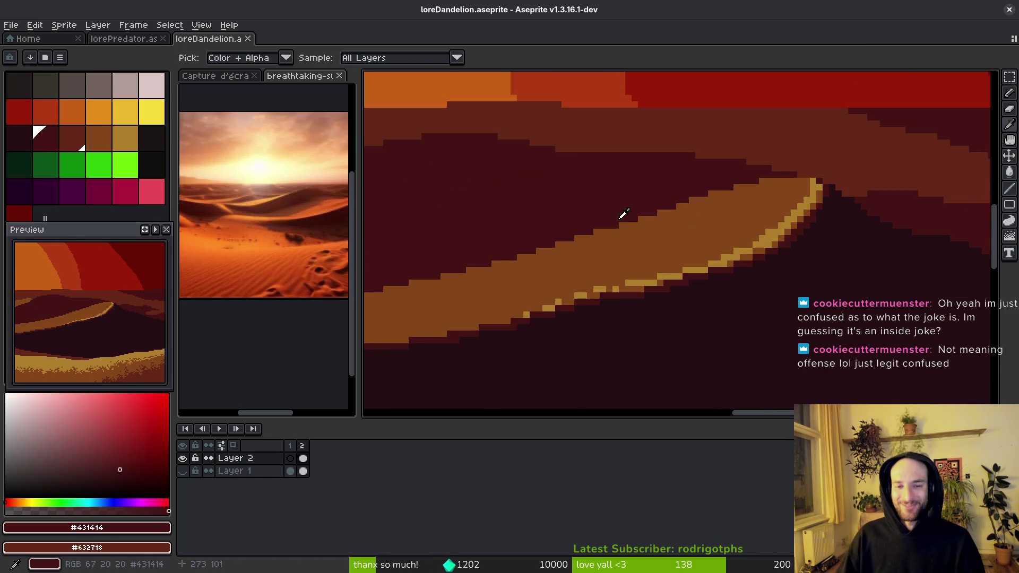
left_click(597, 276)
scroll(628, 239, "down", 3)
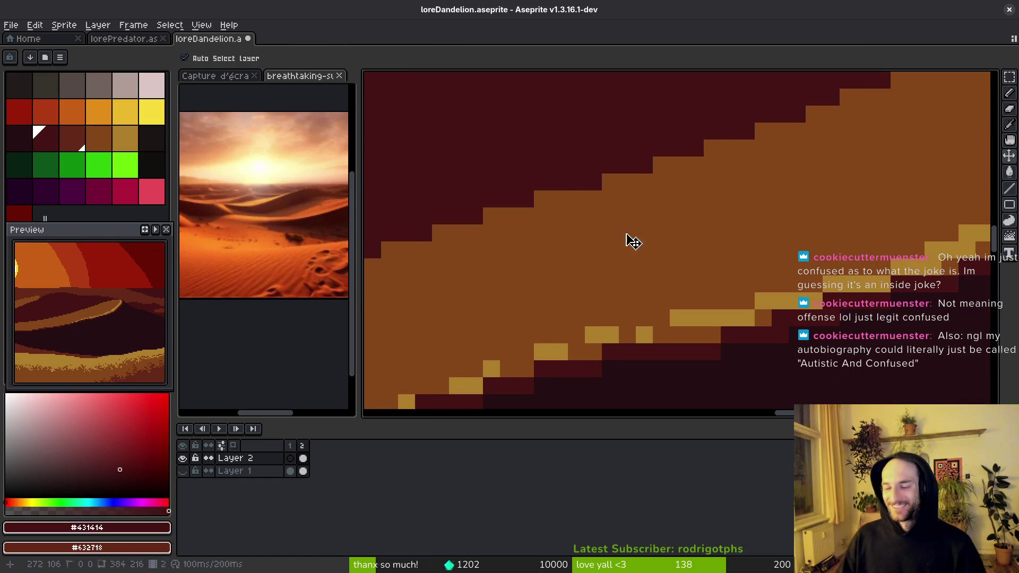
key("ctrl+s")
left_click_drag(646, 242, 660, 250)
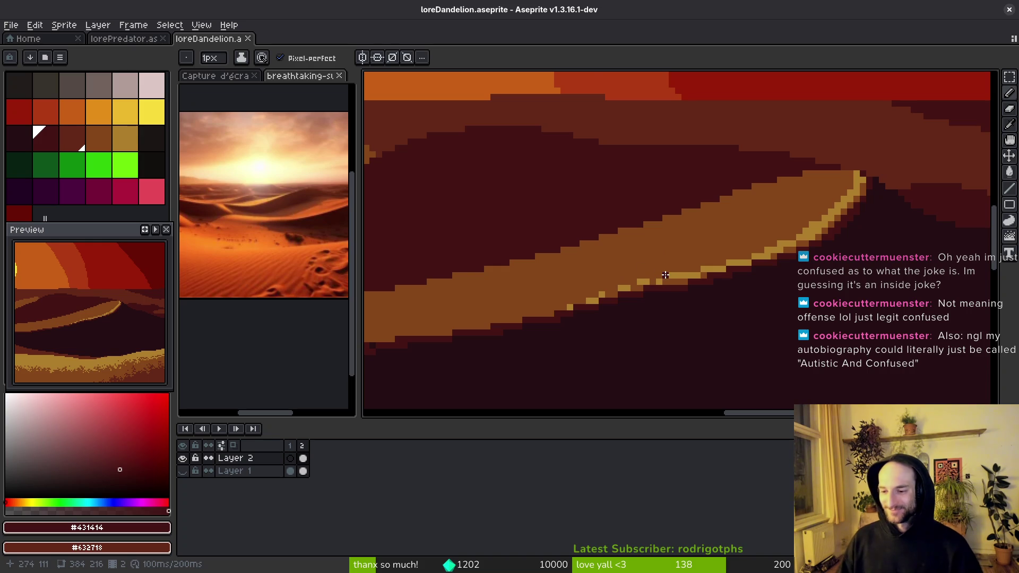
scroll(665, 275, "down", 3)
scroll(716, 294, "up", 2)
scroll(747, 293, "down", 4)
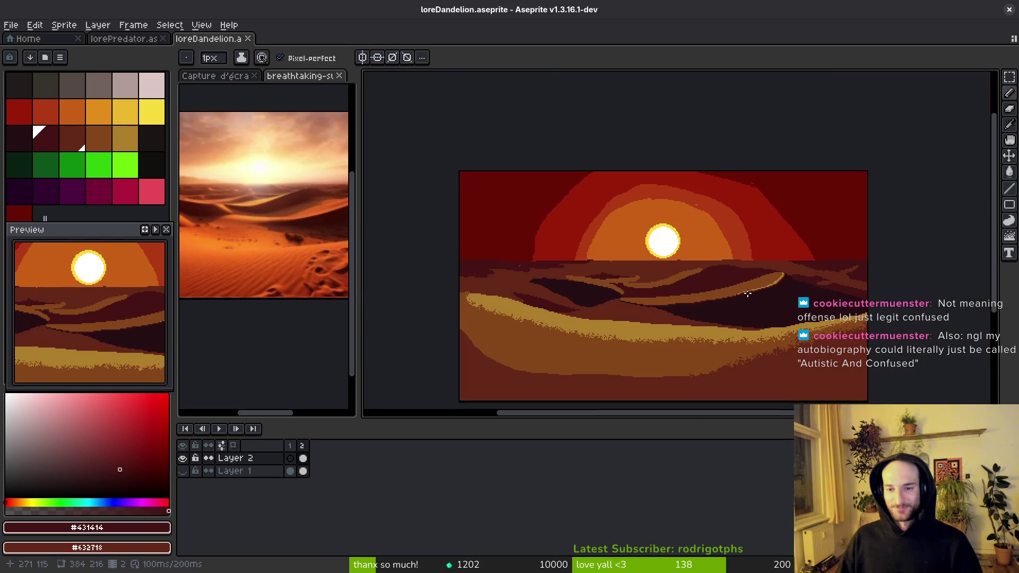
- Eyedrop the darkest dune colour and darken a diagonal run along the dune edge
scroll(754, 291, "up", 8)
left_click(605, 257, "alt")
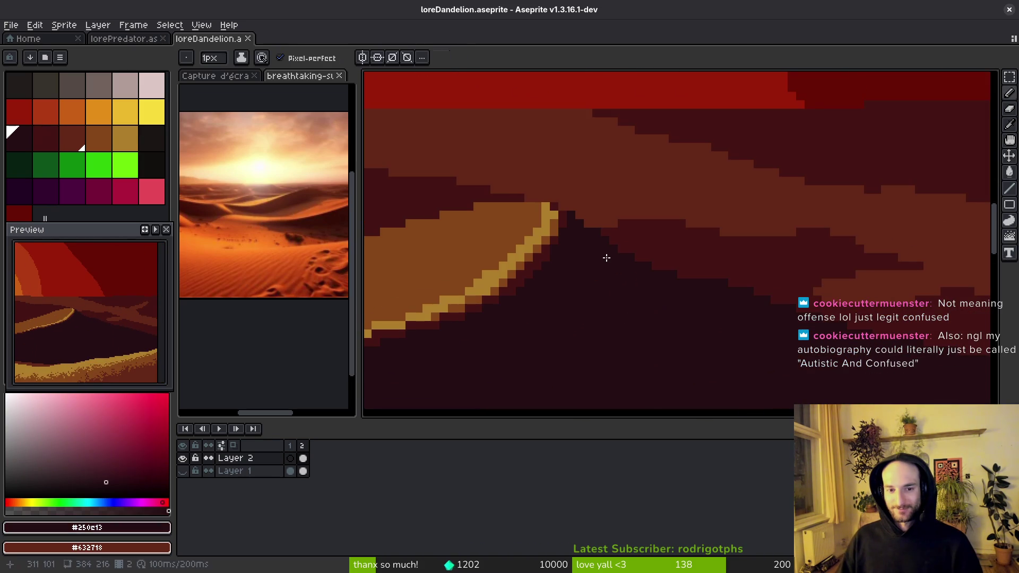
mouse_move(550, 159)
left_mouse_down()
mouse_move(723, 265)
mouse_move(859, 310)
left_mouse_up()
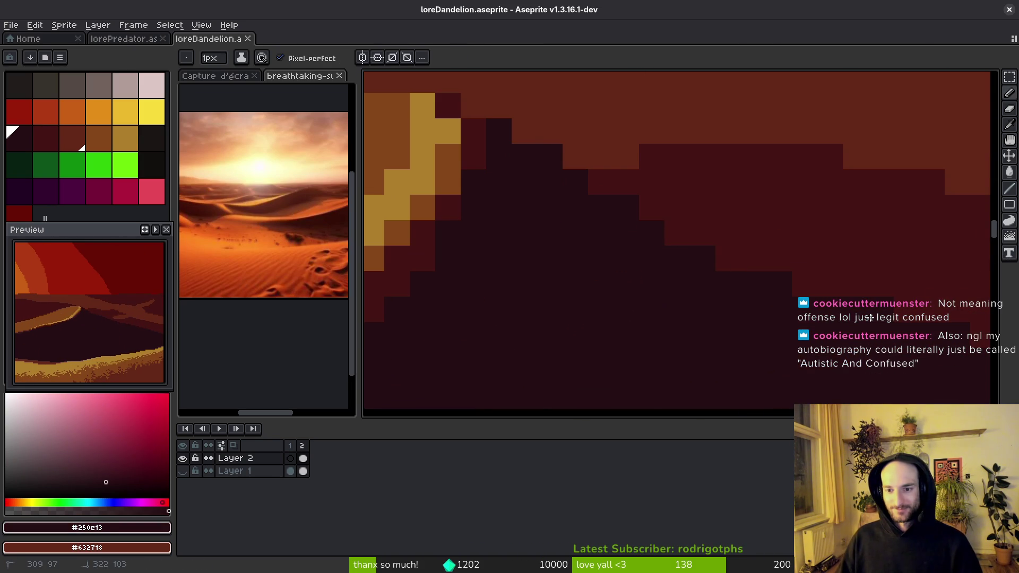
scroll(582, 312, "down", 3)
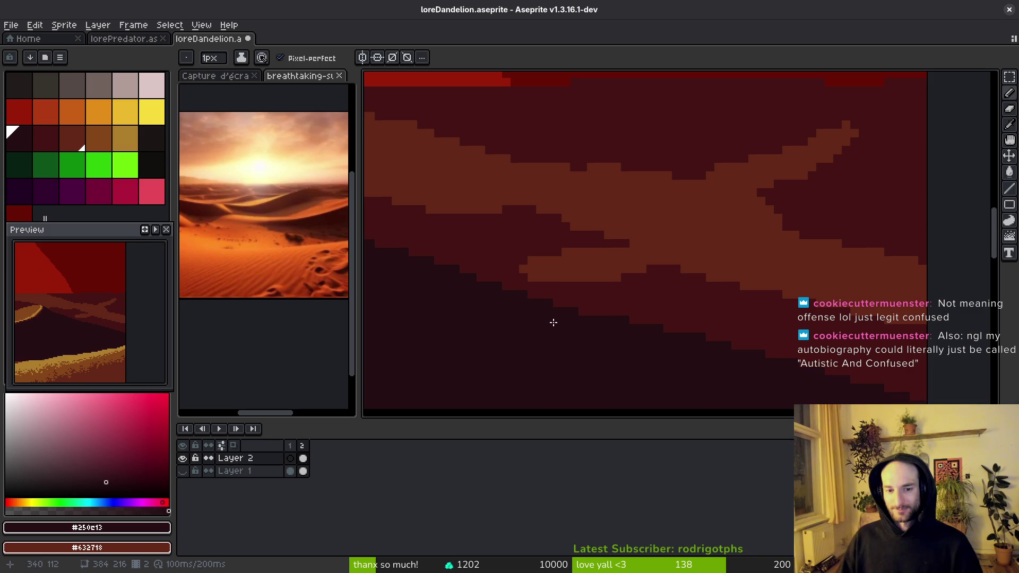
scroll(473, 282, "up", 3)
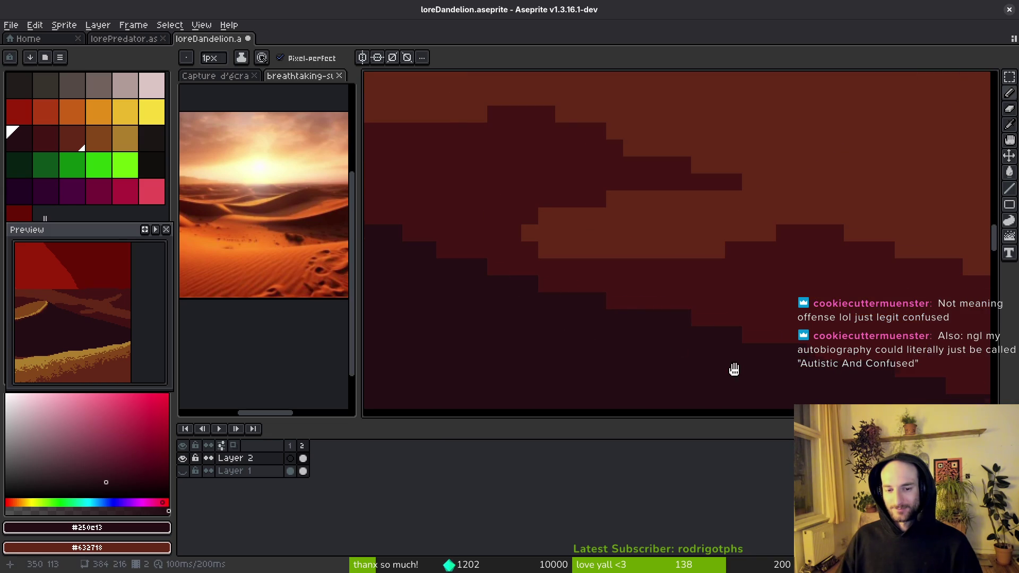
scroll(806, 350, "down", 2)
scroll(669, 318, "up", 2)
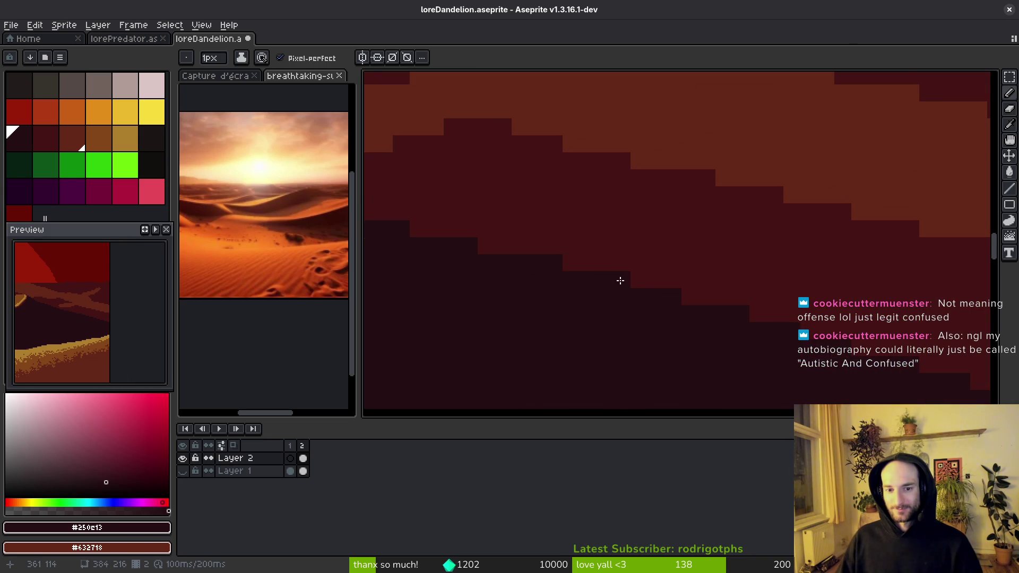
scroll(619, 280, "down", 2)
- Try a dark red stroke along the lower dune edge, then undo it
left_click_drag(667, 293, 757, 273)
scroll(644, 253, "up", 1)
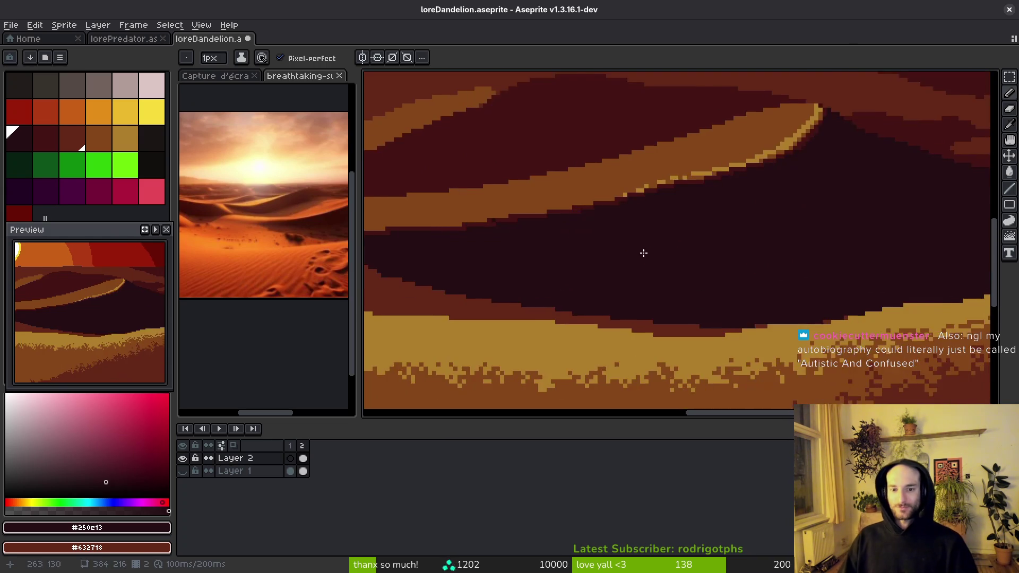
left_click_drag(644, 253, 732, 255)
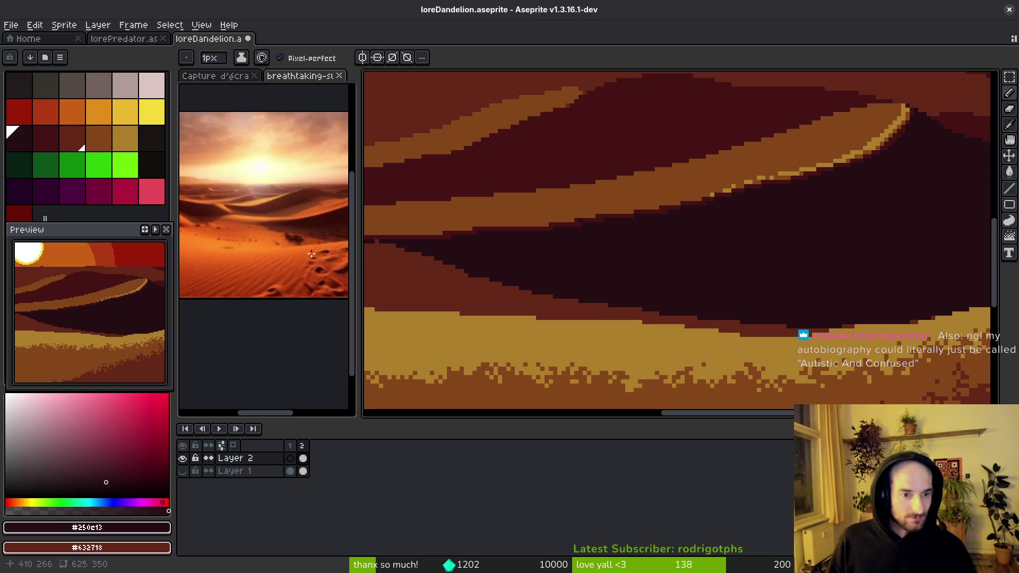
scroll(269, 262, "down", 1)
scroll(725, 243, "right", 3)
left_click(917, 130, "alt")
scroll(610, 318, "up", 1)
left_click_drag(524, 320, 599, 323)
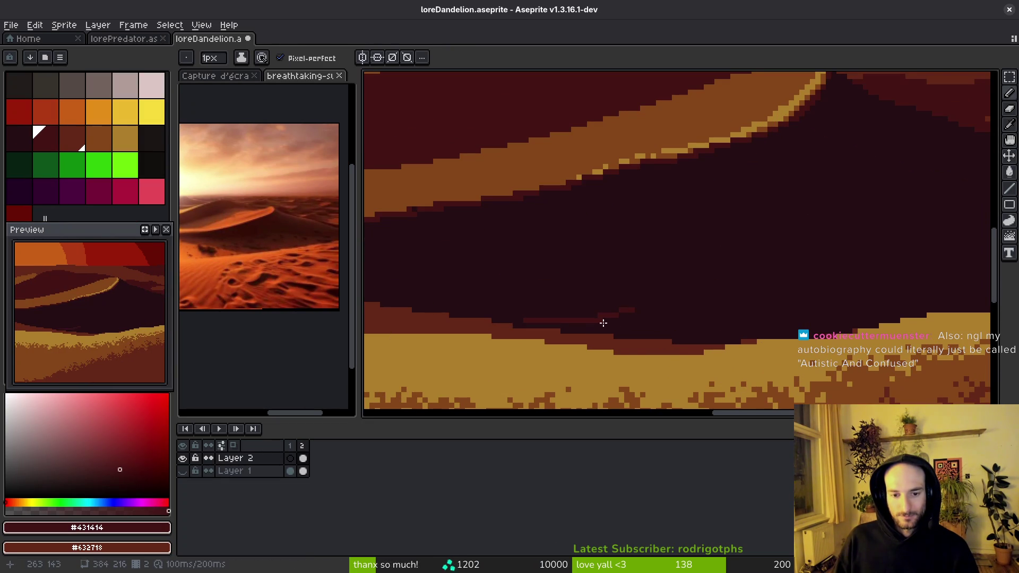
key("ctrl+z")
key("ctrl+z")
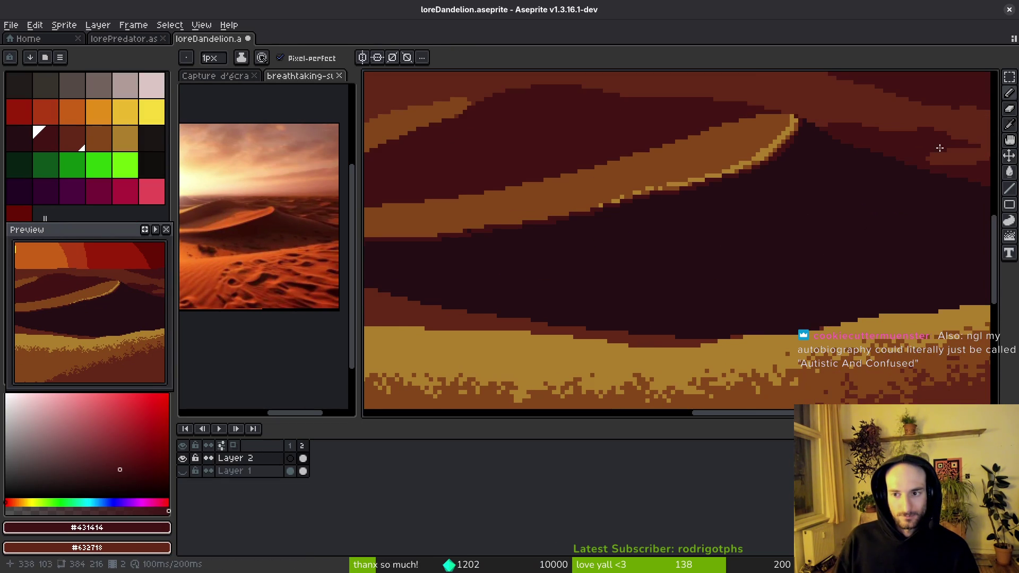
left_click(1009, 172)
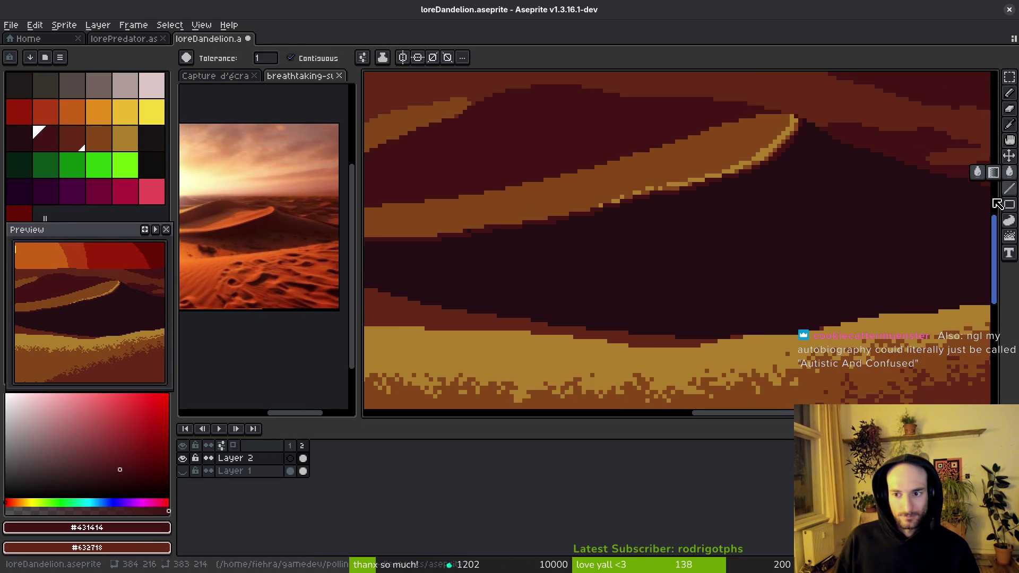
- Switch to the dithered Gradient tool and set the darkest dune tone as second colour
left_click(993, 172)
left_click_drag(707, 337, 712, 291)
key("ctrl+z")
key("i")
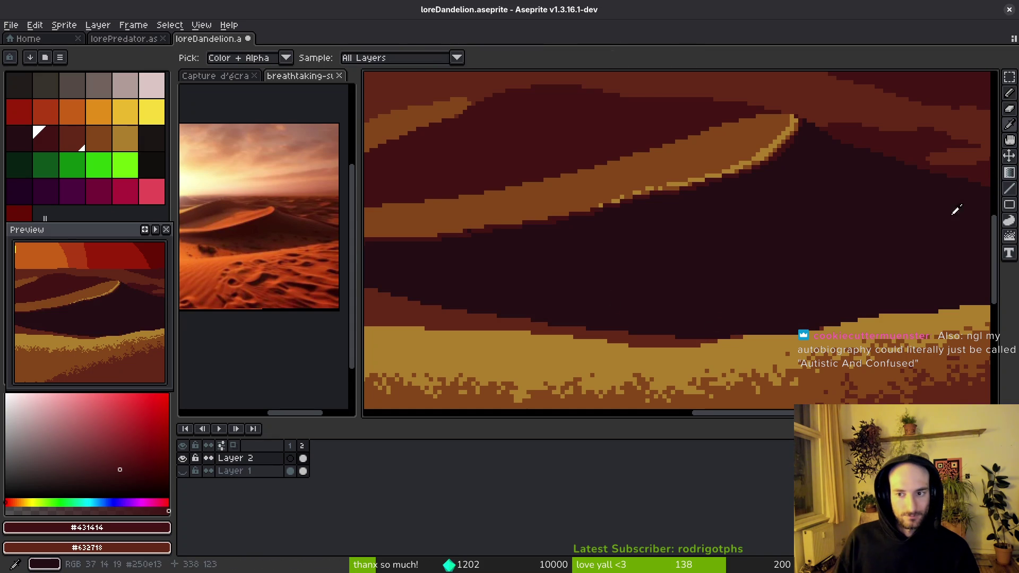
right_click(779, 340, "alt")
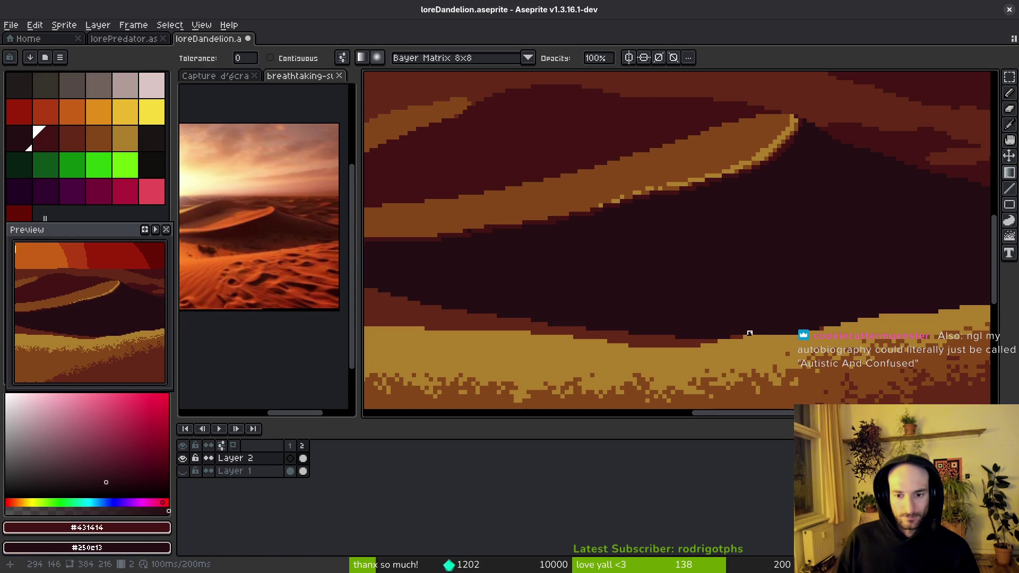
mouse_move(737, 227)
left_mouse_down()
mouse_move(850, 195)
mouse_move(871, 205)
left_mouse_up()
key("ctrl+z")
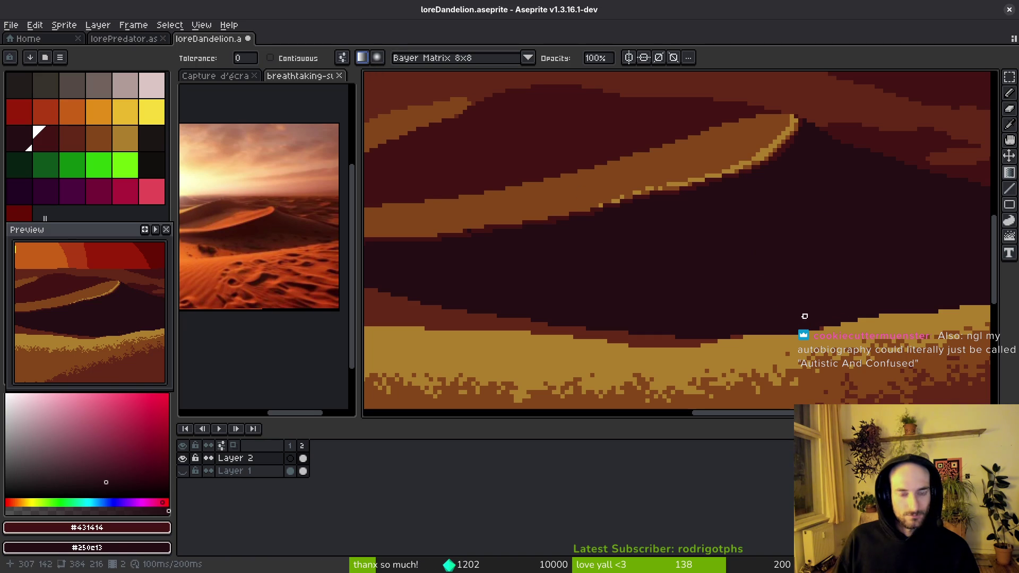
- Lay a Bayer 8x8 dithered shadow gradient on the dark dune, comparing before and after
mouse_move(801, 334)
left_mouse_down()
mouse_move(739, 284)
mouse_move(741, 248)
left_mouse_up()
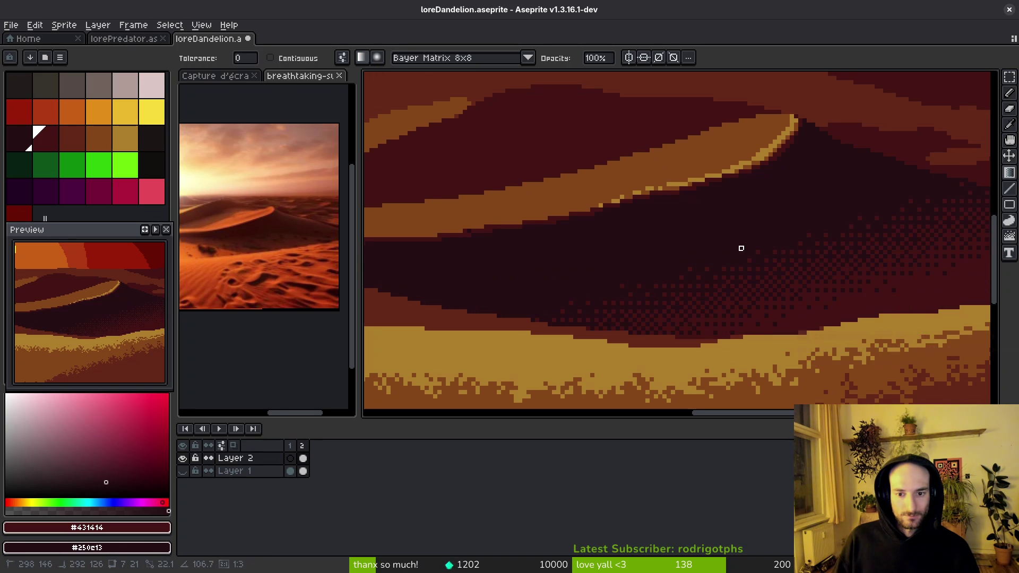
scroll(754, 248, "down", 4)
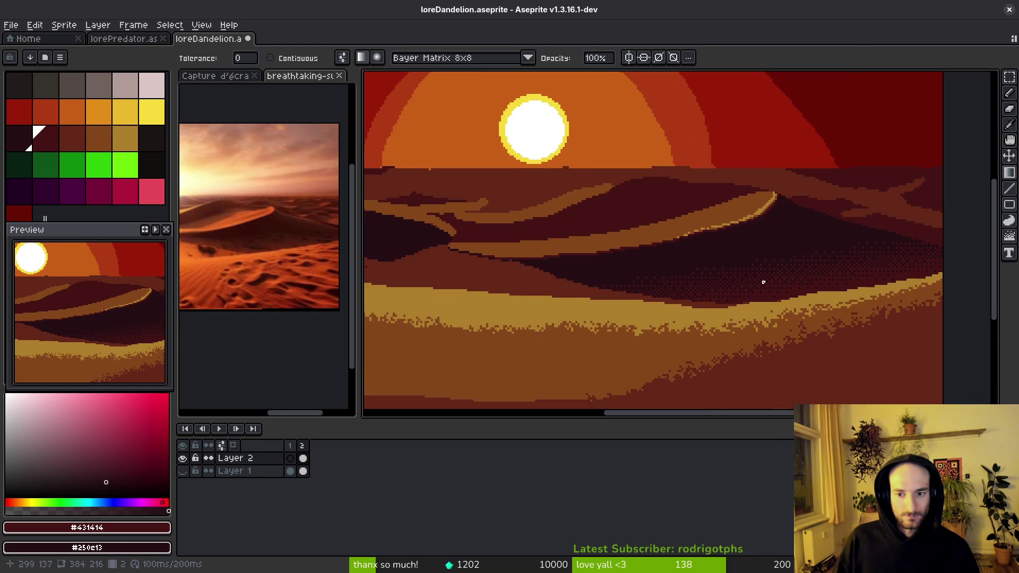
mouse_move(756, 301)
left_mouse_down()
mouse_move(782, 306)
mouse_move(775, 282)
mouse_move(785, 317)
left_mouse_up()
scroll(772, 294, "up", 2)
key("ctrl+z")
key("ctrl+y")
key("ctrl+z")
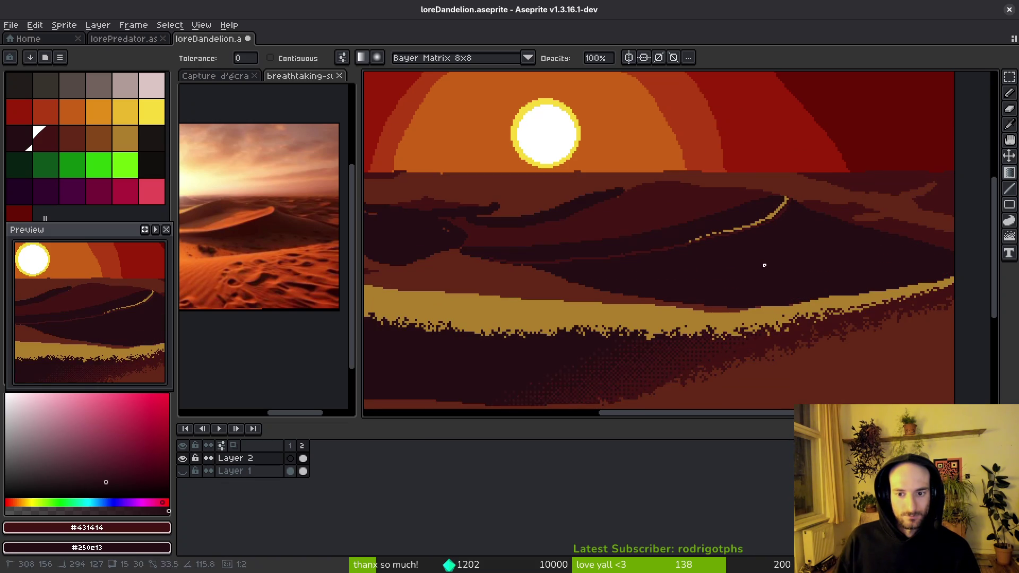
key("ctrl+y")
- Add a dithered gradient over the middle dune, stretched slightly further upward
left_click_drag(781, 306, 779, 276)
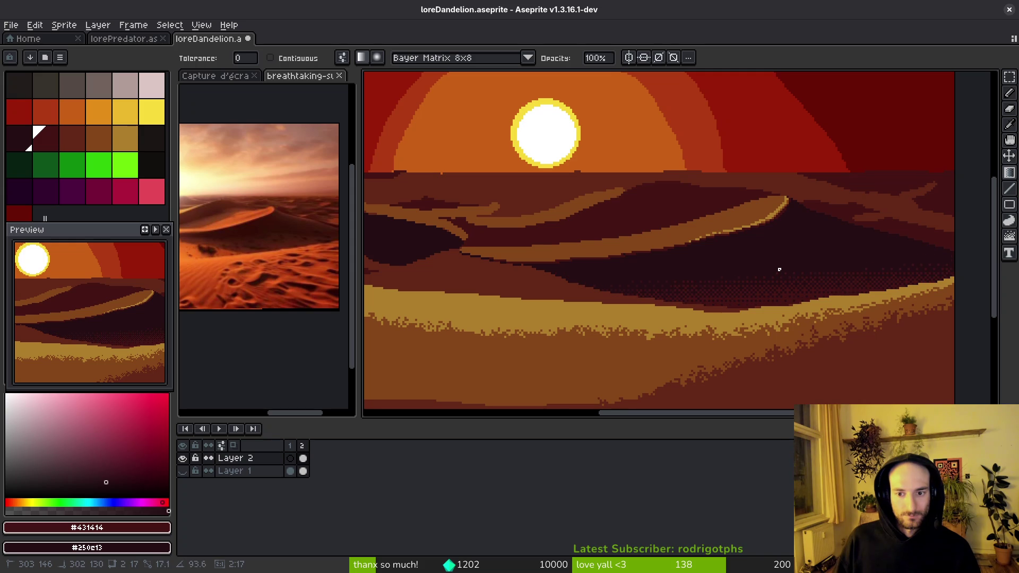
left_click_drag(779, 268, 779, 265)
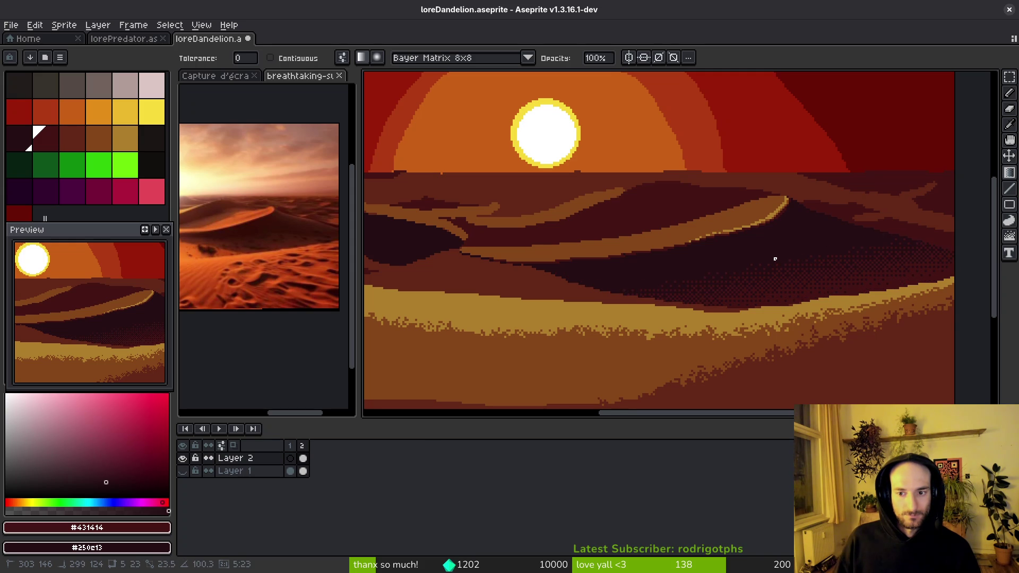
scroll(780, 262, "down", 2)
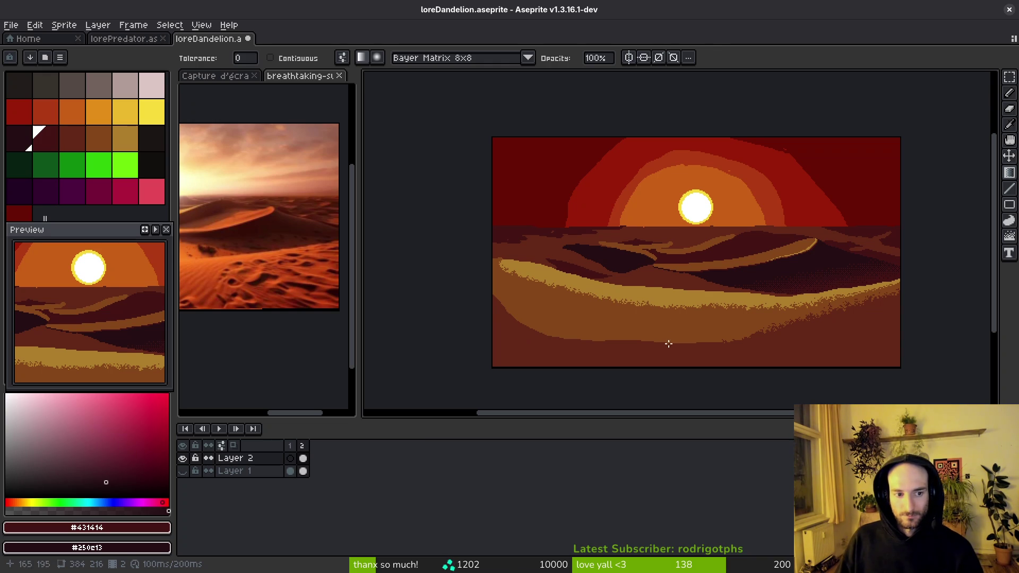
scroll(790, 325, "right", 3)
scroll(790, 325, "down", 1)
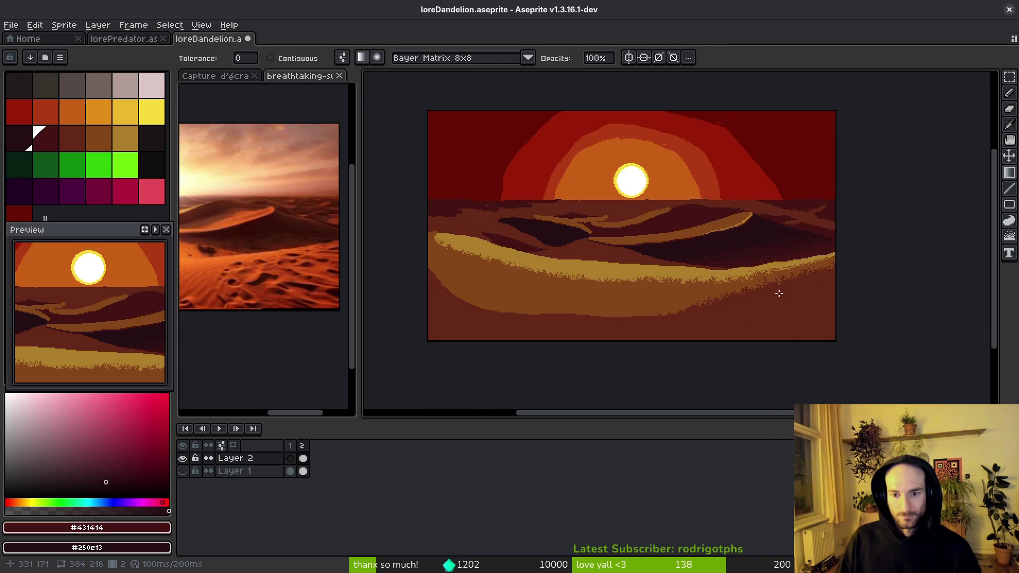
scroll(778, 293, "up", 4)
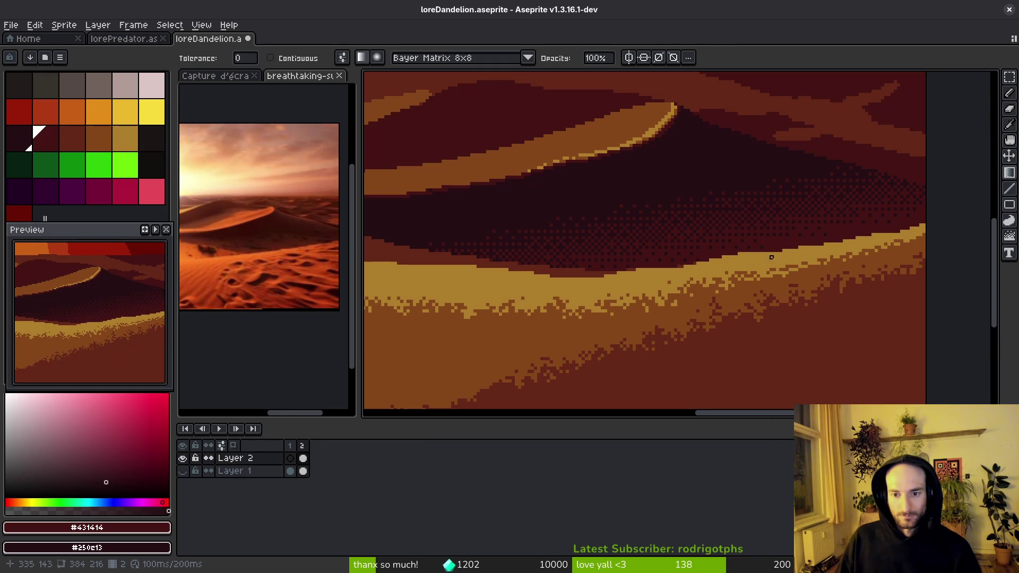
left_click(770, 269, "alt")
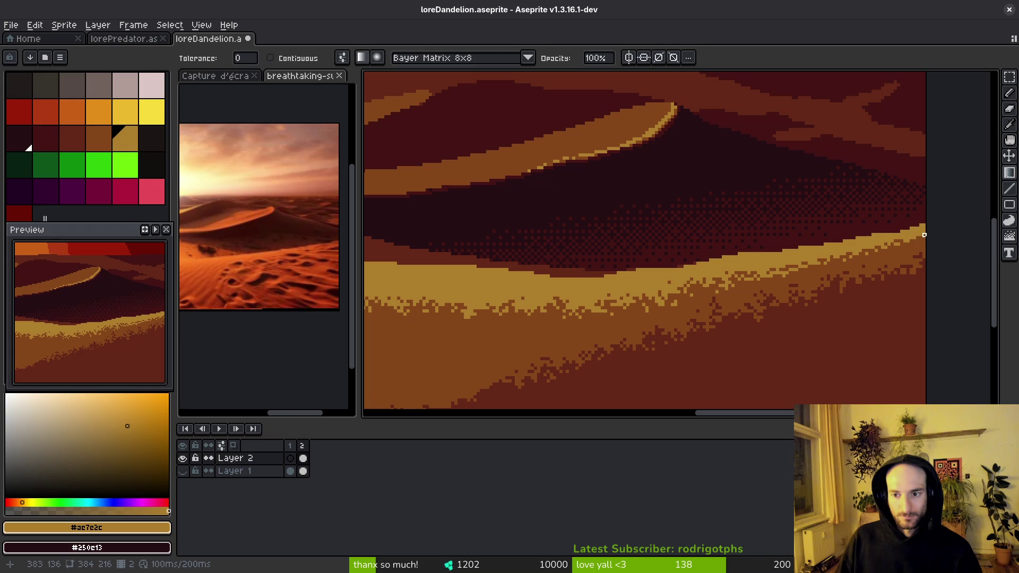
- With a 3px Pencil, paint sand pixels along the dune ridge and sand band
key("b")
key("plus")
key("plus")
left_click_drag(921, 232, 865, 247)
left_click_drag(789, 266, 693, 285)
left_click_drag(455, 307, 376, 305)
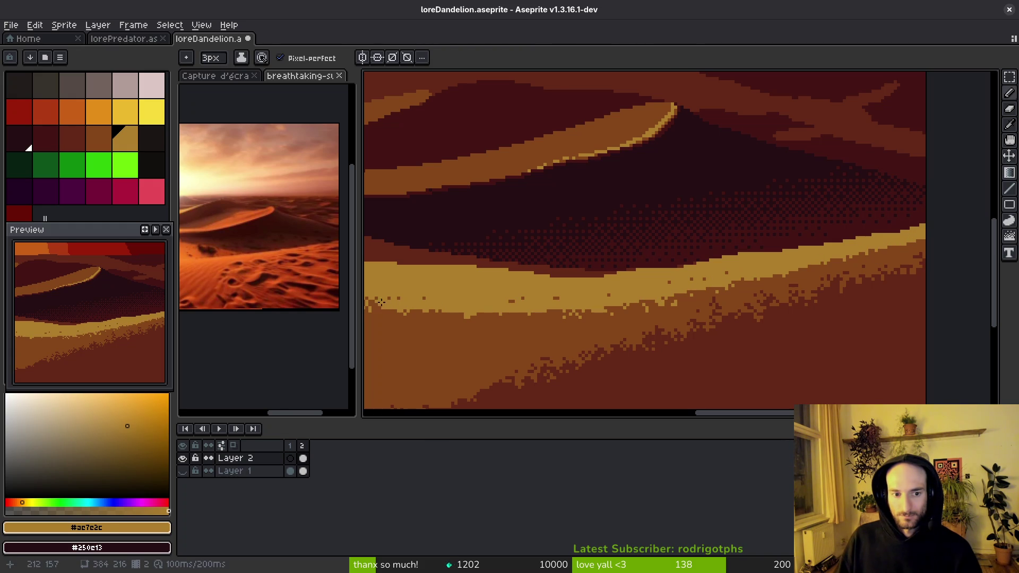
scroll(376, 305, "left", 5)
left_click_drag(611, 305, 560, 305)
scroll(432, 292, "left", 5)
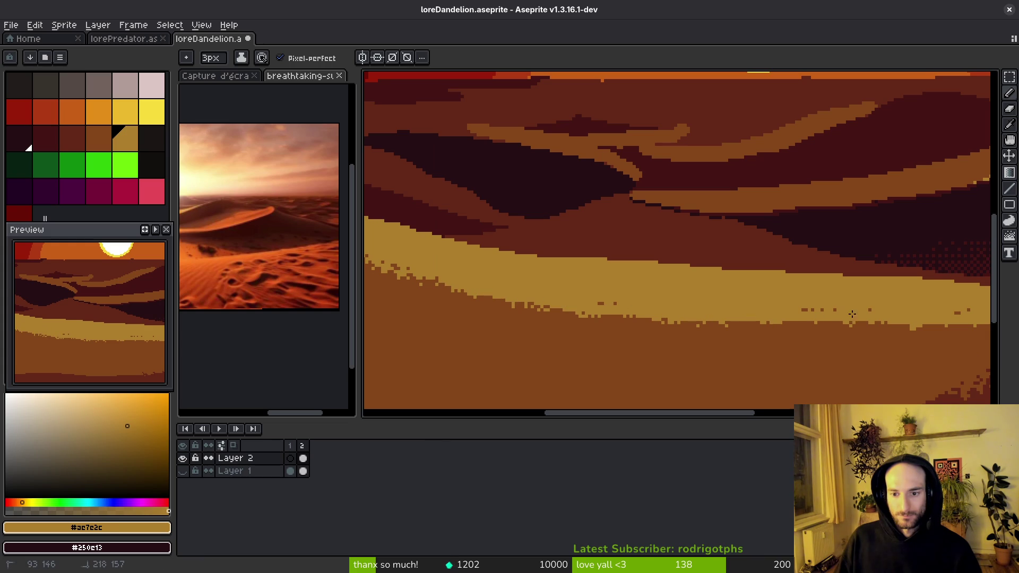
- Paint out speckles below and inside the sand band and smooth its lower edge
left_click_drag(751, 353, 592, 329)
right_click(591, 330, "alt")
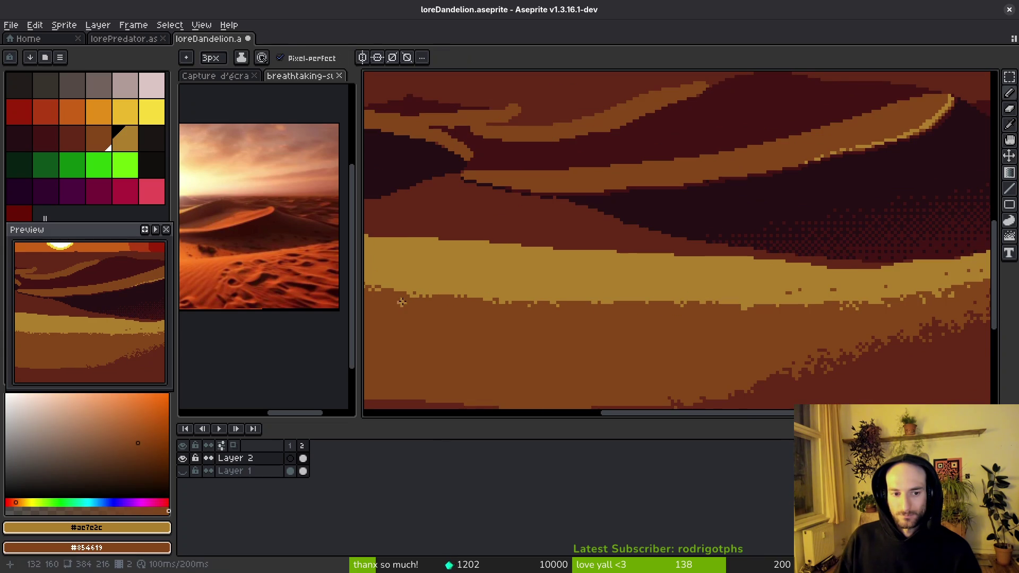
left_click_drag(426, 297, 797, 309)
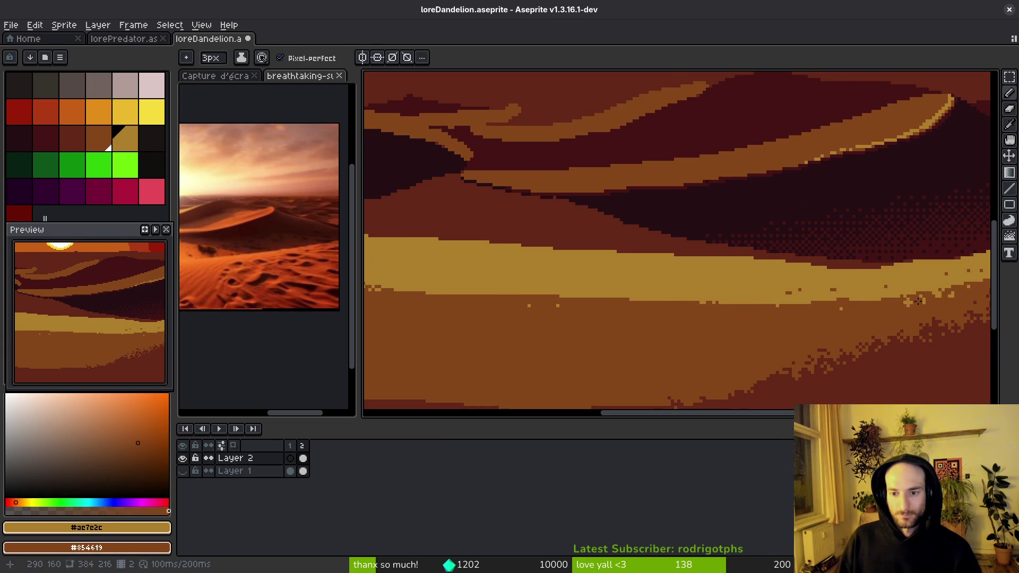
left_click_drag(902, 301, 669, 291)
scroll(923, 226, "up", 2)
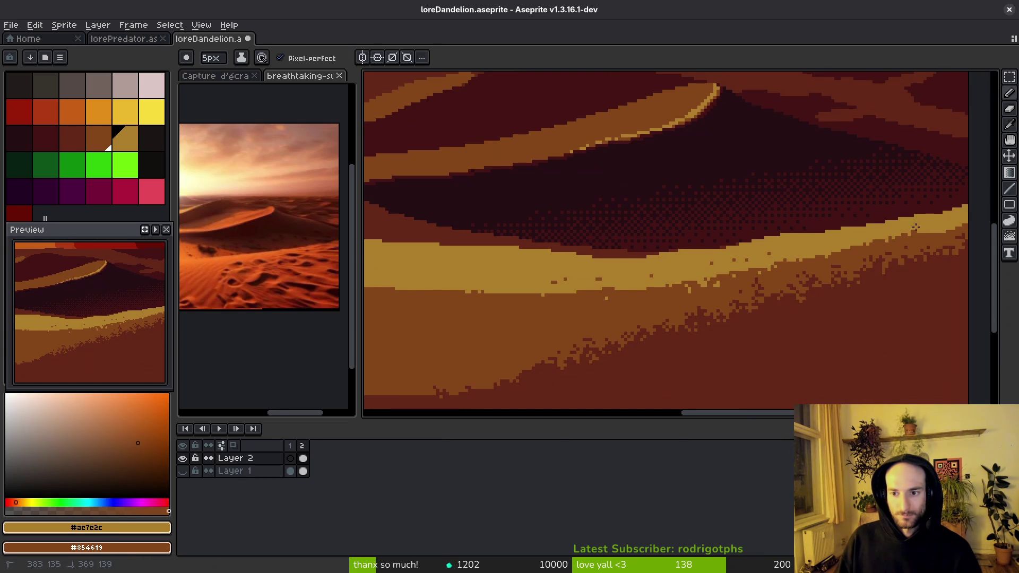
left_click_drag(628, 283, 579, 282)
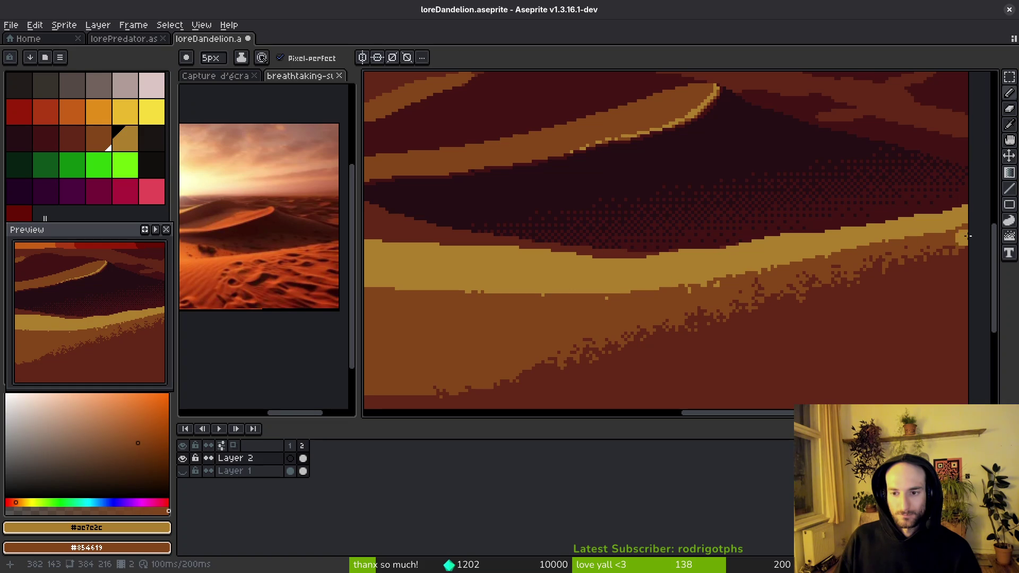
left_click_drag(694, 286, 549, 292)
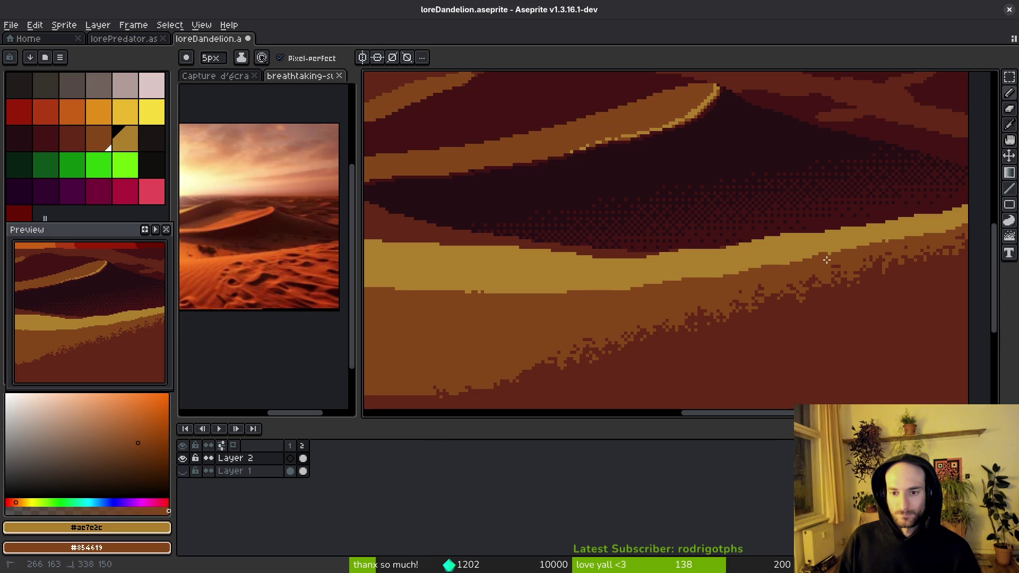
- Paint a dark red stepped edge along the orange band's lower edge
left_click_drag(925, 242, 843, 192)
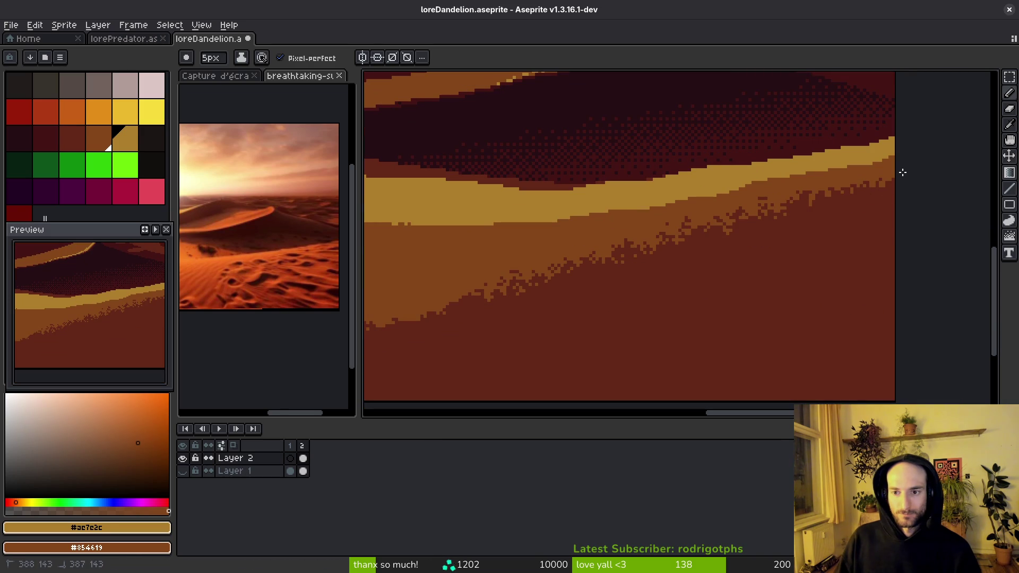
left_click(709, 286, "alt")
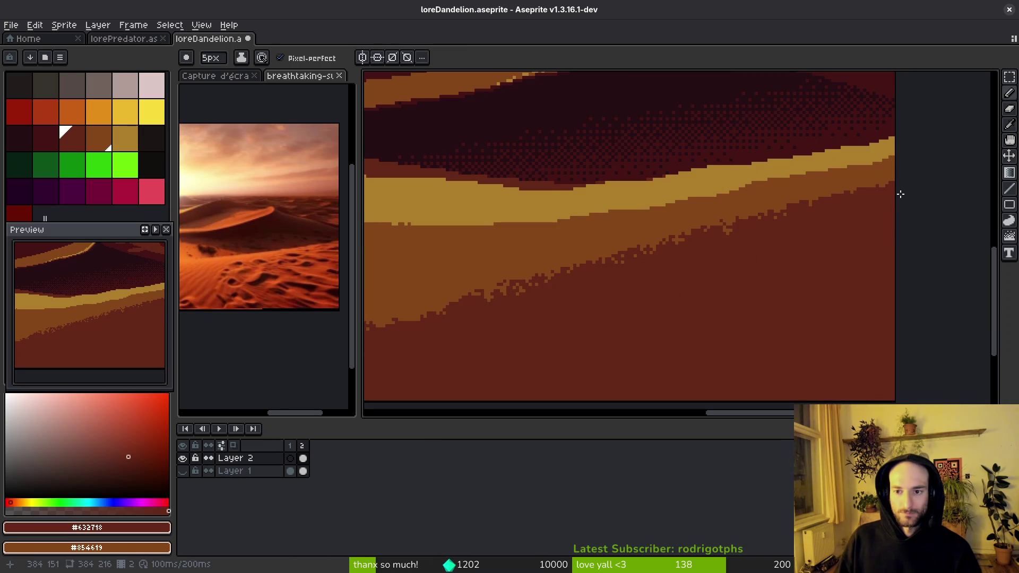
left_click_drag(866, 192, 741, 224)
mouse_move(561, 277)
left_mouse_down()
mouse_move(453, 304)
mouse_move(939, 252)
left_mouse_up()
mouse_move(804, 242)
left_mouse_down()
mouse_move(666, 272)
mouse_move(541, 279)
left_mouse_up()
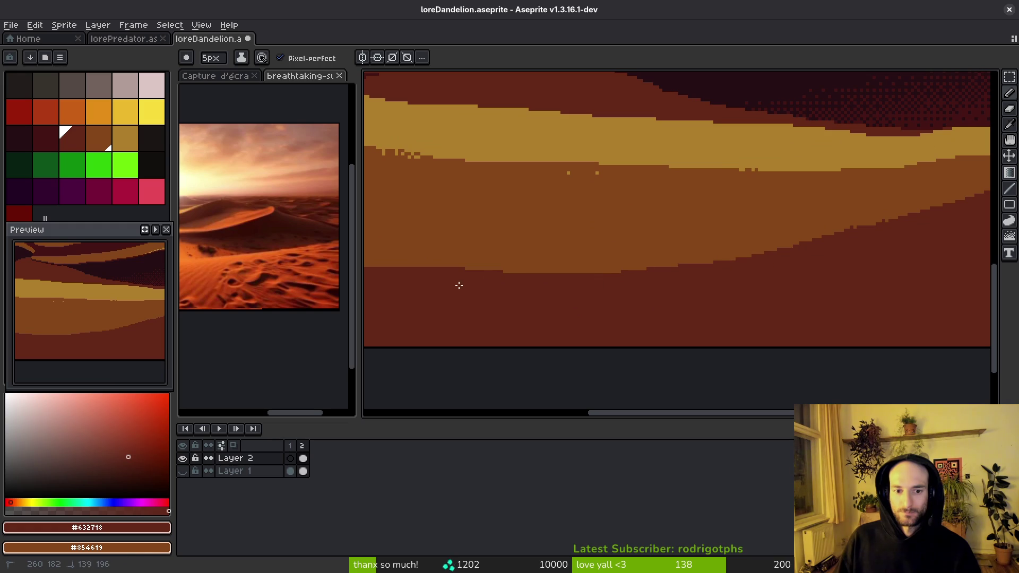
left_click_drag(464, 281, 653, 282)
- Pick the brown #854619 from the artwork and save the file
left_click(734, 247, "alt")
left_click_drag(734, 247, 422, 257)
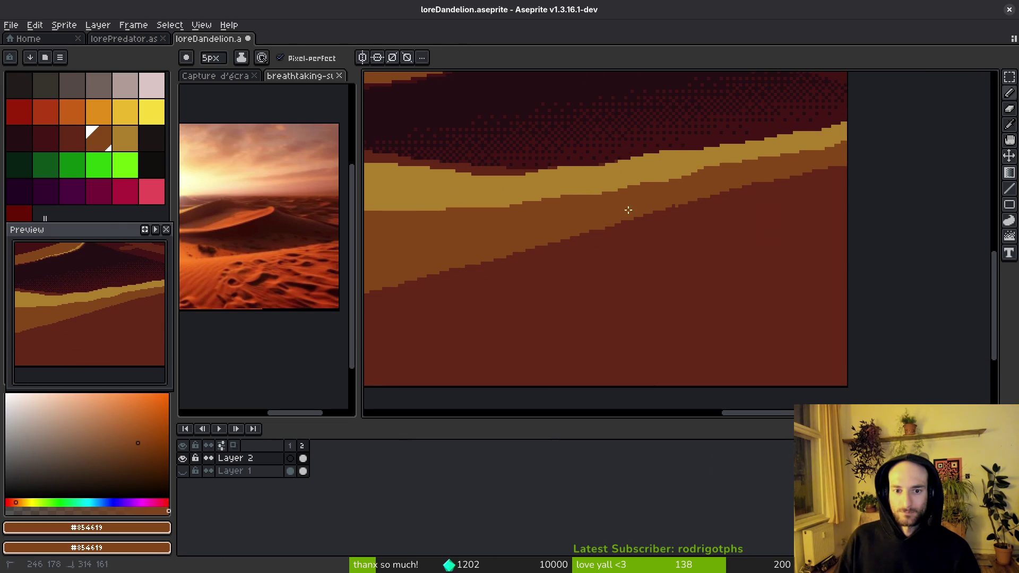
left_click_drag(684, 305, 843, 342)
key("v")
key("ctrl+s")
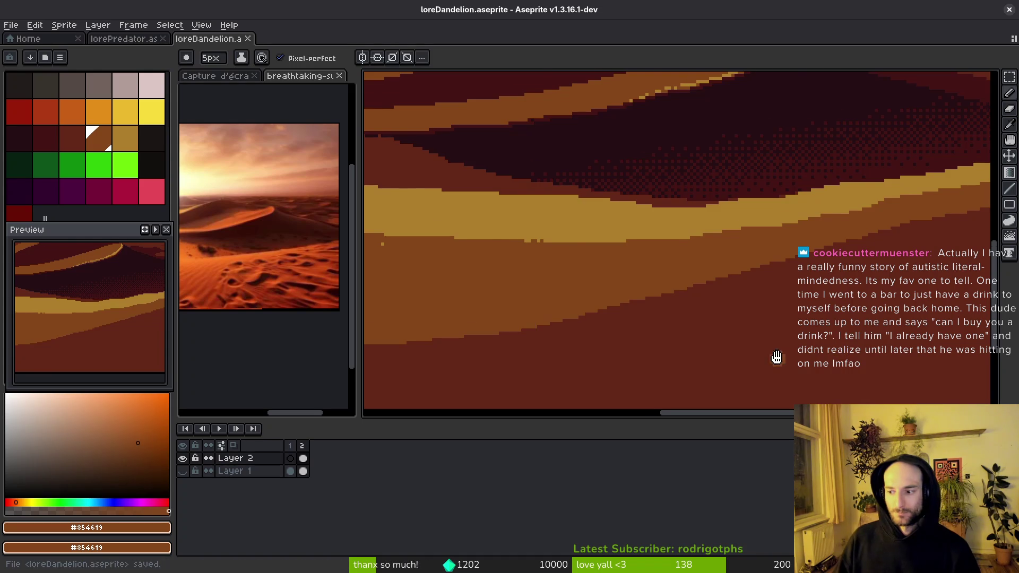
- Eyedrop the sand colour and paint a light stroke along the band's lower edge
scroll(838, 345, "left", 5)
left_click(848, 231, "alt")
mouse_move(829, 229)
left_mouse_down()
mouse_move(592, 229)
mouse_move(427, 200)
mouse_move(667, 249)
mouse_move(460, 185)
left_mouse_up()
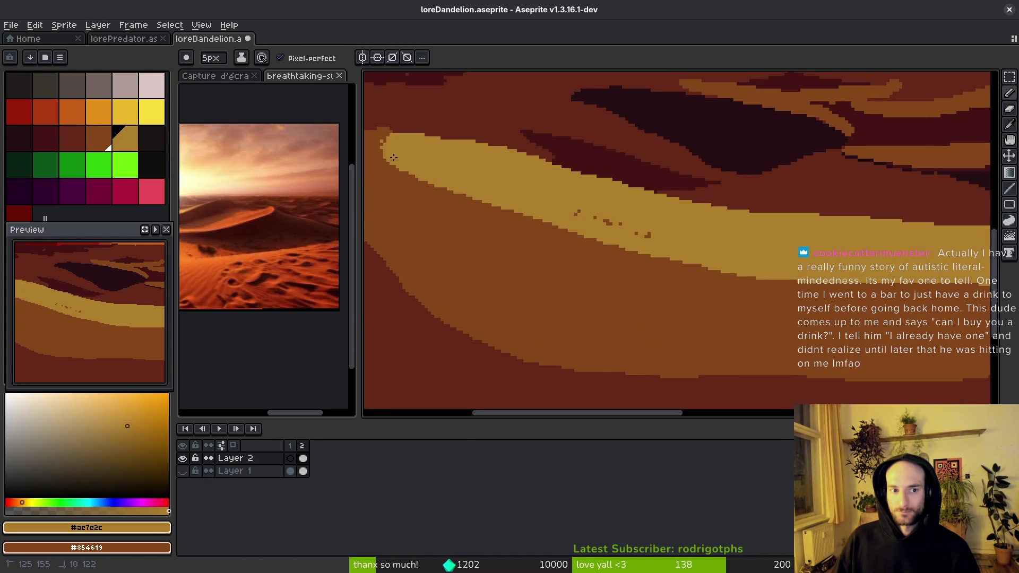
scroll(734, 275, "down", 2)
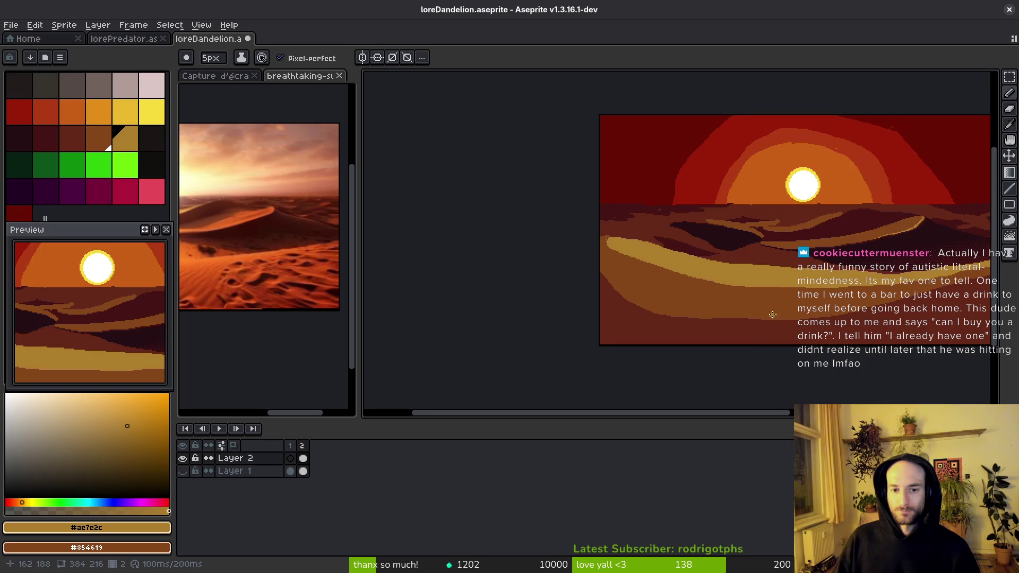
scroll(742, 292, "up", 2)
scroll(723, 314, "up", 2)
- Shrink the brush to 1px, pick brown #854619, and save loreDandelion.aseprite
key("minus")
key("minus")
key("minus")
left_click(634, 163, "alt")
scroll(634, 163, "up", 2)
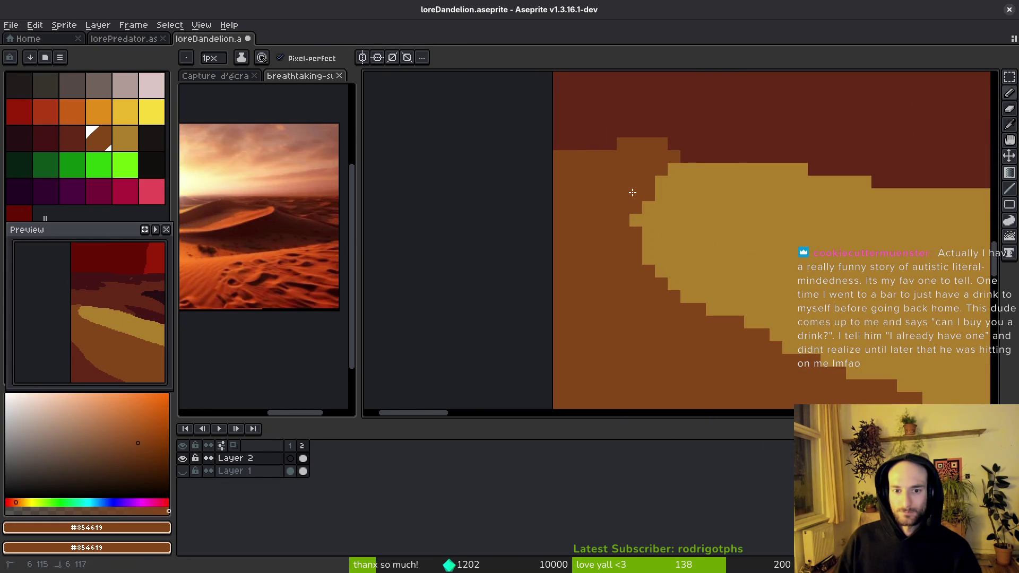
key("ctrl+s")
scroll(663, 289, "down", 3)
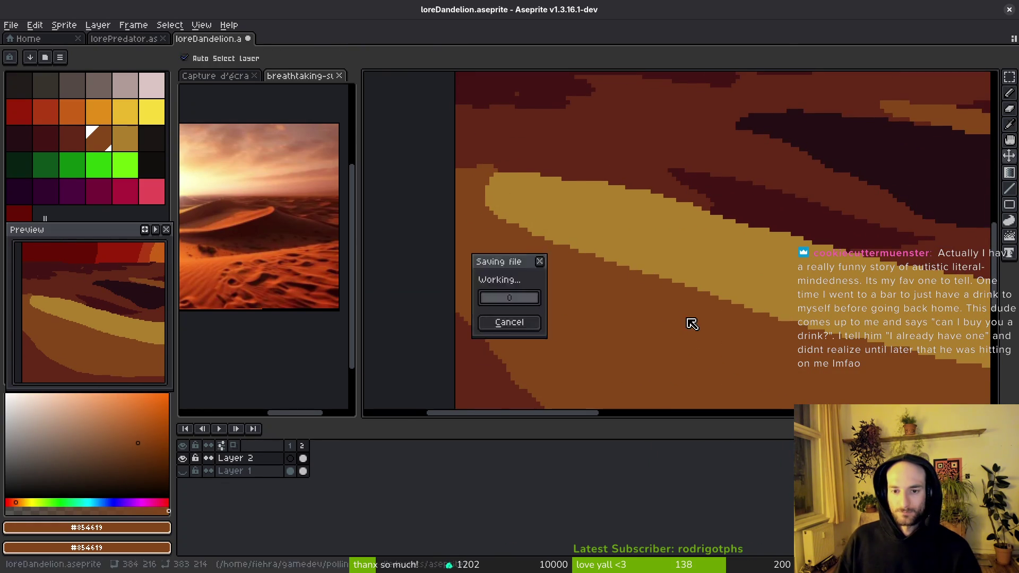
left_click_drag(687, 327, 532, 232)
scroll(667, 278, "down", 3)
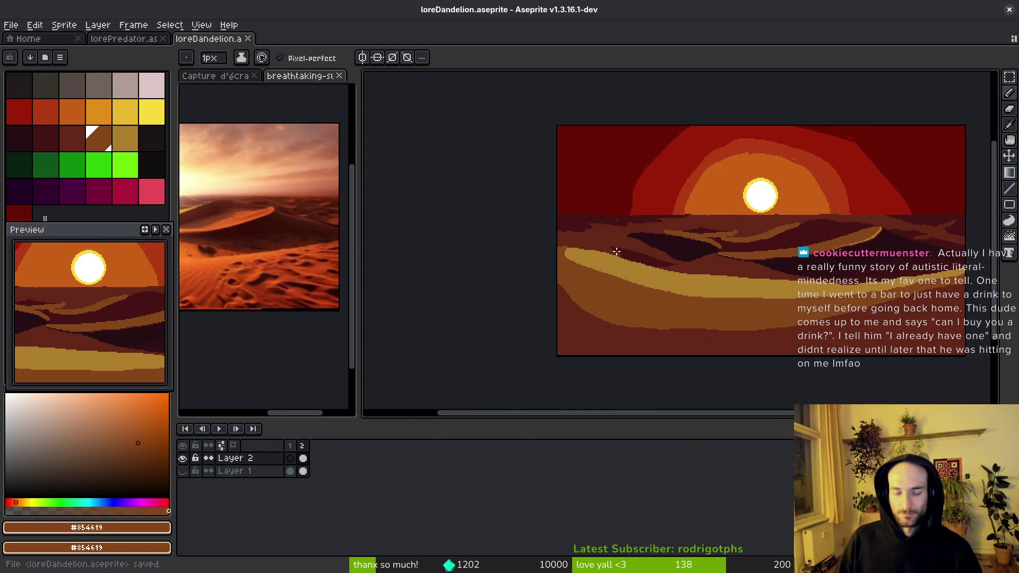
- Check the reference desert photo, then draw stepped light-brown ridge lines across the dune
left_click(290, 268)
scroll(290, 268, "up", 3)
scroll(711, 278, "up", 3)
left_click(711, 278)
scroll(682, 209, "up", 2)
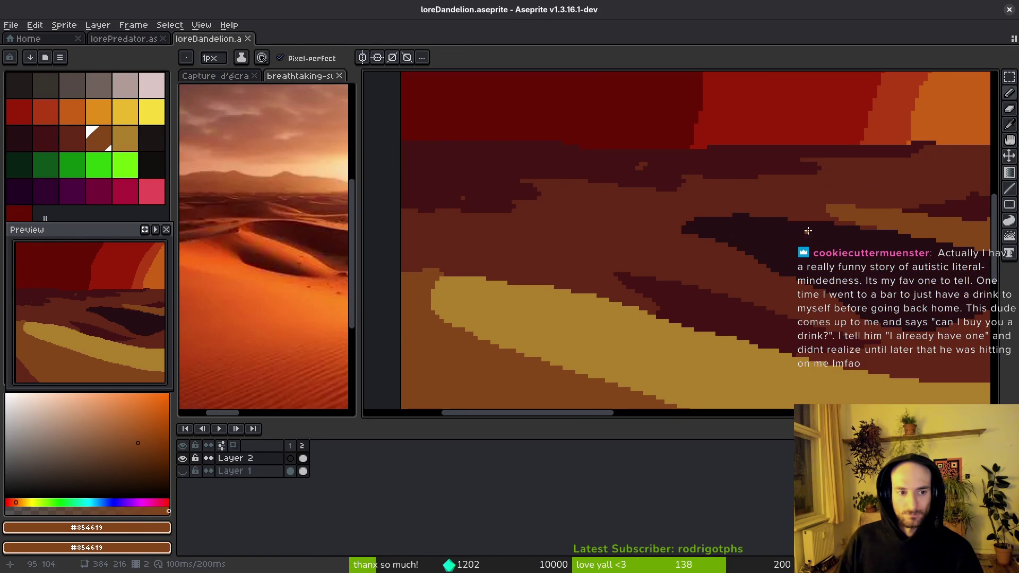
mouse_move(843, 231)
left_mouse_down()
mouse_move(802, 218)
mouse_move(640, 231)
left_mouse_up()
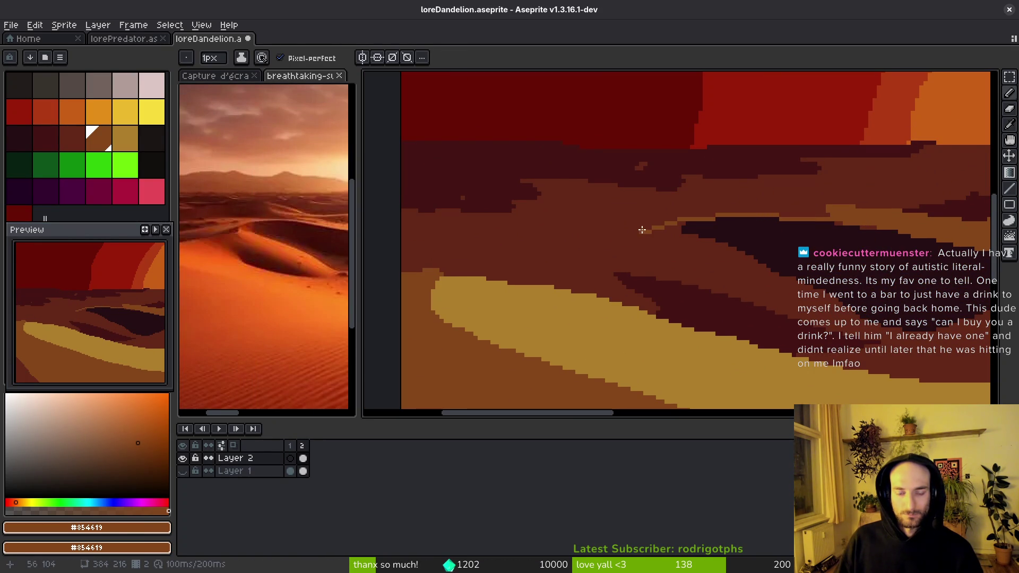
scroll(663, 250, "left", 2)
left_click_drag(727, 214, 668, 235)
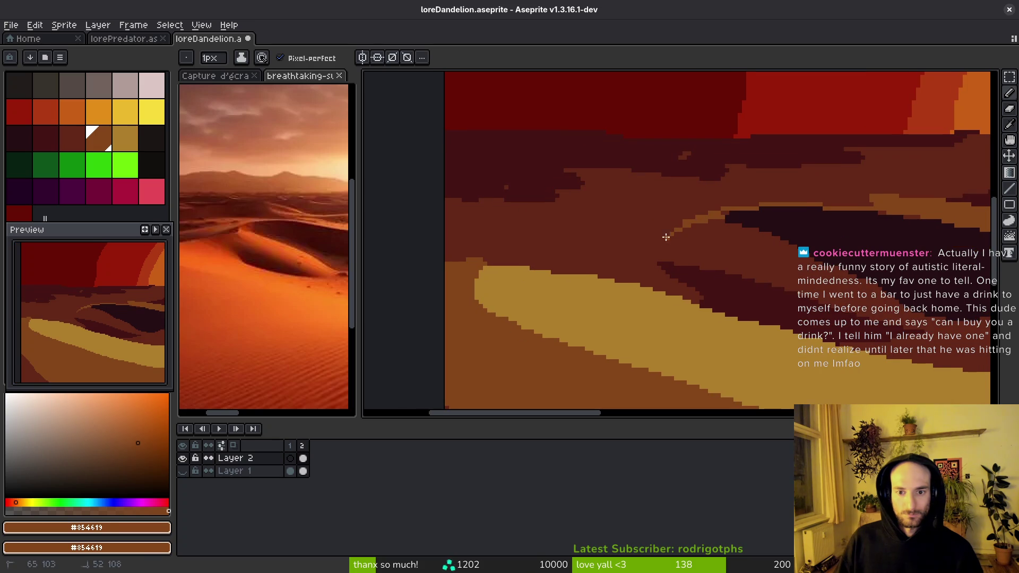
mouse_move(614, 263)
left_mouse_down()
mouse_move(553, 295)
mouse_move(608, 264)
left_mouse_up()
scroll(645, 257, "up", 2)
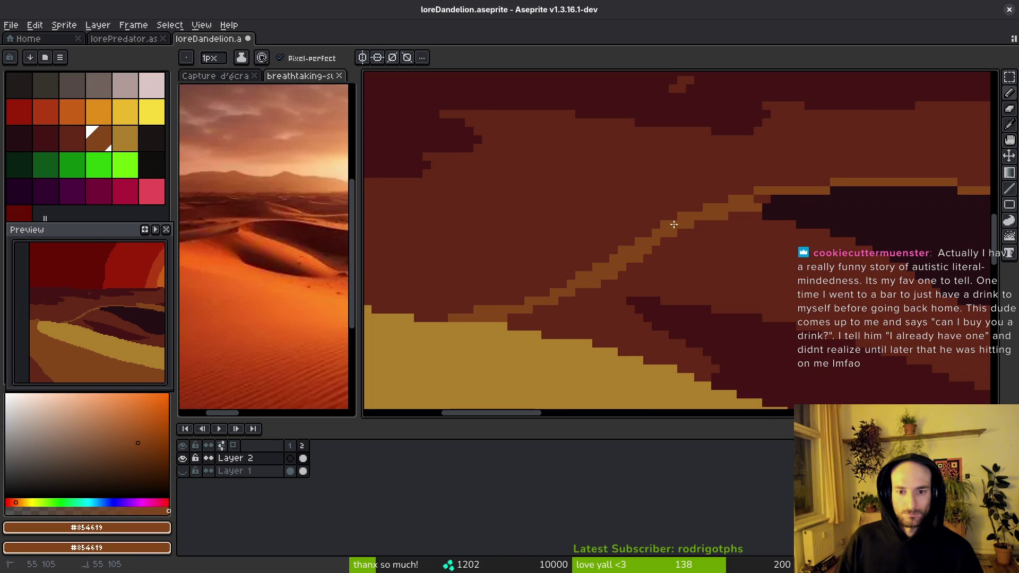
mouse_move(762, 199)
left_mouse_down()
mouse_move(750, 231)
mouse_move(615, 205)
left_mouse_up()
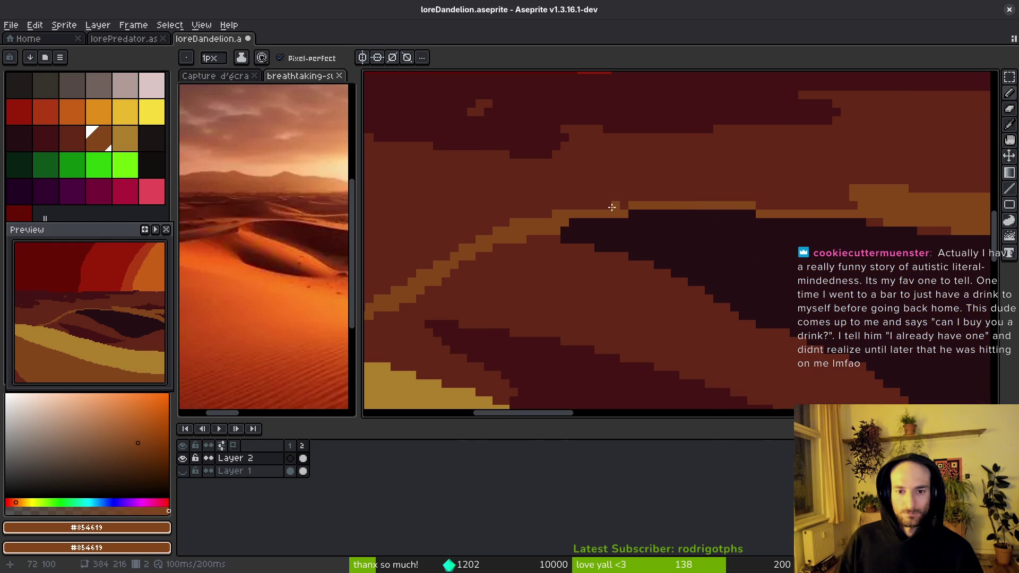
mouse_move(540, 221)
left_mouse_down()
mouse_move(676, 198)
mouse_move(782, 206)
left_mouse_up()
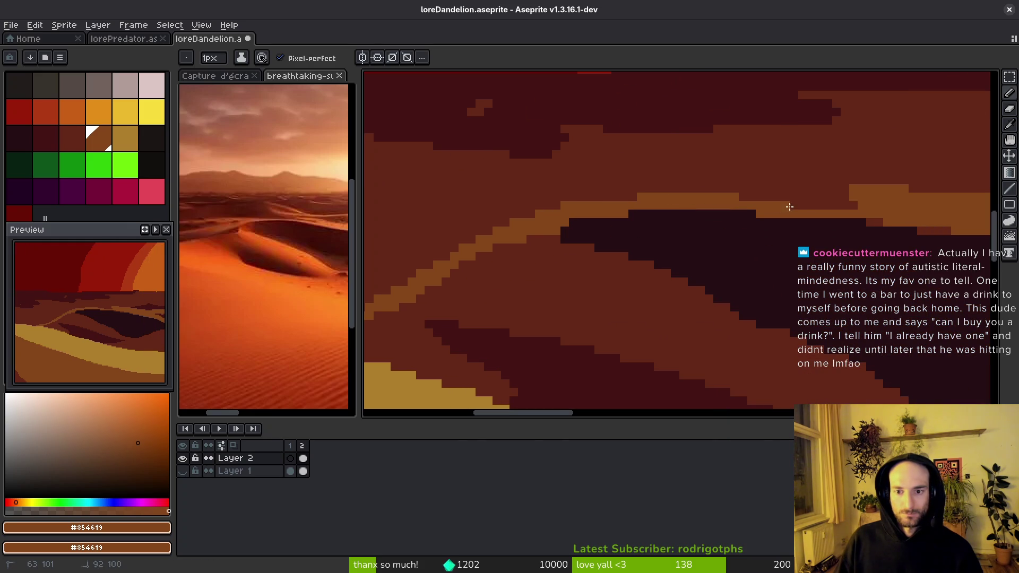
mouse_move(877, 216)
left_mouse_down()
mouse_move(746, 197)
mouse_move(854, 205)
mouse_move(617, 189)
left_mouse_up()
- Paint over the light ridge patch with dark red, and darken the dune edge with #431414
left_click(546, 125, "alt")
mouse_move(474, 159)
left_mouse_down()
mouse_move(669, 164)
mouse_move(552, 157)
mouse_move(590, 157)
left_mouse_up()
left_click_drag(523, 151, 481, 149)
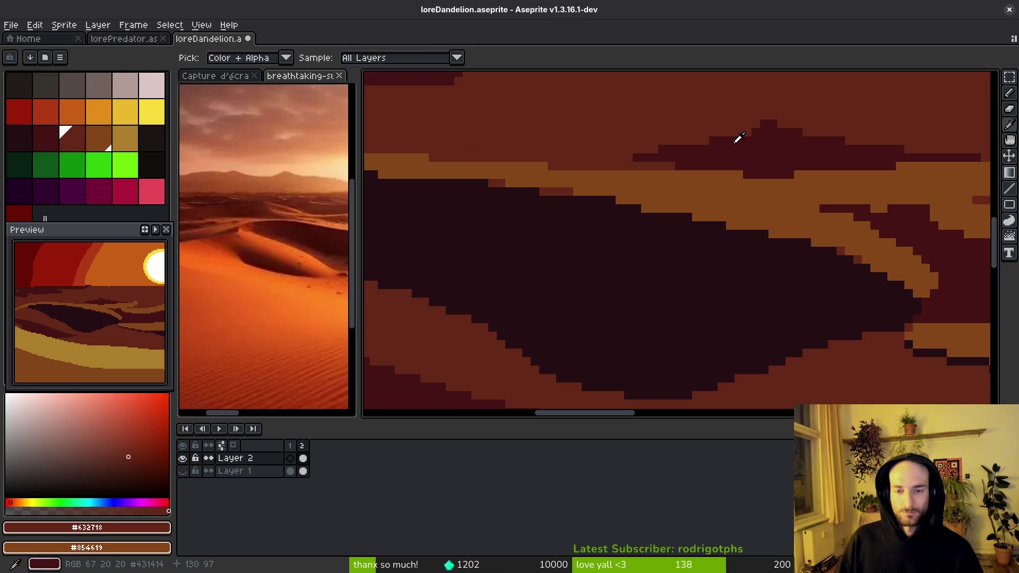
left_click(736, 138, "alt")
left_click_drag(579, 161, 676, 166)
scroll(731, 204, "down", 1)
scroll(498, 209, "down", 4)
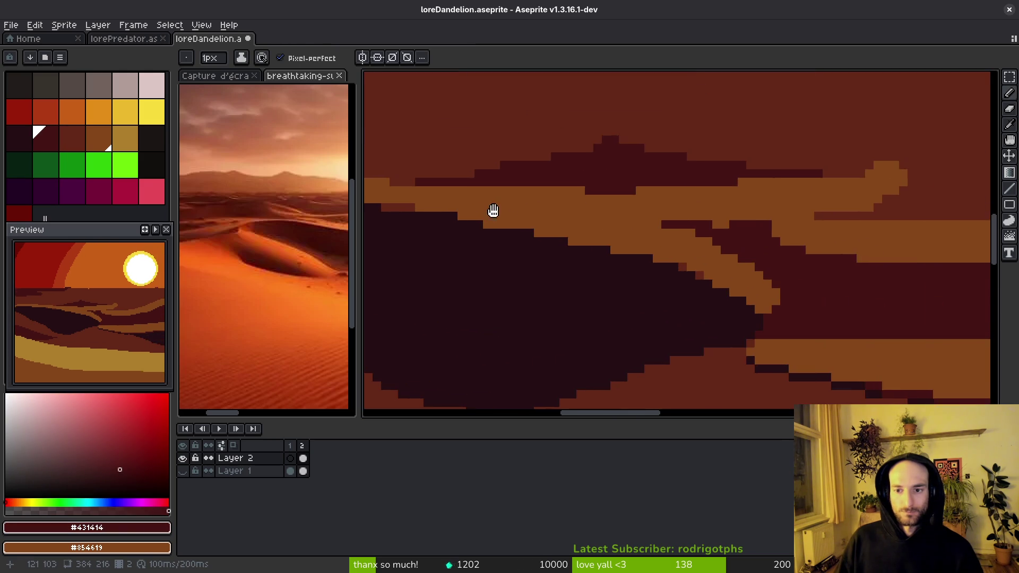
scroll(258, 243, "down", 3)
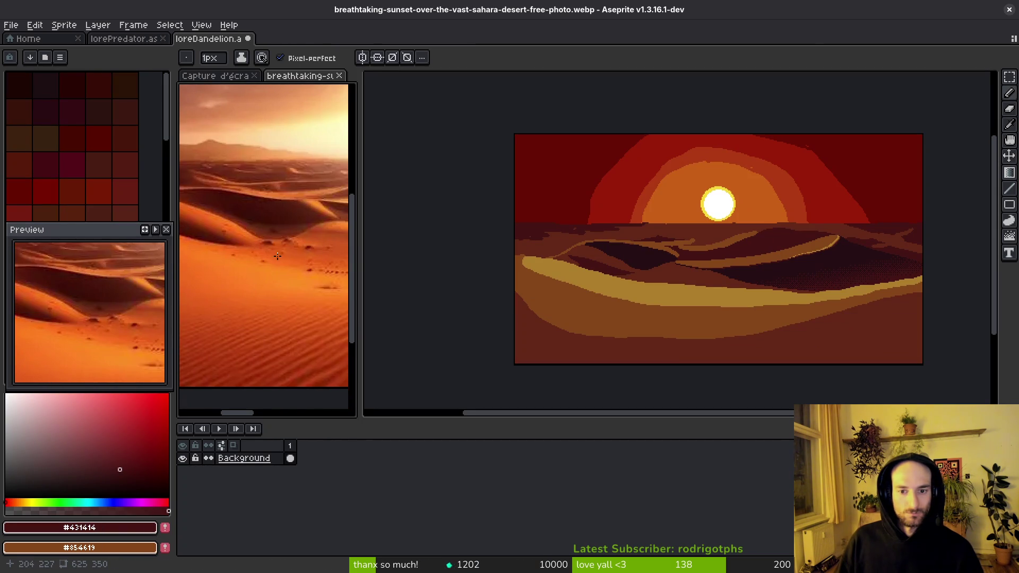
scroll(239, 243, "down", 1)
scroll(649, 289, "up", 4)
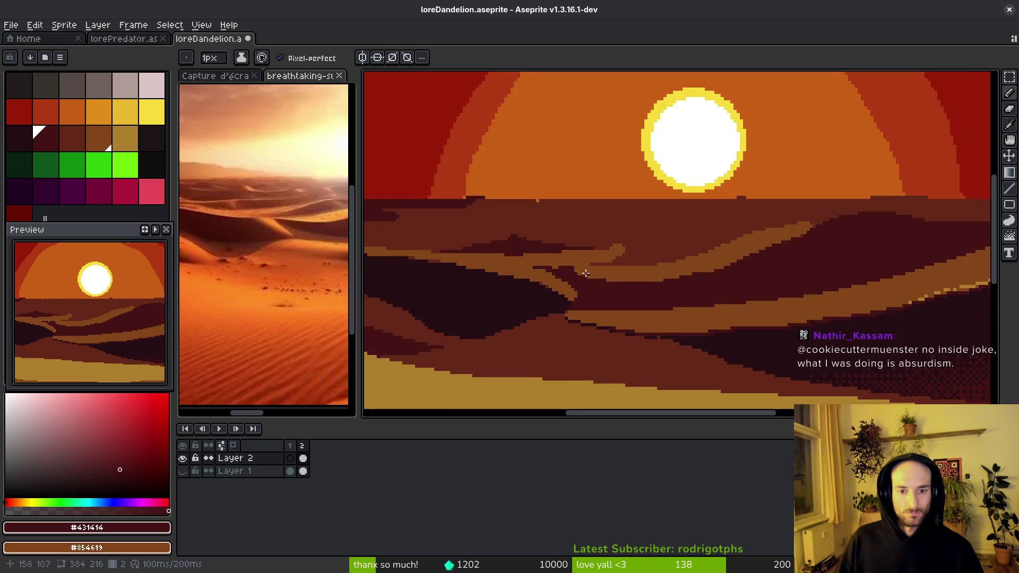
scroll(609, 287, "up", 1)
left_click_drag(520, 270, 599, 277)
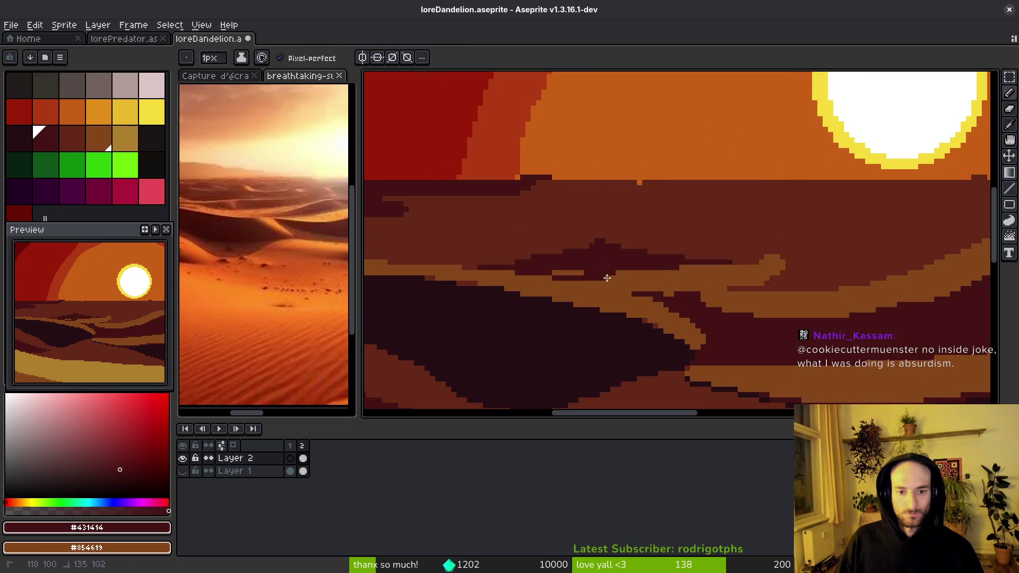
- Bucket-fill the light-brown streak with #632718, then cover leftover light pixels with #431414 maroon
left_click(771, 280, "alt")
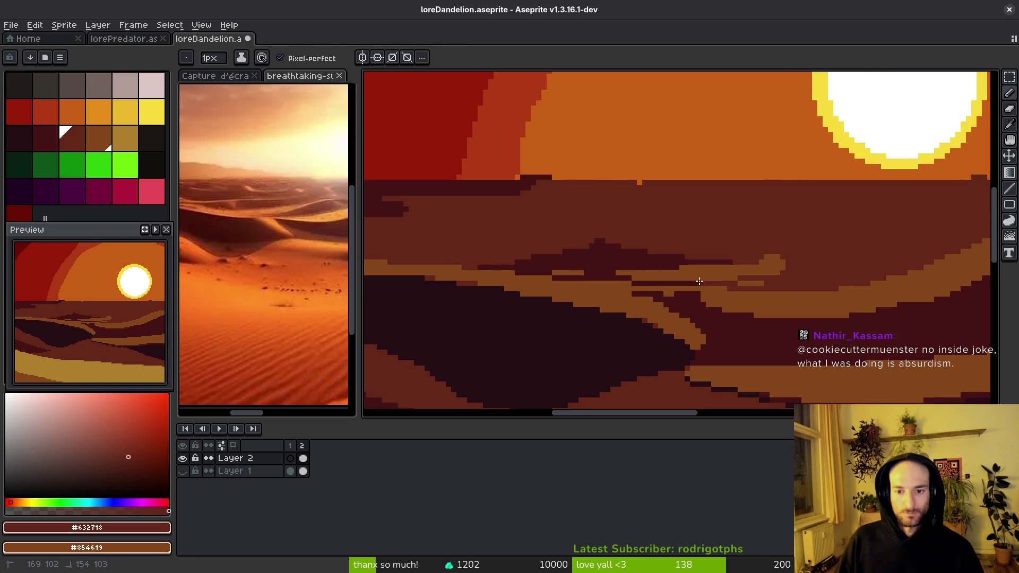
key("g")
left_click(763, 268)
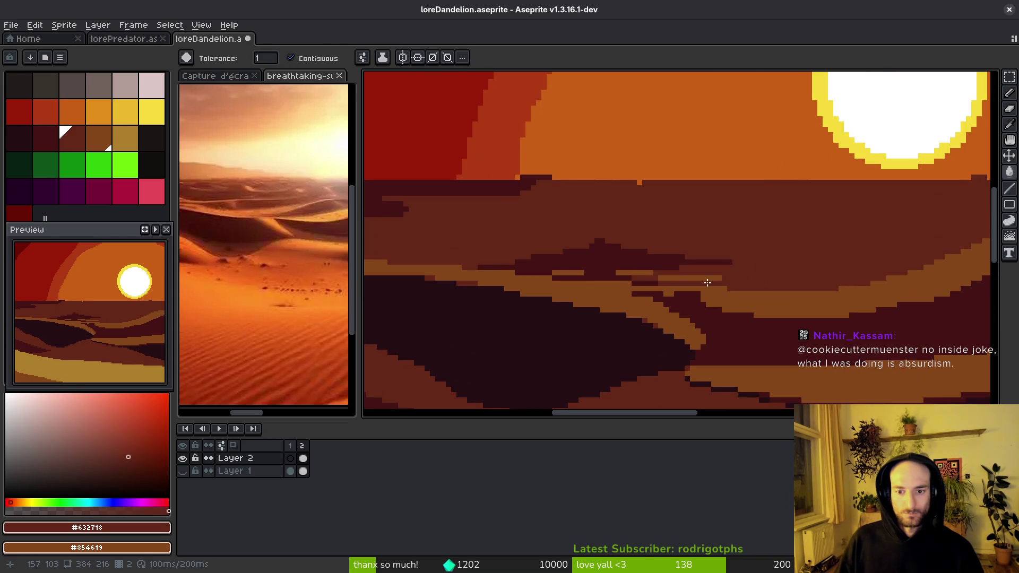
left_click(657, 259, "alt")
scroll(577, 280, "up", 1)
key("b")
mouse_move(577, 280)
left_mouse_down()
mouse_move(608, 277)
mouse_move(502, 276)
left_mouse_up()
mouse_move(614, 277)
left_mouse_down()
mouse_move(789, 297)
mouse_move(756, 286)
mouse_move(768, 272)
mouse_move(899, 299)
mouse_move(699, 282)
mouse_move(778, 288)
mouse_move(758, 291)
left_mouse_up()
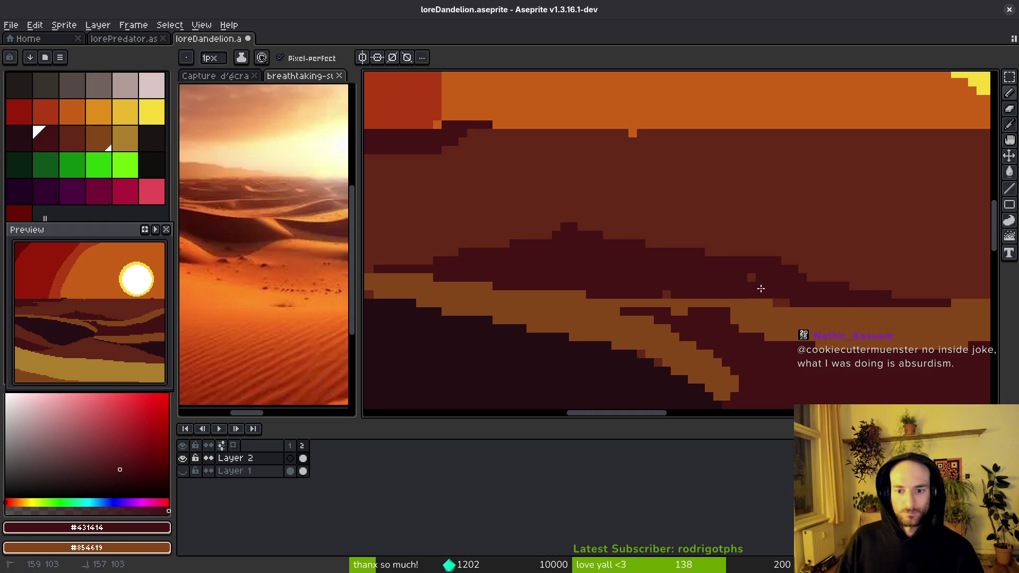
- Redraw the dark dune edge as stepped pixels, replacing a misplaced stroke, and save
mouse_move(663, 292)
left_mouse_down()
mouse_move(506, 285)
mouse_move(710, 299)
mouse_move(848, 282)
left_mouse_up()
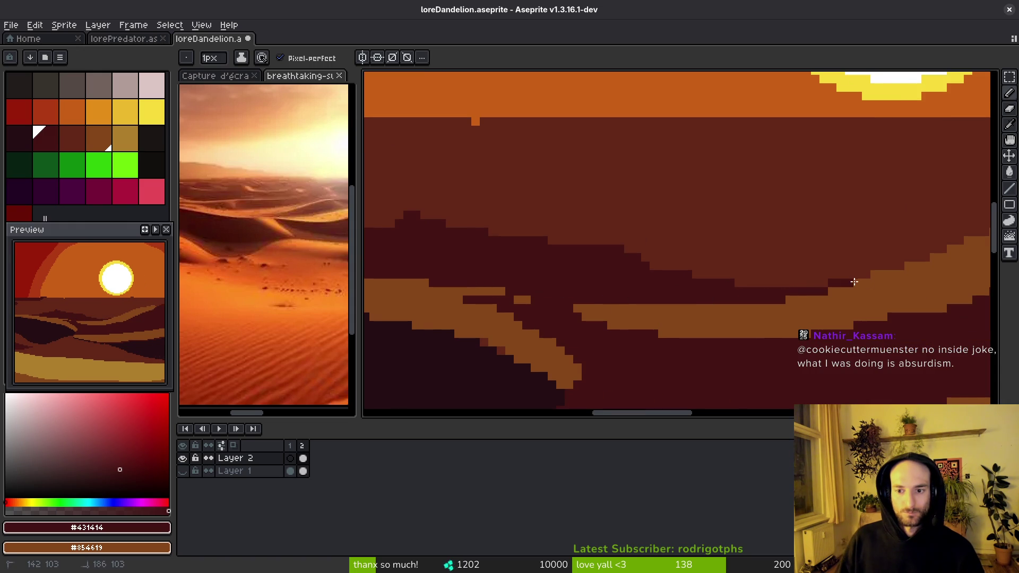
left_click_drag(910, 264, 726, 275)
key("ctrl+z")
left_click_drag(870, 271, 705, 289)
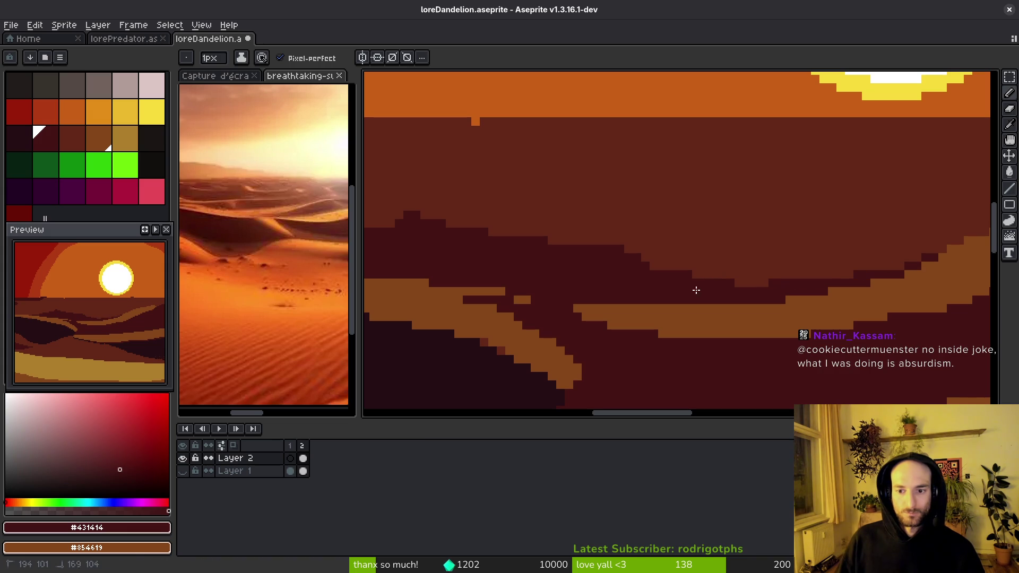
key("ctrl+s")
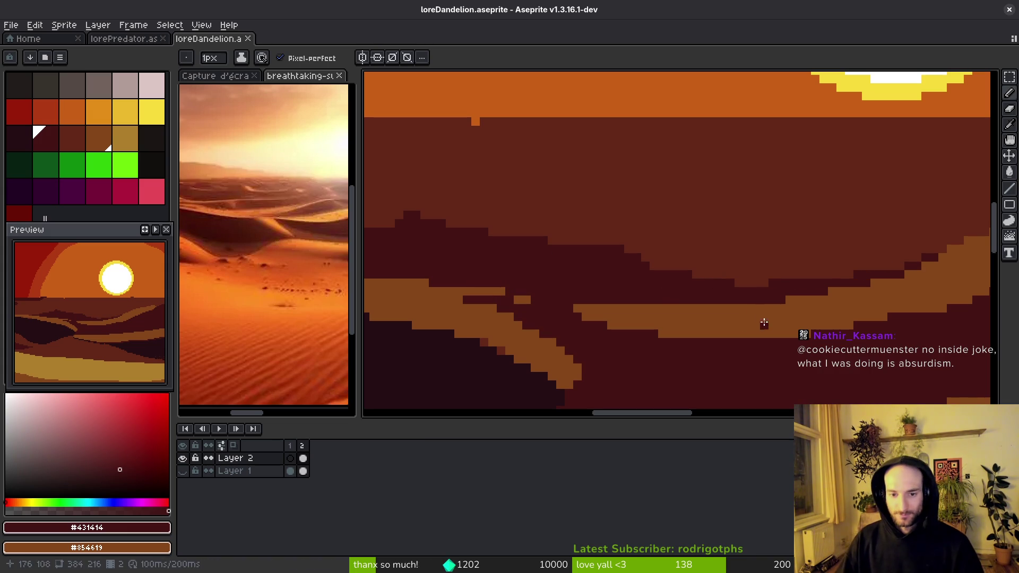
- Paint #632718 dark red along the shadowed dune's top edge and save
left_click(698, 246, "alt")
scroll(711, 264, "up", 1)
mouse_move(751, 273)
left_mouse_down()
mouse_move(734, 285)
mouse_move(500, 228)
mouse_move(578, 241)
mouse_move(568, 233)
left_mouse_up()
scroll(564, 241, "down", 2)
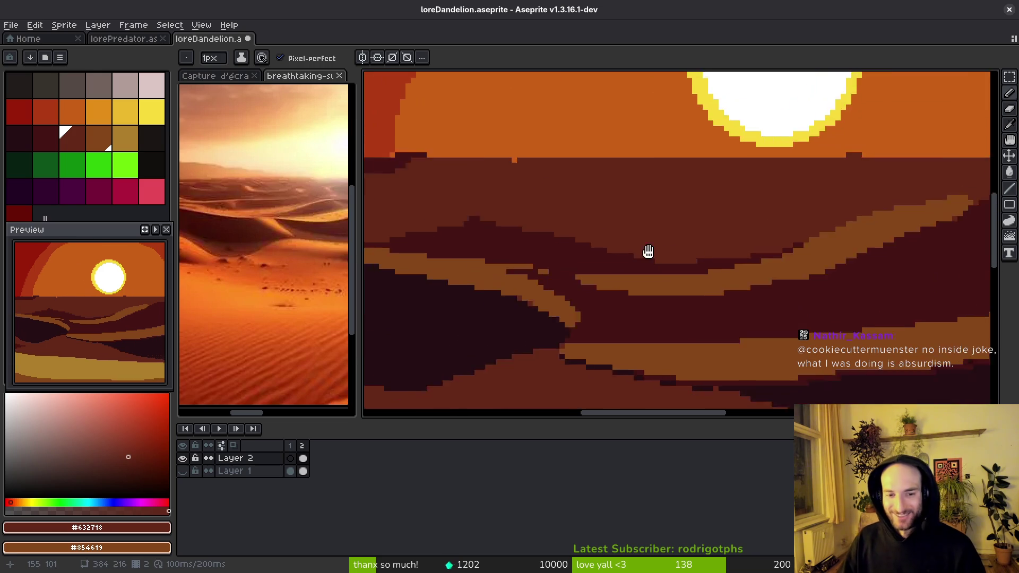
scroll(628, 250, "up", 2)
key("ctrl+s")
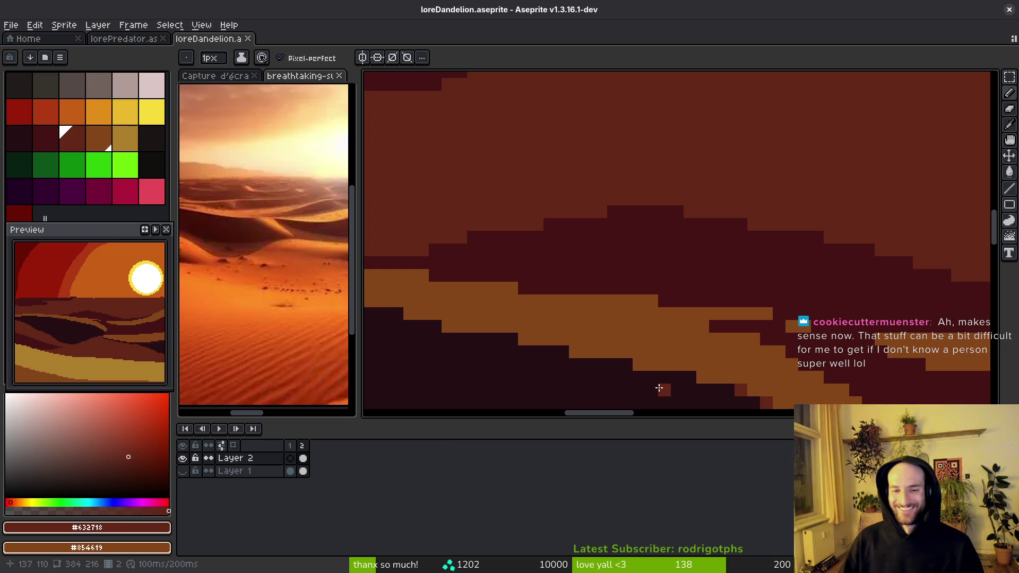
- Darken the orange dune edge with rows of maroon #431414 and save
scroll(596, 173, "up", 3)
left_click(597, 173, "alt")
mouse_move(500, 300)
left_mouse_down()
mouse_move(711, 300)
mouse_move(814, 334)
left_mouse_up()
scroll(836, 301, "down", 3)
scroll(835, 301, "up", 1)
left_click_drag(707, 299, 788, 300)
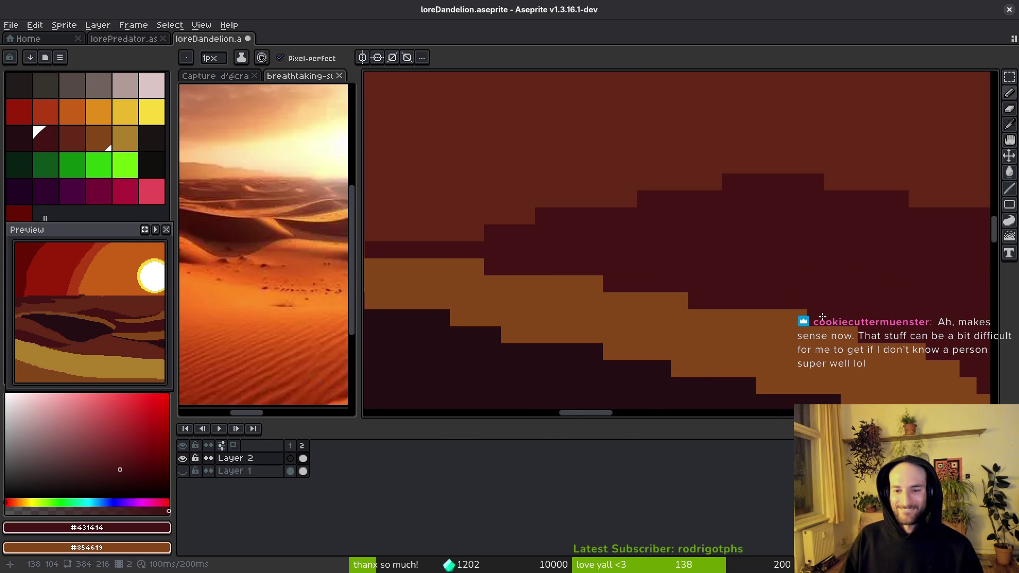
scroll(498, 265, "up", 2)
left_click(496, 268, "alt")
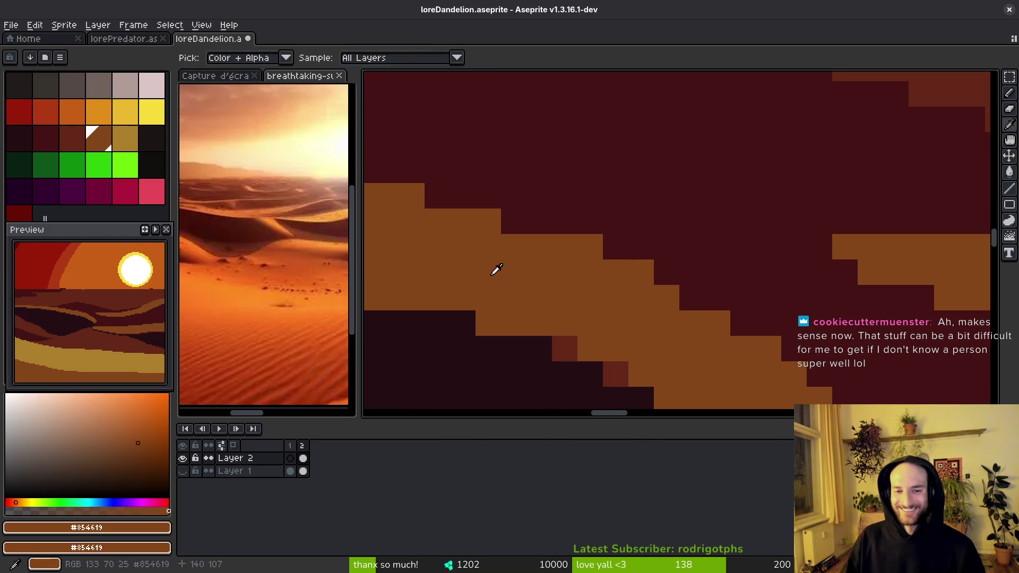
scroll(677, 308, "down", 2)
scroll(666, 302, "up", 1)
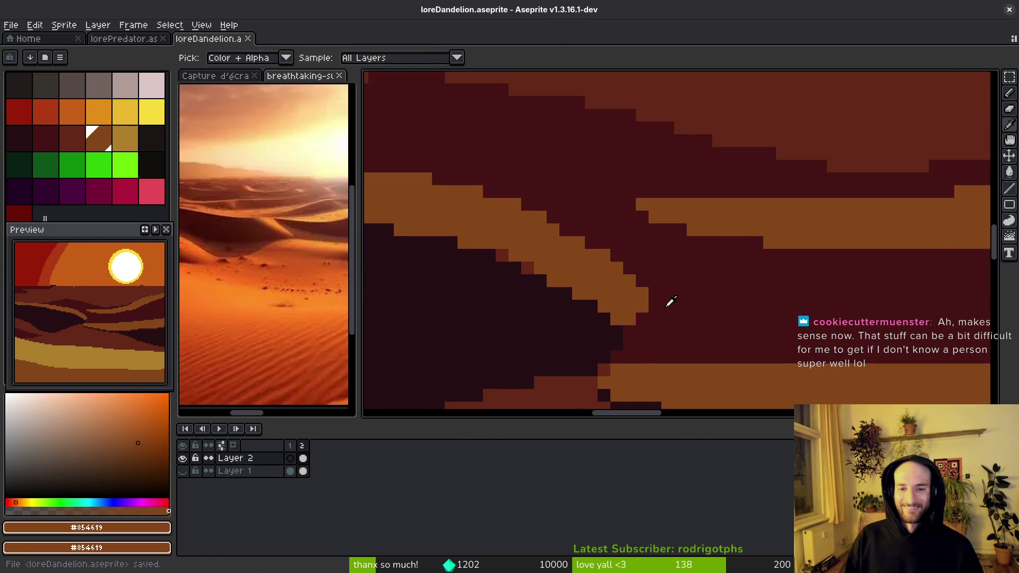
left_click(661, 319, "alt")
key("ctrl+s")
- Step the edge diagonally in maroon and darken stray edge pixels with #250c13
left_click_drag(571, 229, 639, 310)
scroll(642, 298, "down", 2)
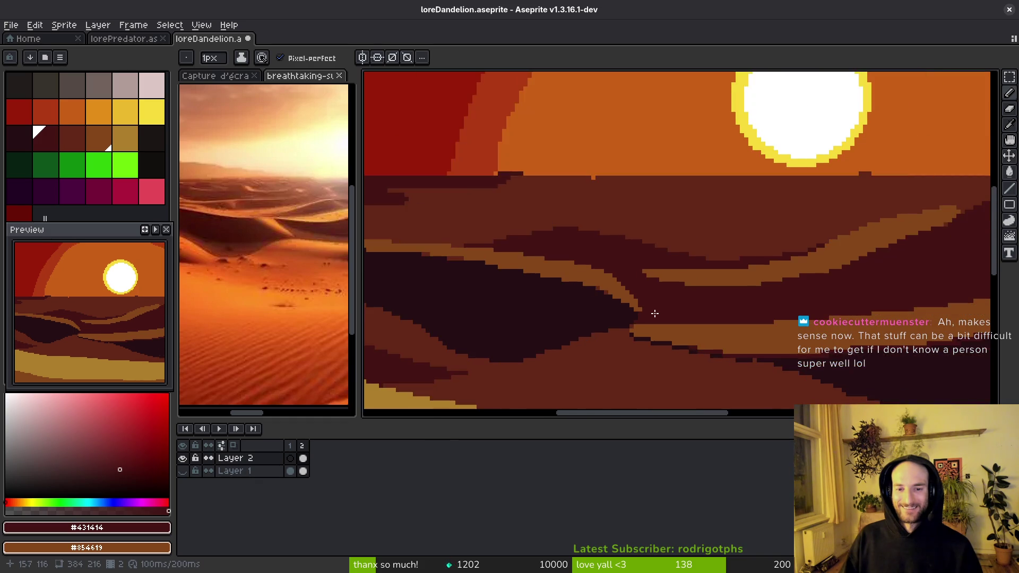
scroll(644, 305, "up", 2)
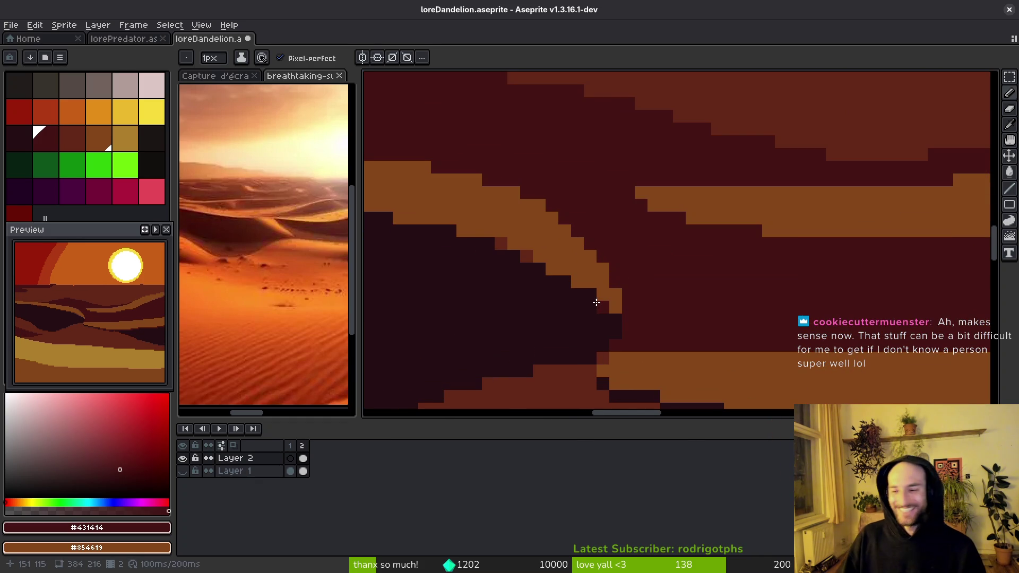
left_click(493, 271, "alt")
left_click(522, 257)
left_click(552, 269)
scroll(598, 303, "down", 2)
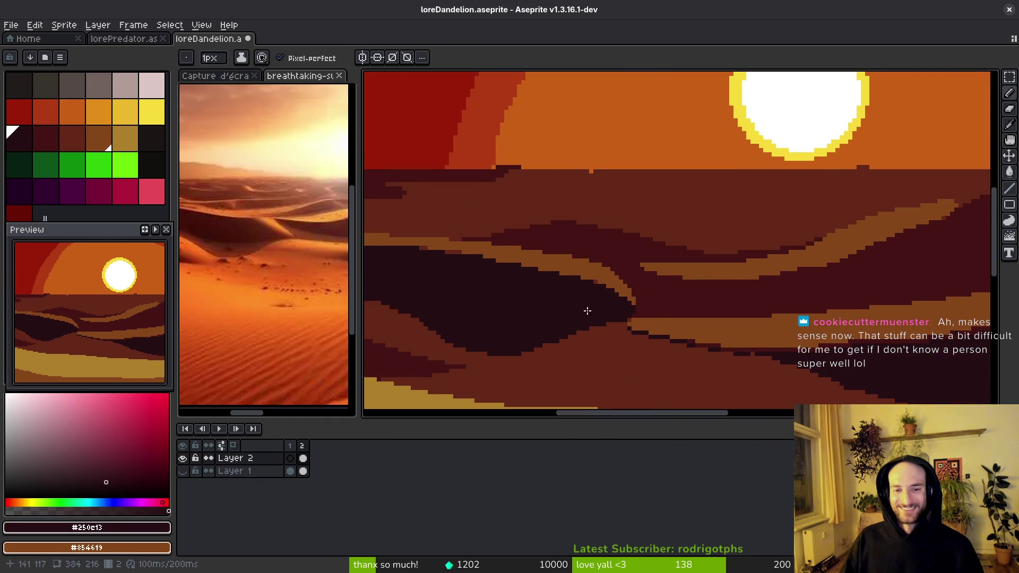
scroll(496, 281, "up", 2)
scroll(626, 250, "up", 3)
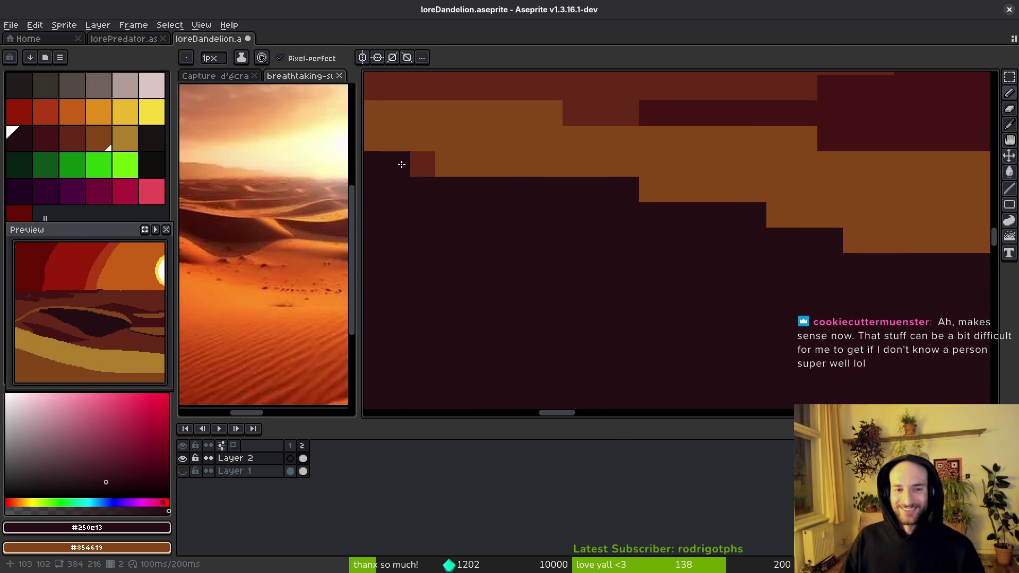
left_click(423, 165)
scroll(472, 227, "down", 3)
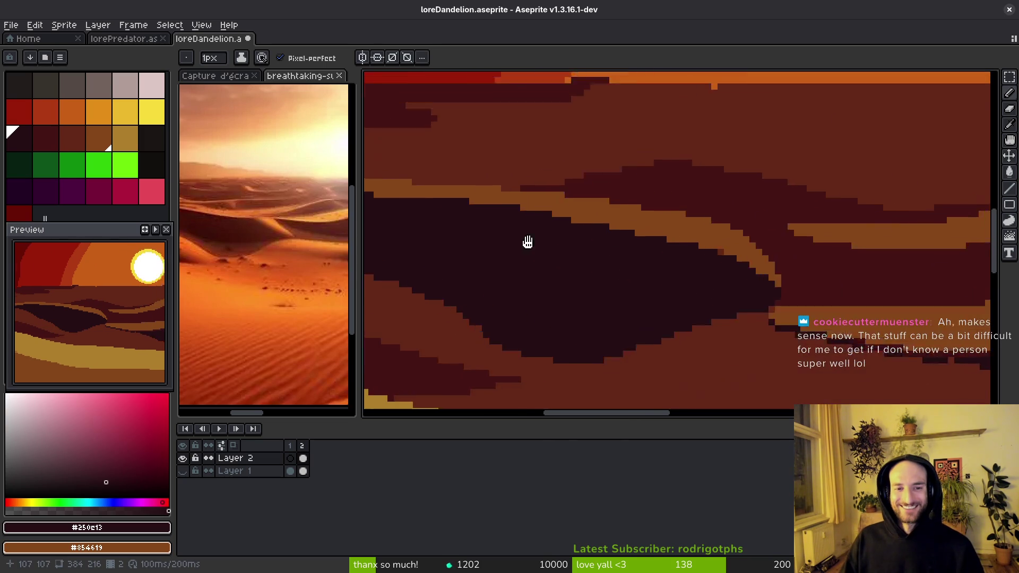
scroll(605, 264, "up", 1)
scroll(621, 247, "up", 2)
- Add orange #854619 step pixels and a short orange row along the band's edge
left_click(486, 227, "alt")
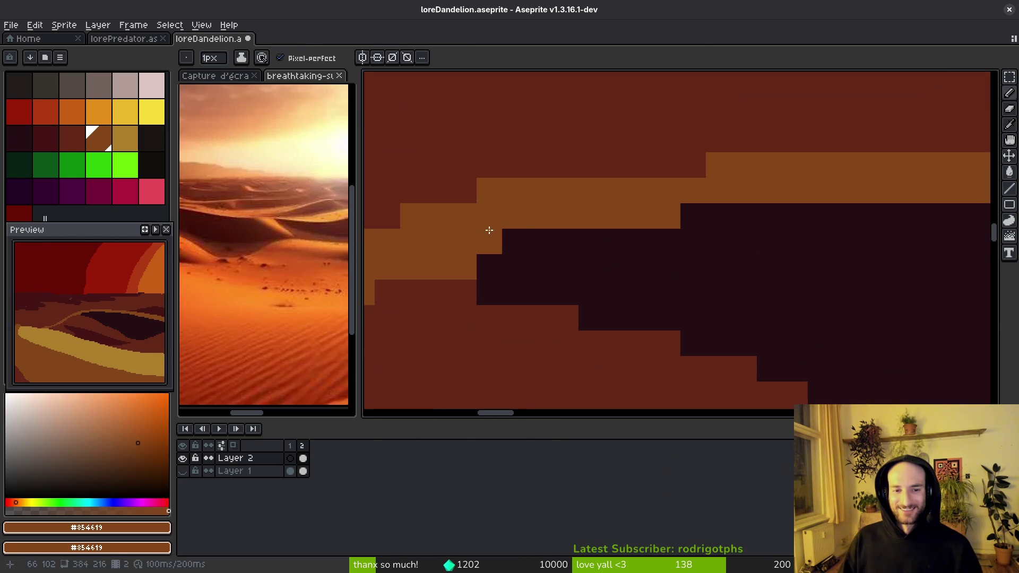
left_click(503, 235)
left_click(540, 241)
left_click(489, 267)
left_click(564, 240)
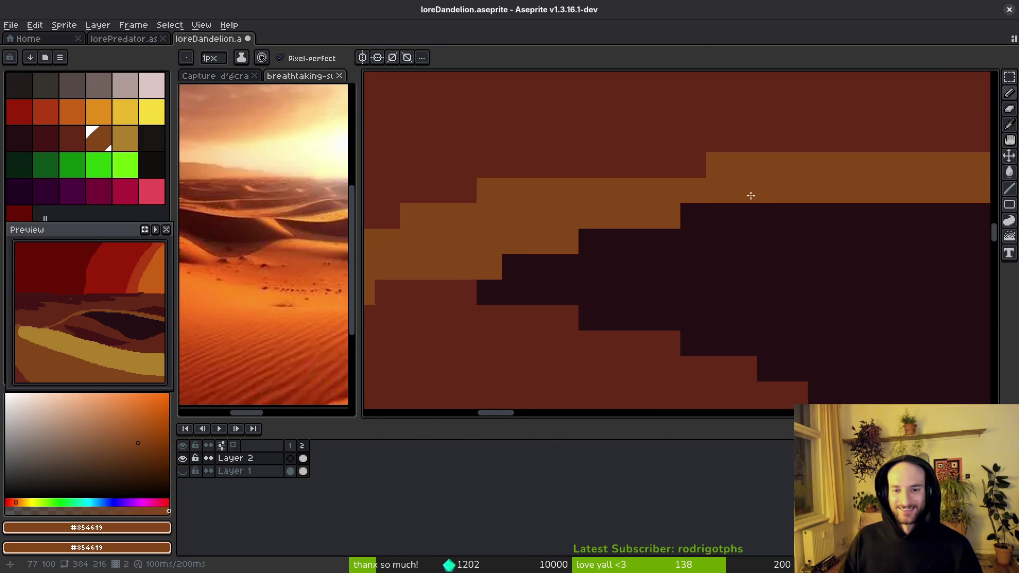
left_click(684, 208)
scroll(623, 296, "down", 8)
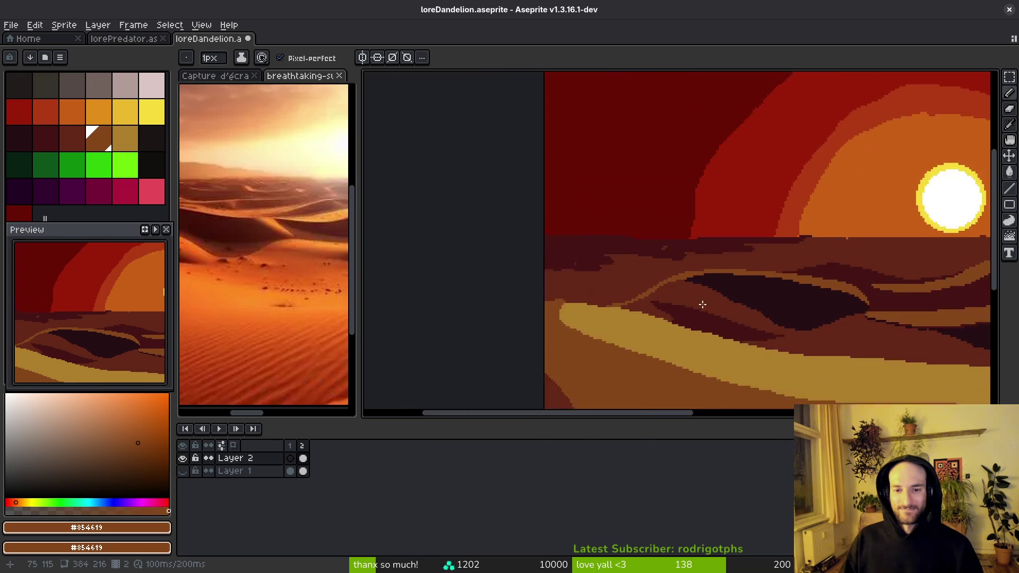
scroll(690, 287, "up", 4)
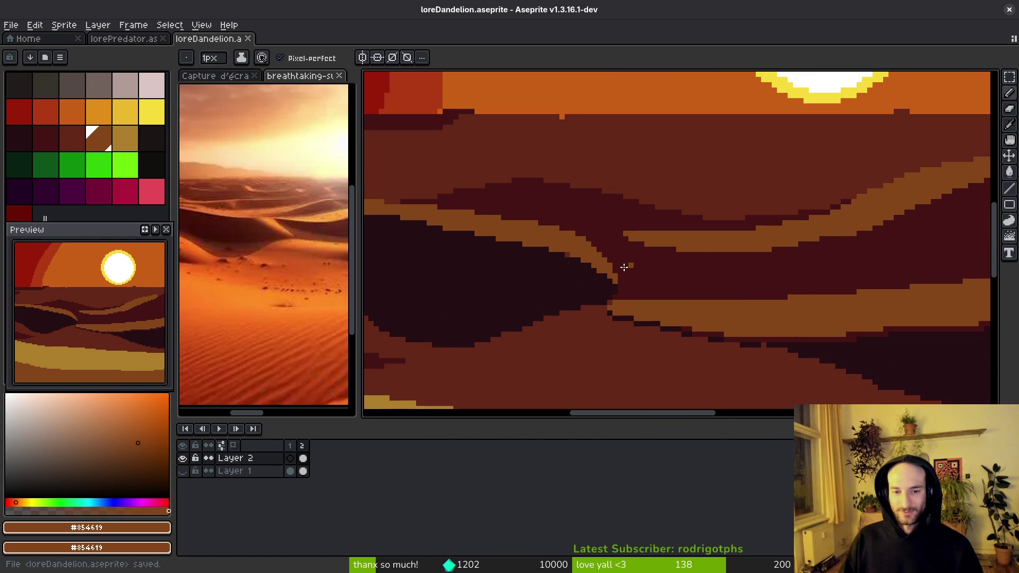
left_click(285, 283)
scroll(583, 239, "up", 1)
left_click_drag(621, 223, 542, 221)
scroll(696, 278, "down", 6)
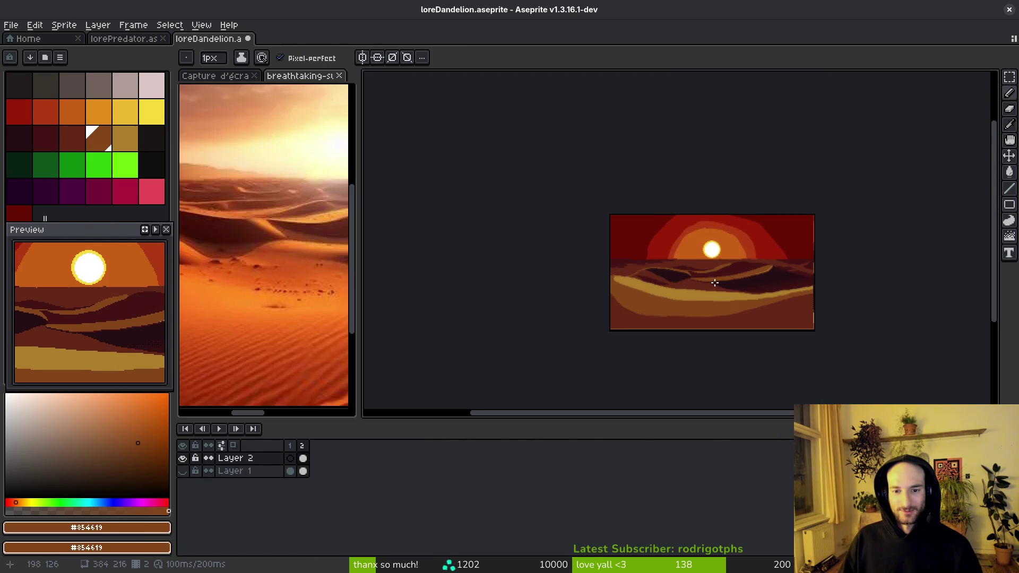
- Paint golden sand #ae7e2c over part of the dark dune edge and save
scroll(719, 282, "up", 1)
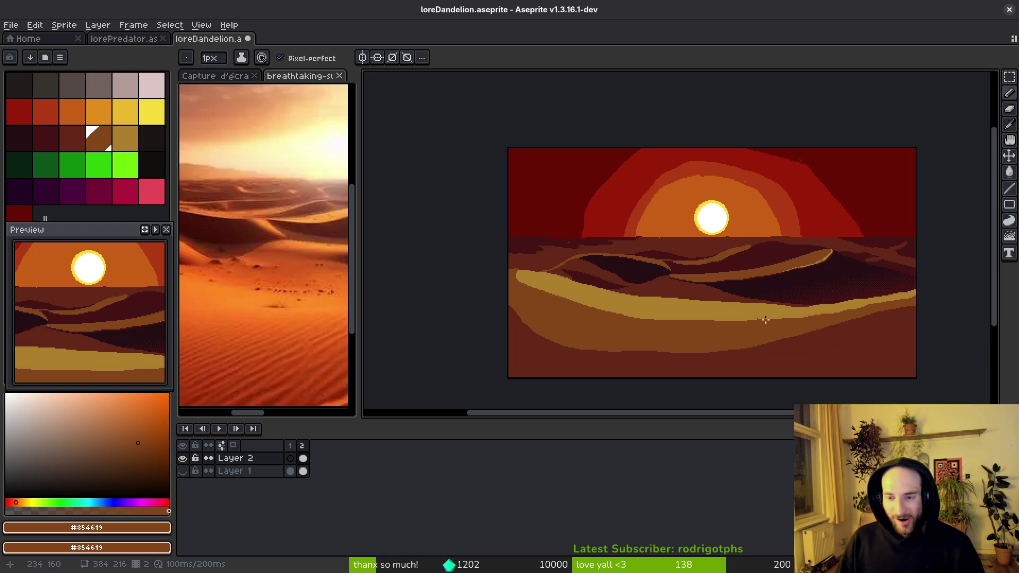
scroll(828, 349, "up", 2)
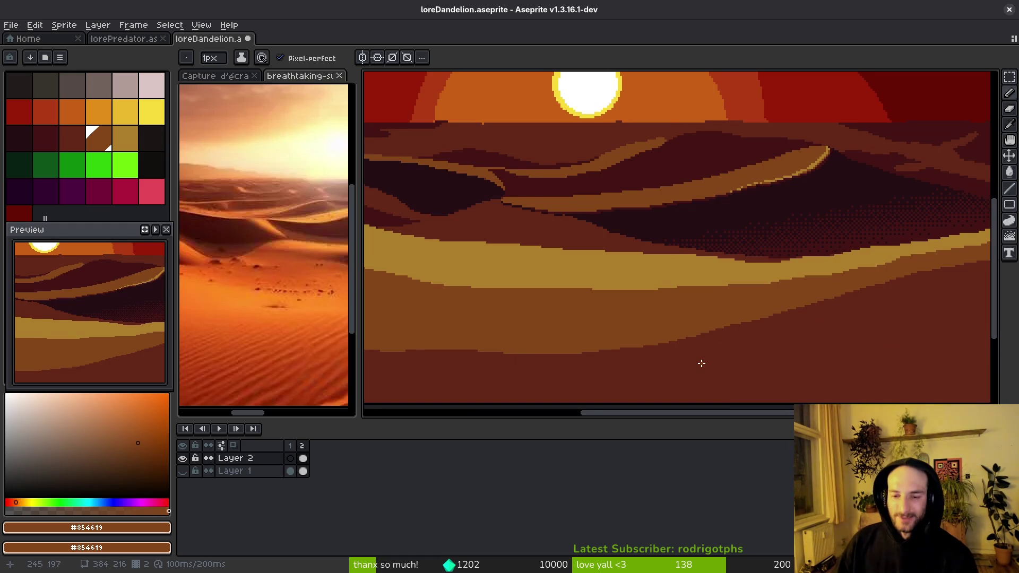
scroll(705, 286, "up", 4)
left_click(706, 285, "alt")
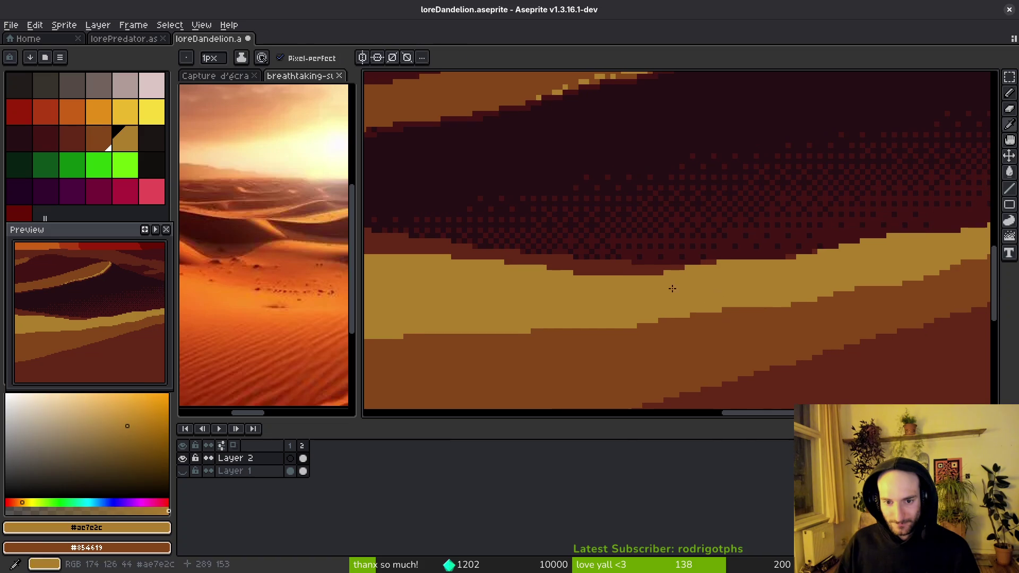
left_click_drag(618, 273, 663, 271)
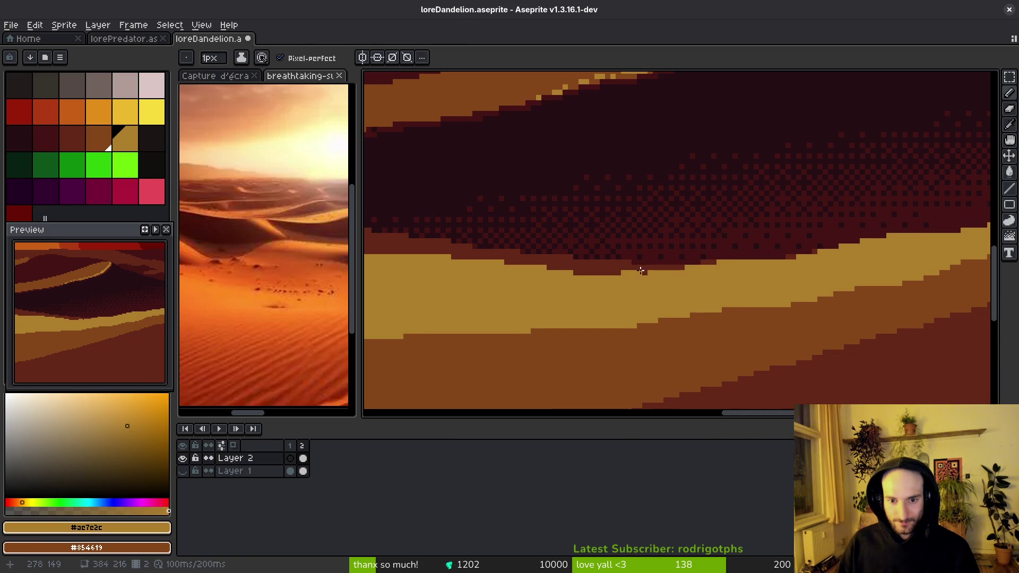
scroll(689, 307, "right", 2)
key("ctrl+s")
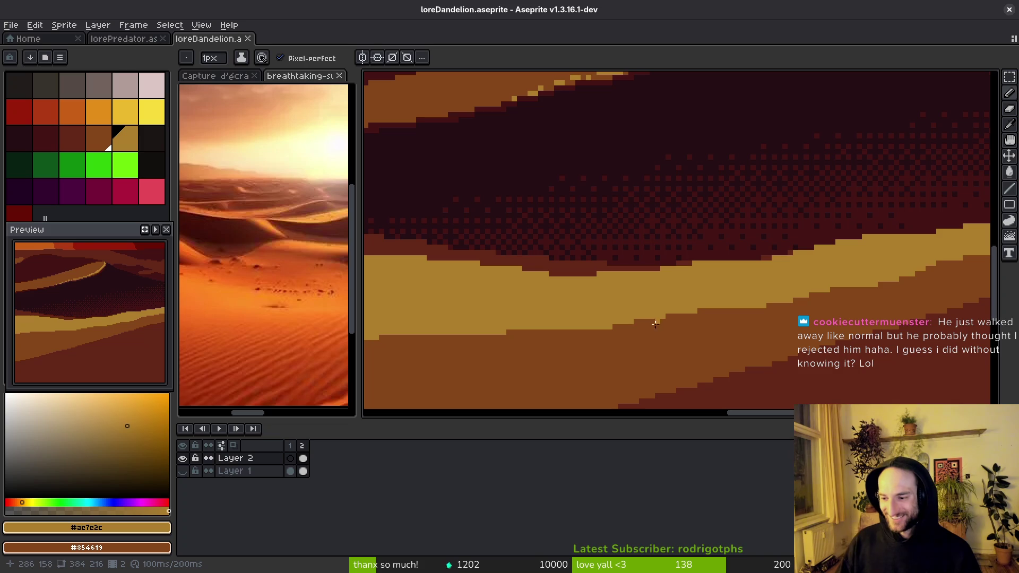
- Fill the tan gap and small tan edge pixels with dark red #632718
scroll(680, 278, "up", 1)
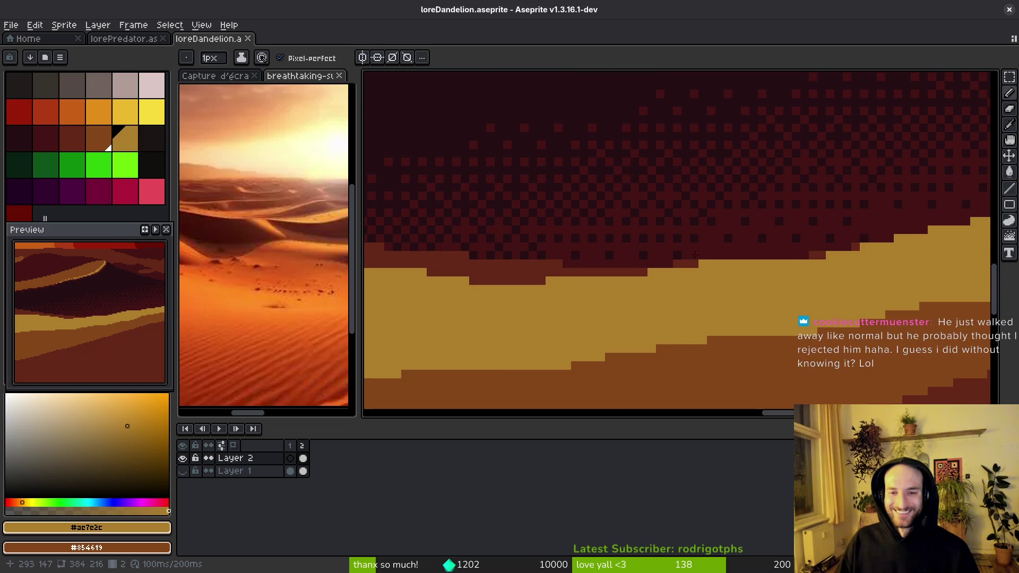
left_click(684, 259, "alt")
scroll(689, 263, "up", 1)
left_click(675, 263)
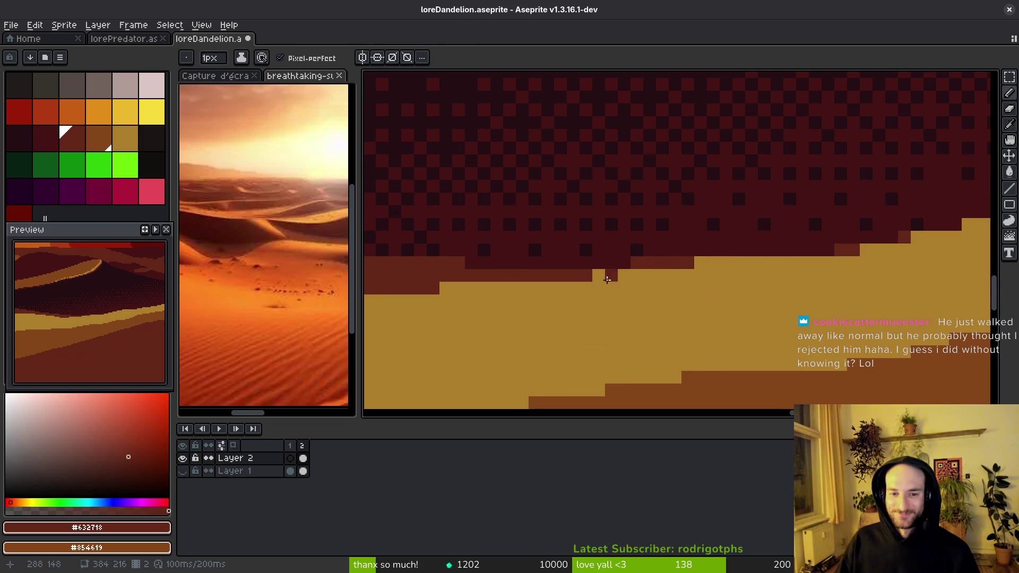
mouse_move(515, 311)
left_mouse_down()
mouse_move(533, 344)
mouse_move(596, 298)
mouse_move(727, 311)
mouse_move(564, 301)
mouse_move(548, 332)
mouse_move(749, 325)
left_mouse_up()
left_click(464, 296)
left_click(566, 308)
- Draw a tan #ae7e2c sand stroke along the dune edge and save
left_click(742, 325, "alt")
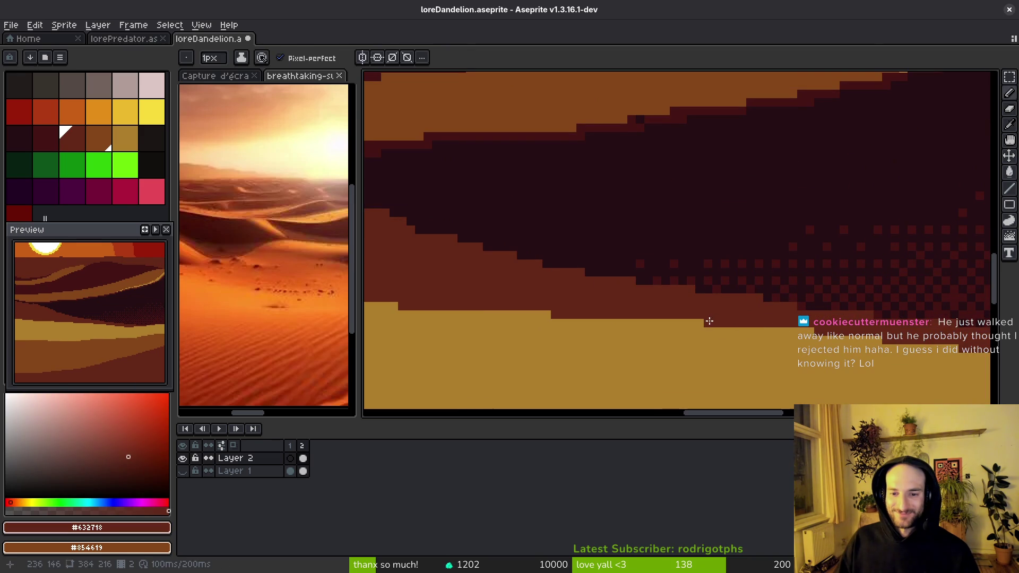
scroll(705, 318, "down", 1)
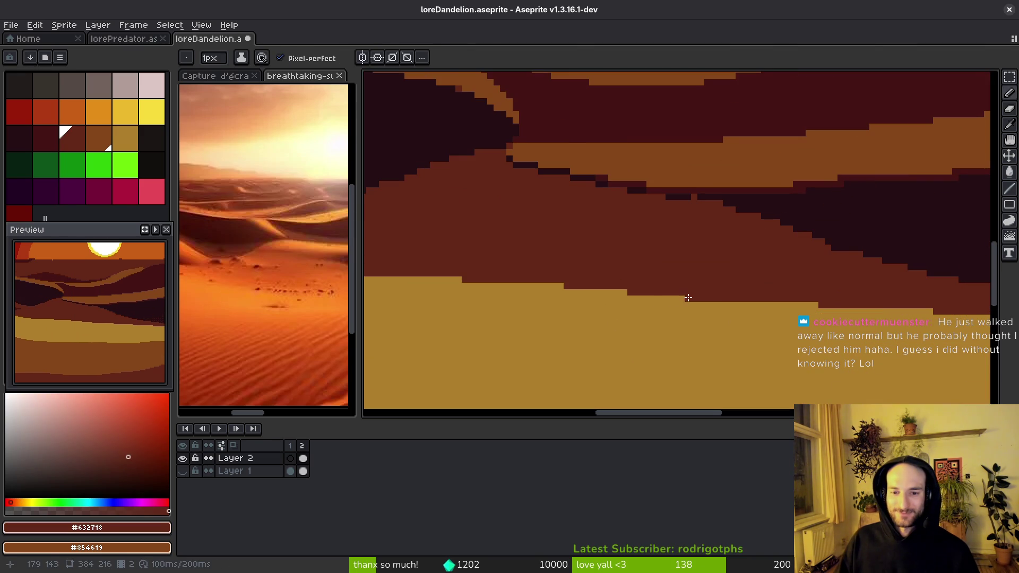
left_click(688, 298, "alt")
scroll(679, 297, "left", 2)
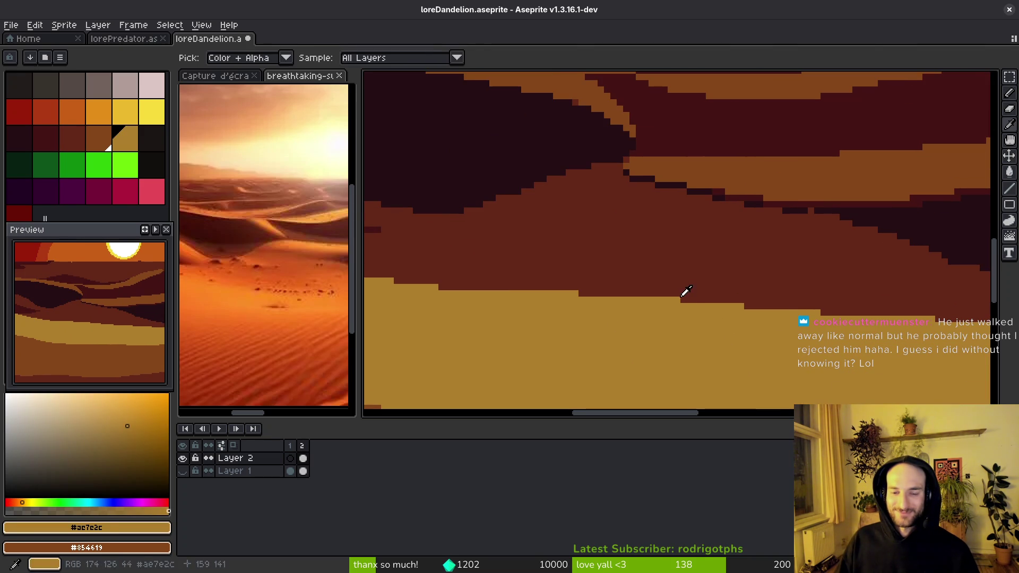
scroll(590, 297, "left", 3)
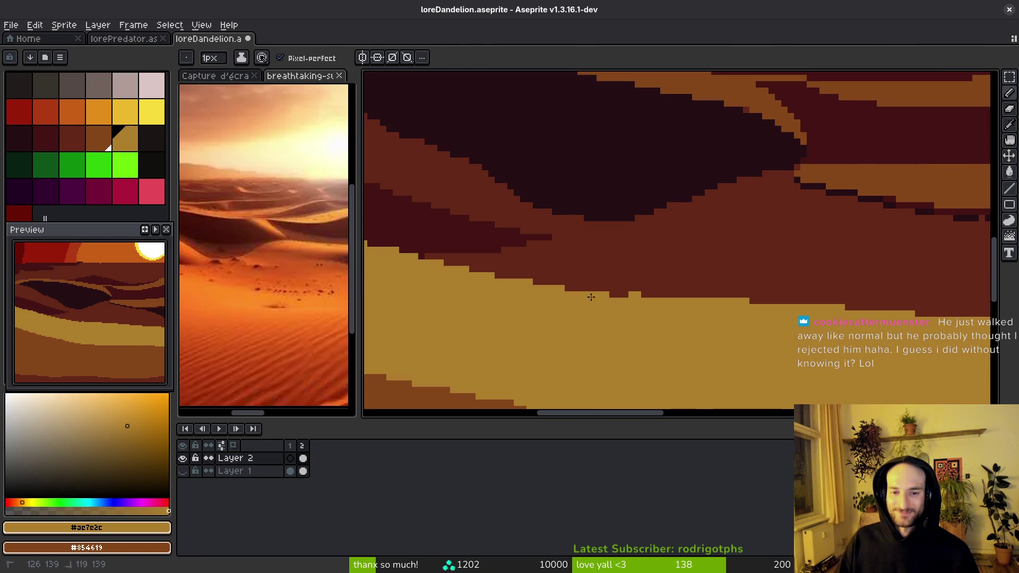
scroll(682, 320, "left", 3)
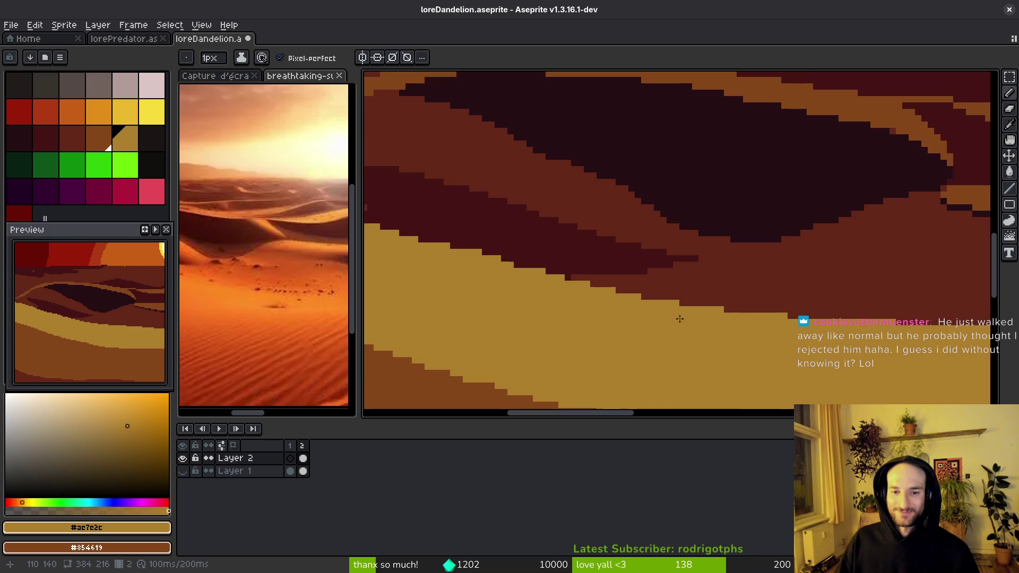
scroll(682, 320, "up", 2)
left_click(720, 311, "alt")
left_click(681, 303, "alt")
left_click_drag(598, 276, 743, 344)
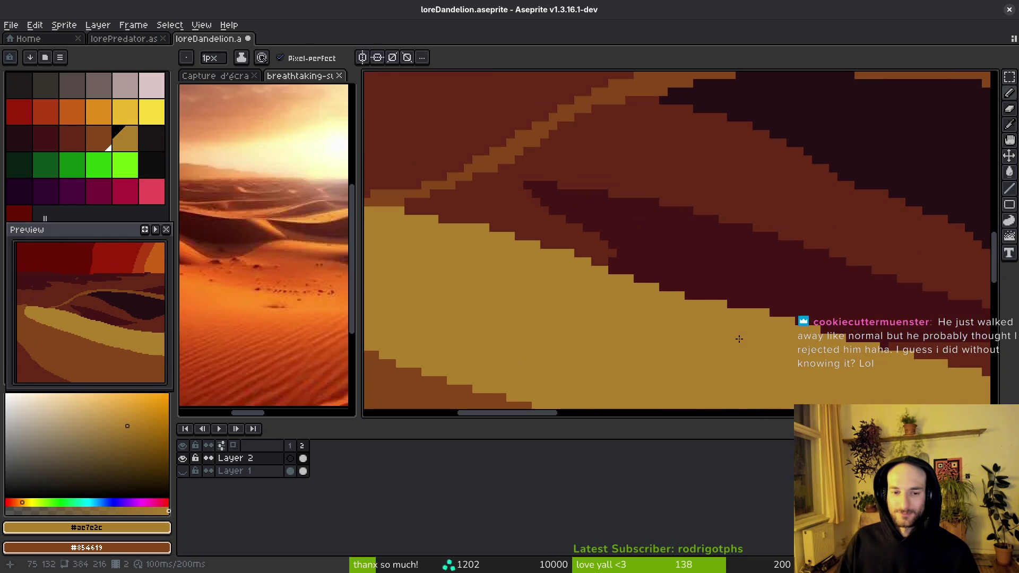
scroll(689, 302, "left", 3)
scroll(689, 303, "up", 2)
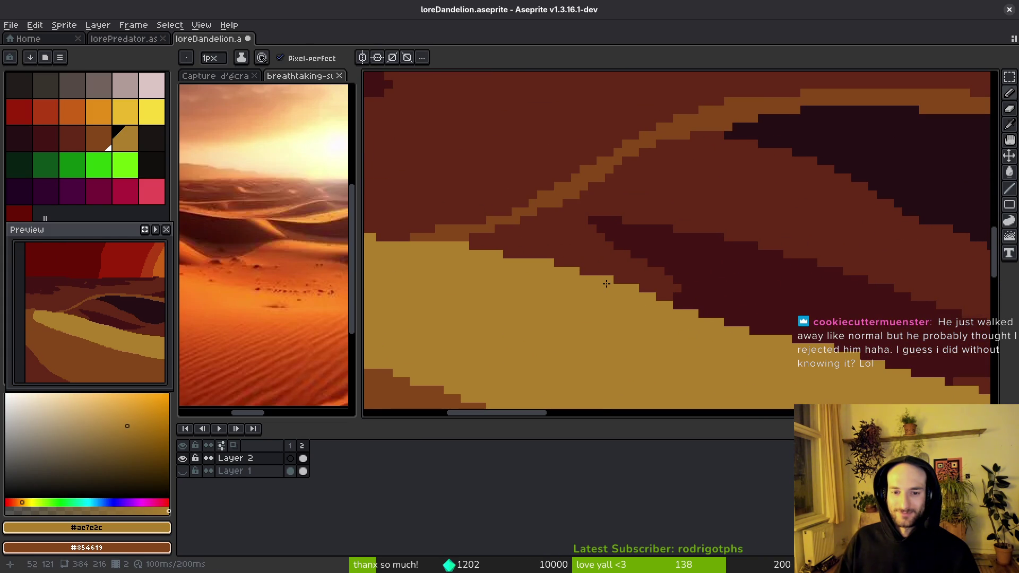
scroll(530, 268, "down", 1)
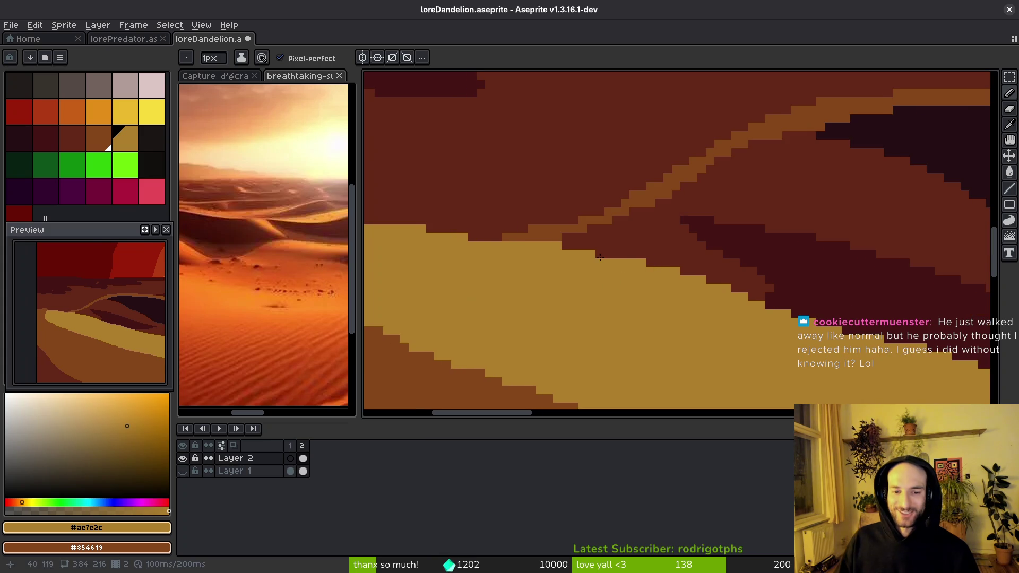
scroll(580, 284, "down", 1)
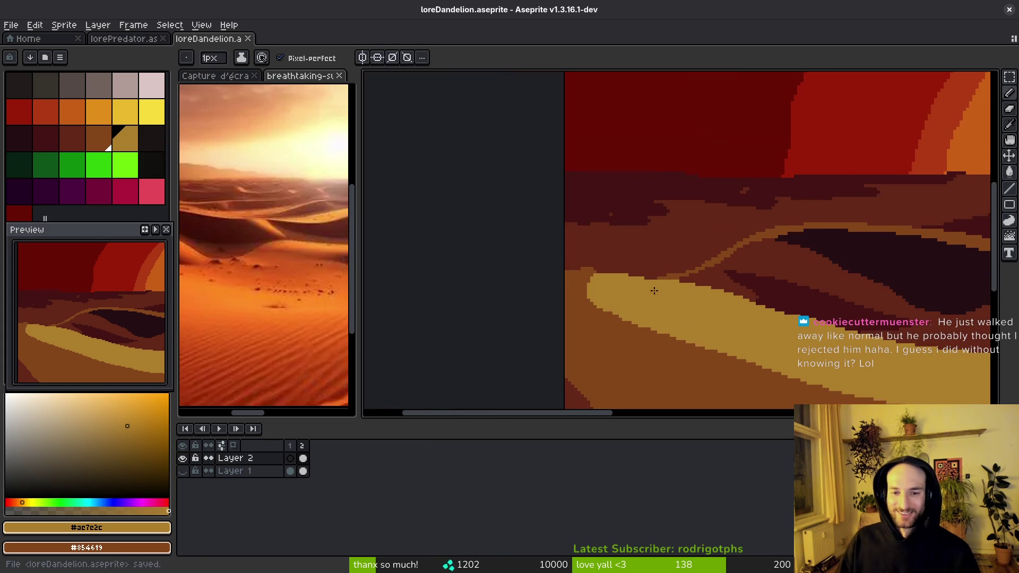
scroll(704, 339, "up", 4)
key("ctrl+s")
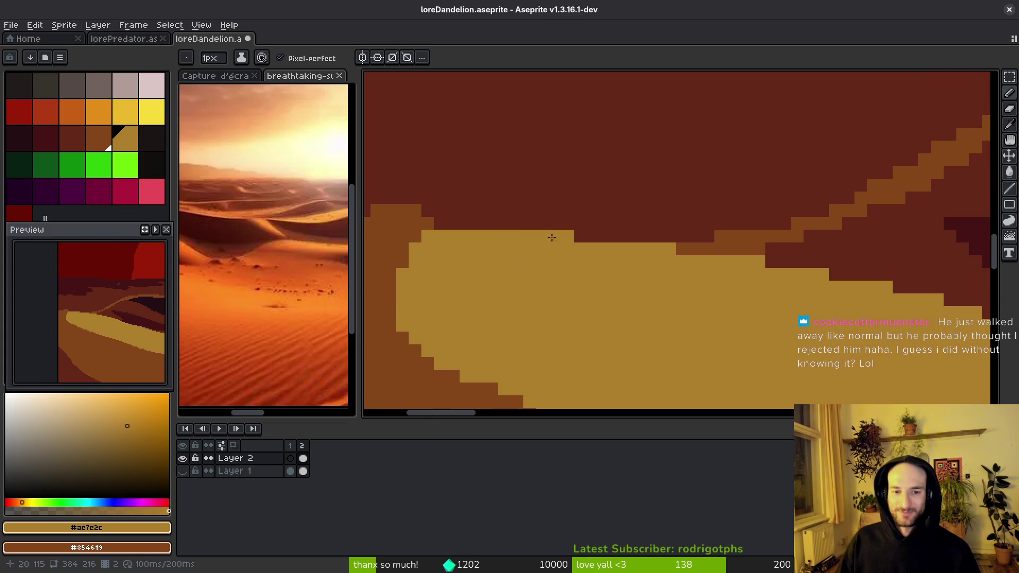
- Paint out the two stray sand pixel blocks near the sprite's left edge
left_click_drag(455, 264, 709, 289)
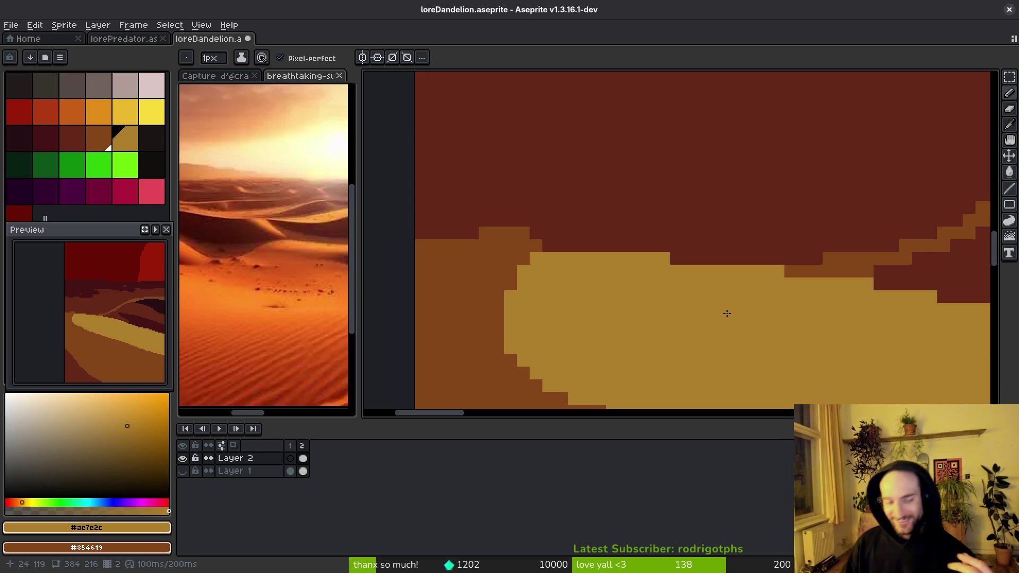
right_click(504, 253)
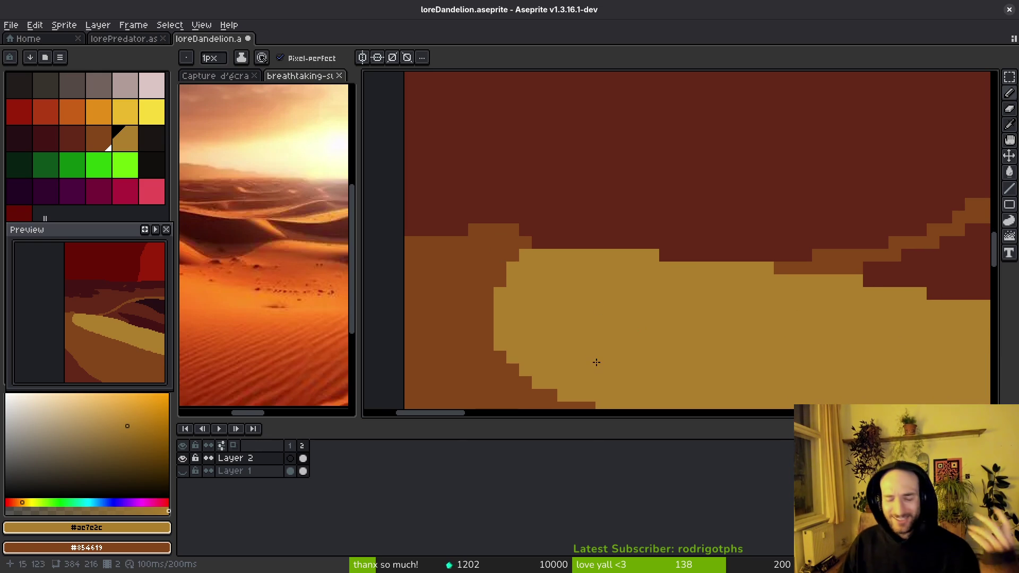
scroll(610, 302, "right", 3)
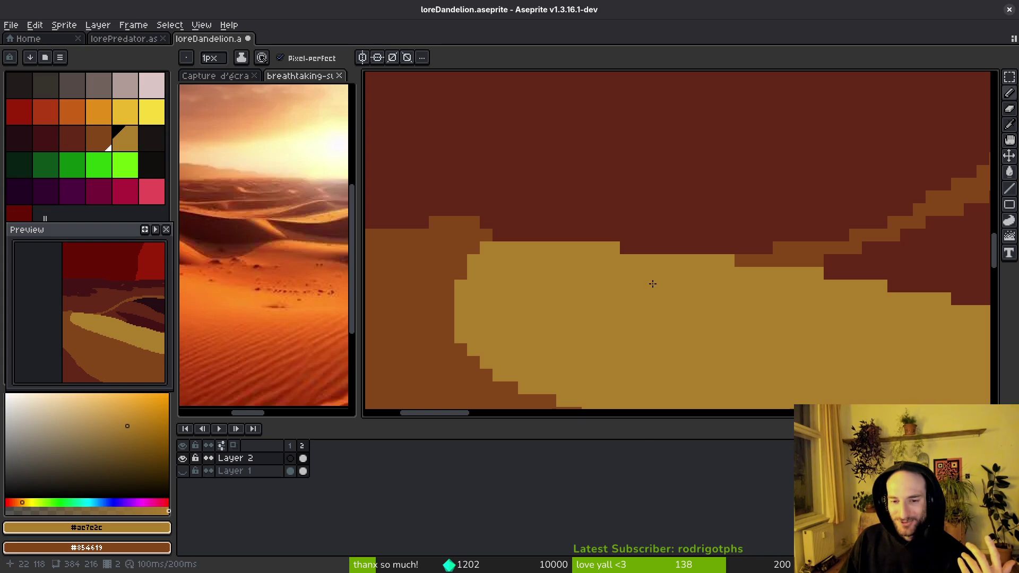
scroll(642, 280, "left", 2)
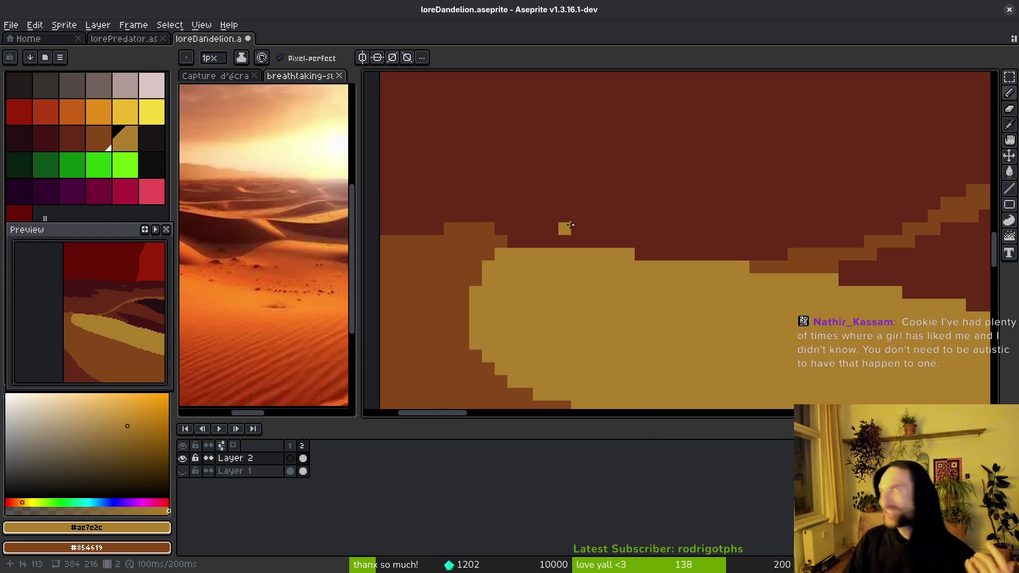
right_click(567, 228)
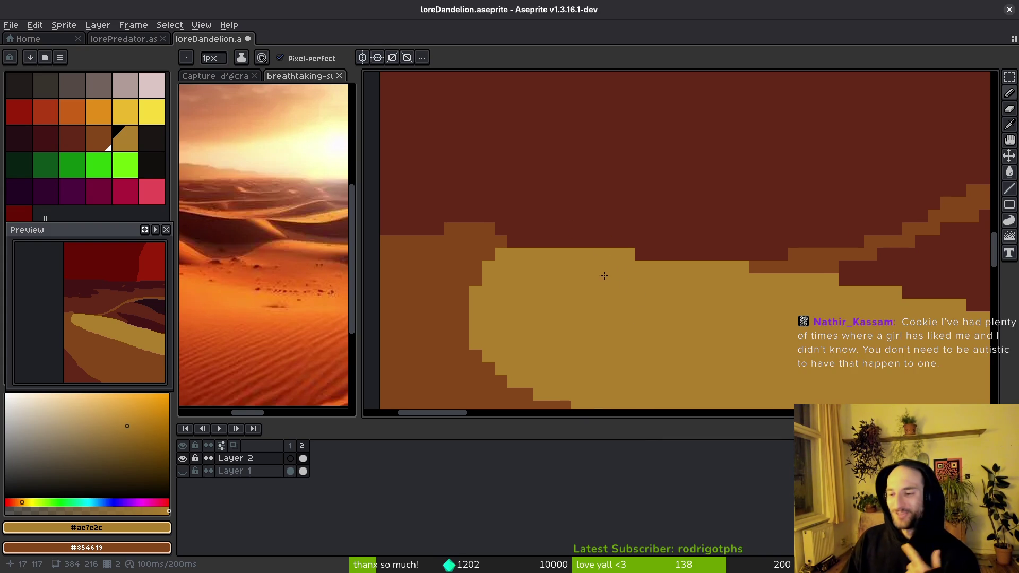
left_click_drag(619, 296, 620, 299)
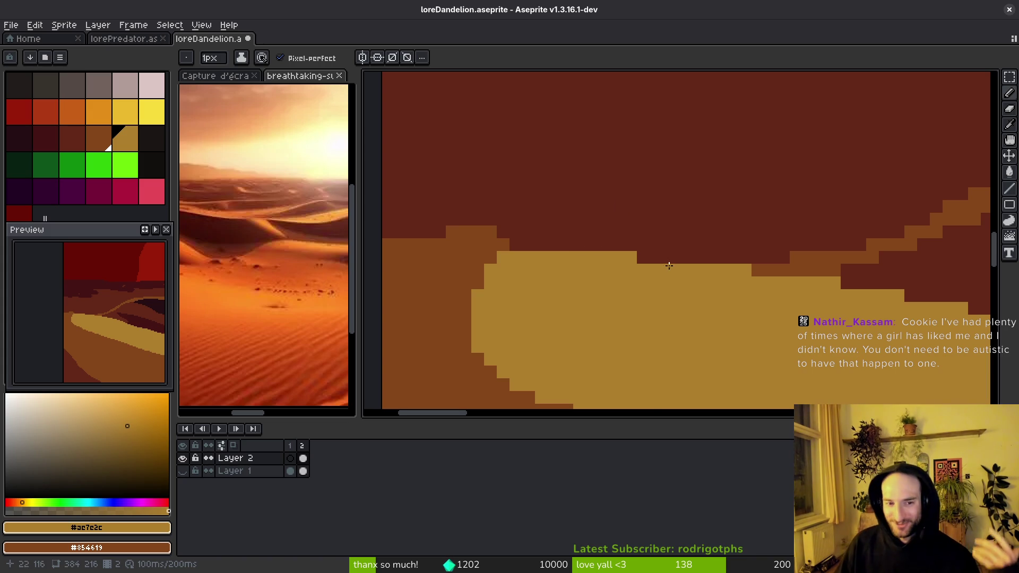
- Smooth and extend the sand band's lower stepped edge with sand-yellow pixels
left_click(653, 221, "alt")
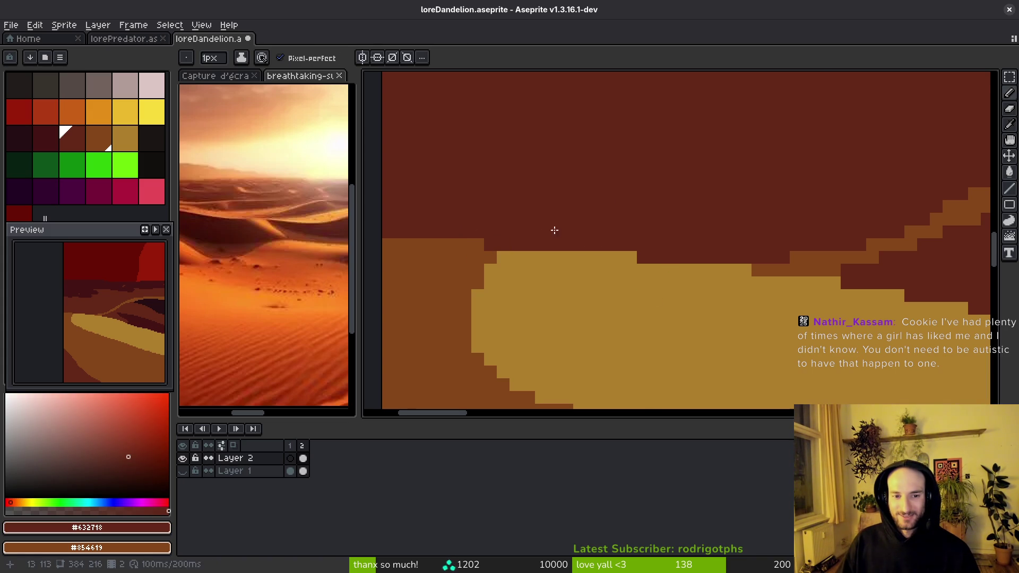
scroll(546, 228, "down", 3)
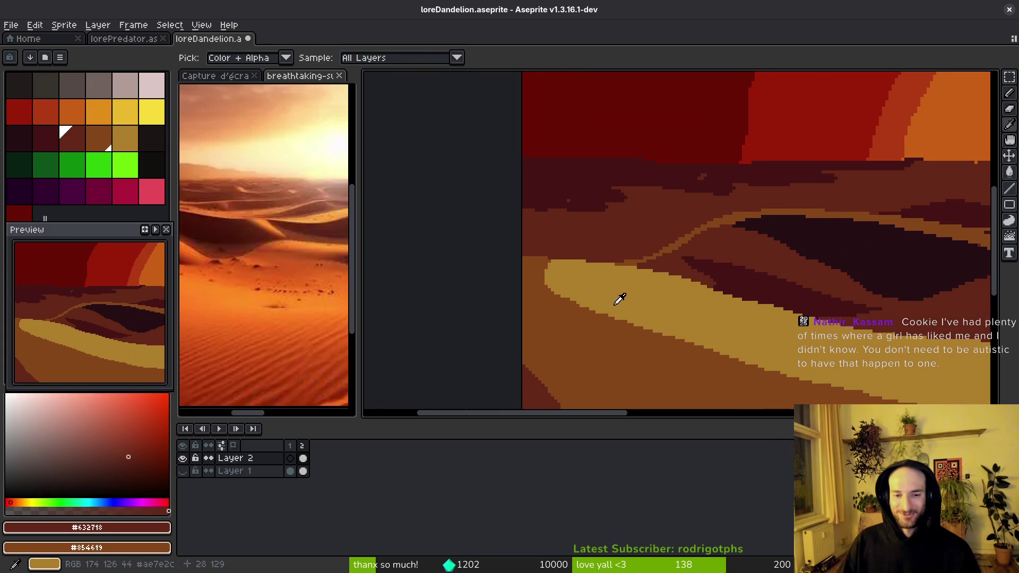
left_click(619, 302, "alt")
scroll(465, 237, "up", 4)
left_click_drag(470, 234, 609, 290)
mouse_move(515, 265)
left_mouse_down()
mouse_move(623, 307)
mouse_move(616, 234)
mouse_move(750, 280)
mouse_move(746, 300)
left_mouse_up()
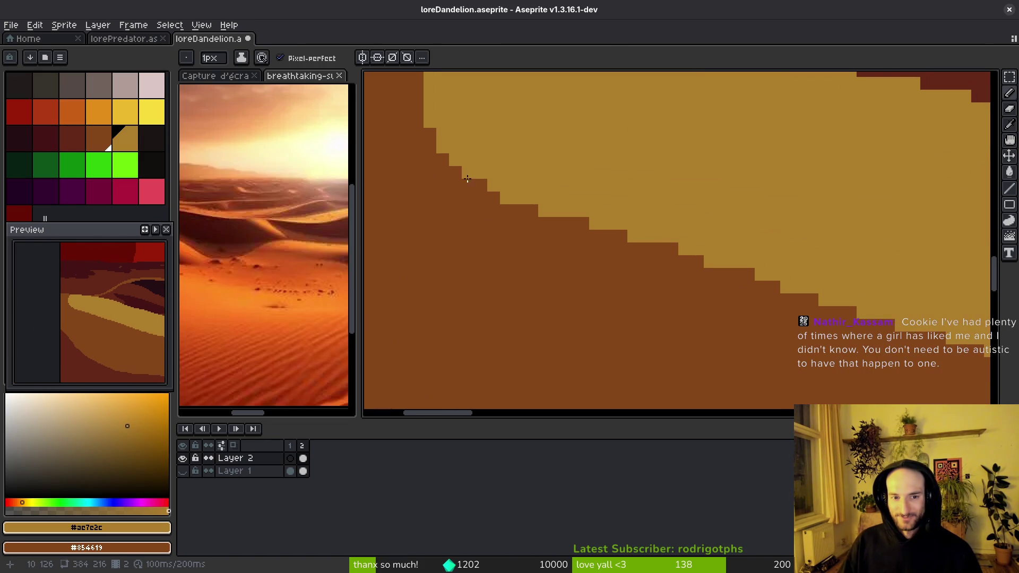
- Square off the stair steps on the dune edge with brown pixels from the lower dune
scroll(525, 197, "down", 3)
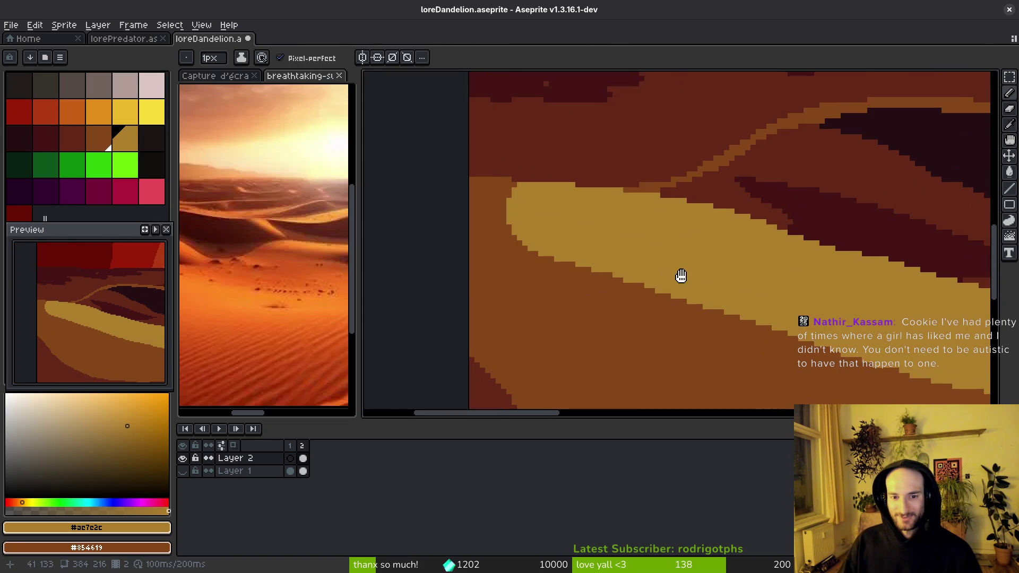
left_click(507, 265, "alt")
scroll(507, 262, "up", 4)
left_click(501, 219)
left_click(534, 234)
left_click(581, 249)
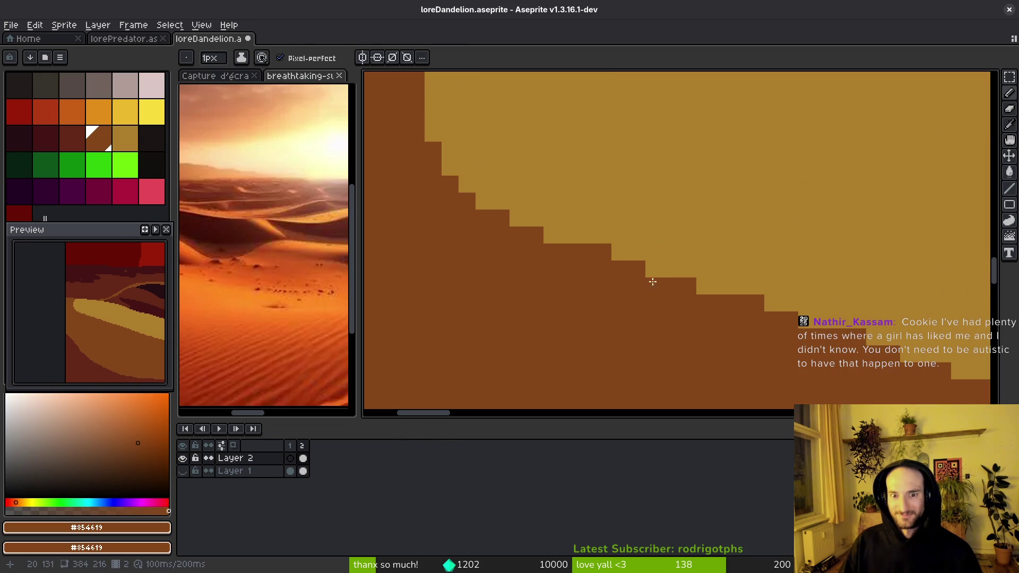
scroll(756, 325, "right", 2)
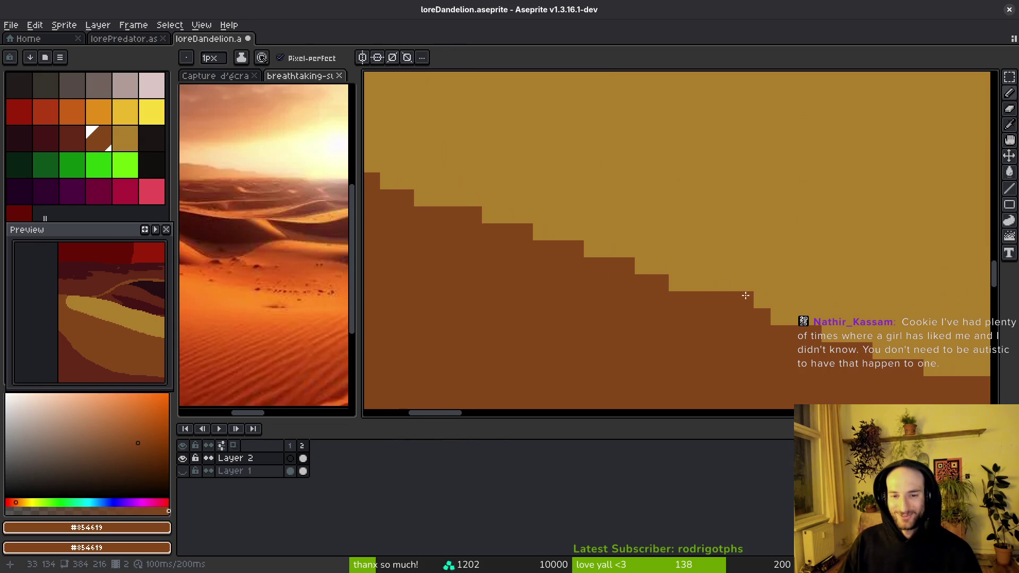
left_click(673, 285)
- Save the artwork and pan out to a wider view of the dune
key("ctrl+s")
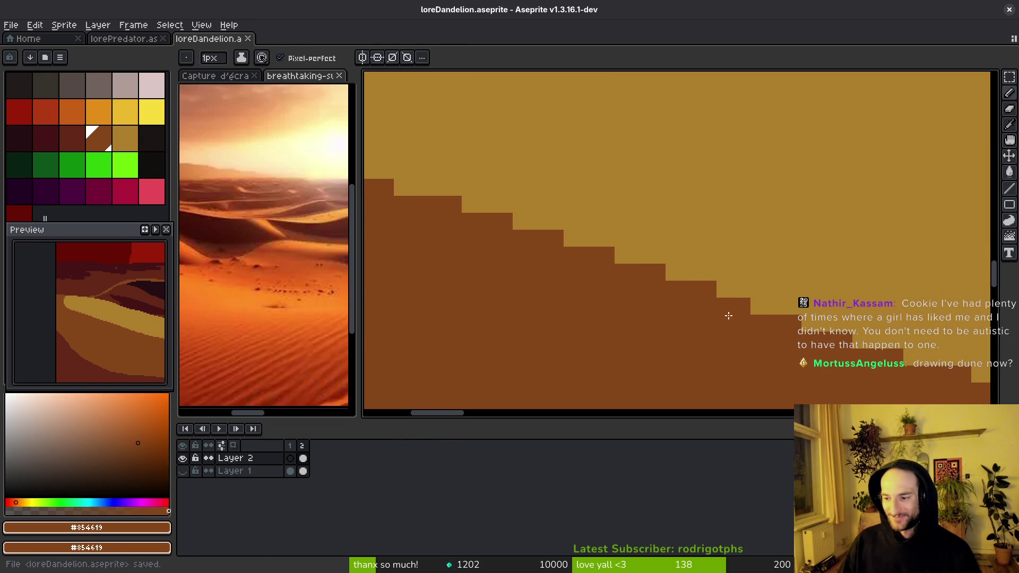
scroll(723, 328, "down", 3)
scroll(741, 370, "down", 3)
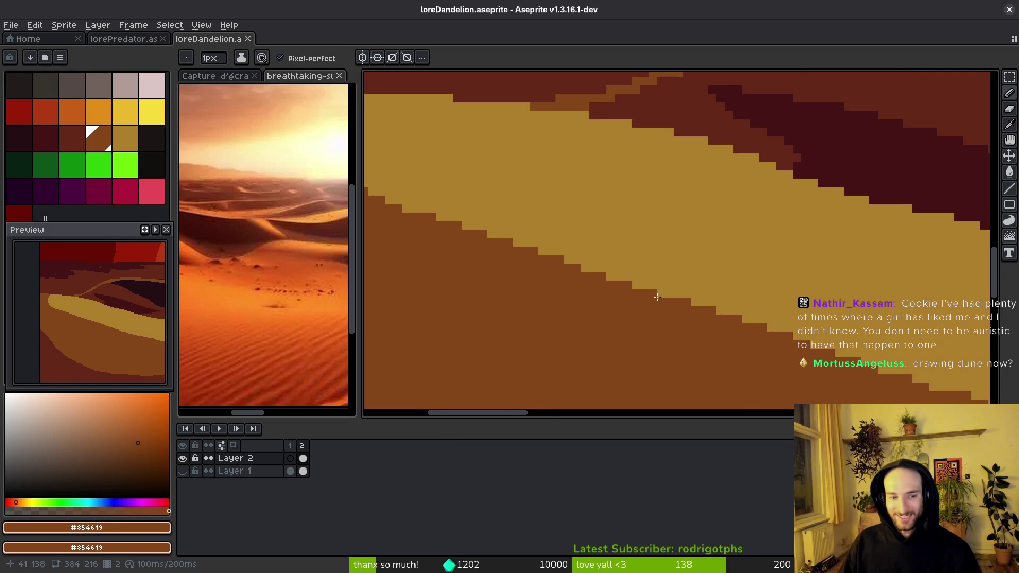
left_click_drag(738, 325, 717, 324)
scroll(717, 323, "up", 3)
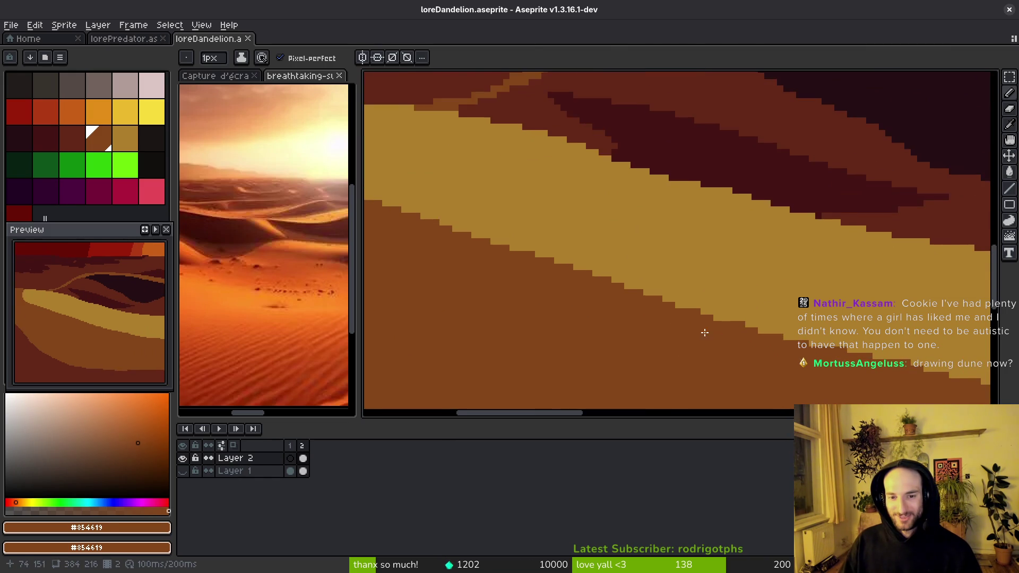
scroll(791, 335, "up", 2)
- Redraw the dune edge in brown, flood-filling the stray tan patches brown
left_click(579, 297, "alt")
left_click_drag(476, 277, 520, 283)
left_click_drag(601, 293, 785, 326)
left_click(768, 309, "alt")
left_click_drag(678, 305, 668, 302)
left_click(593, 292, "alt")
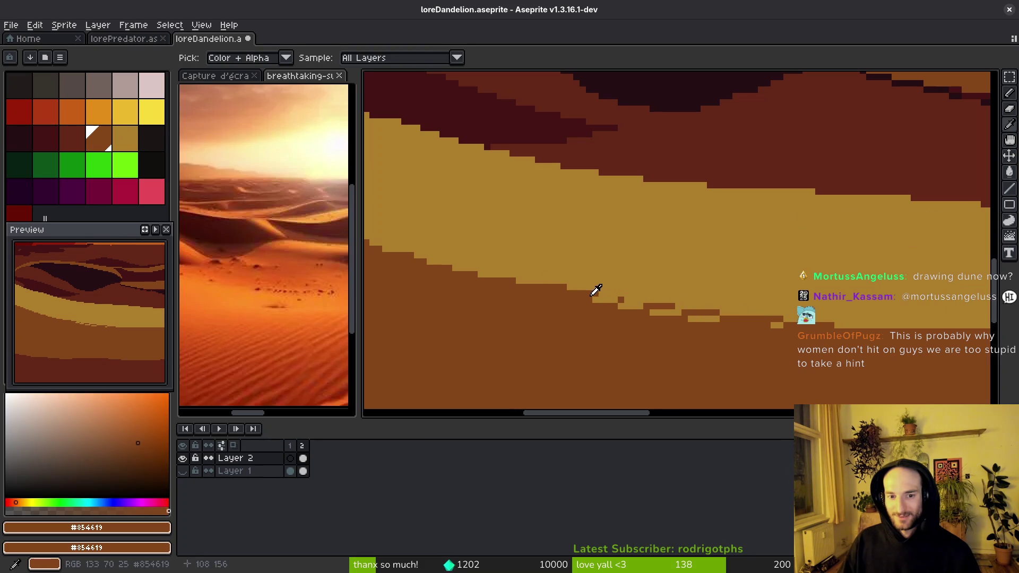
left_click_drag(606, 299, 674, 310)
key("g")
left_click(696, 318)
left_click(663, 313)
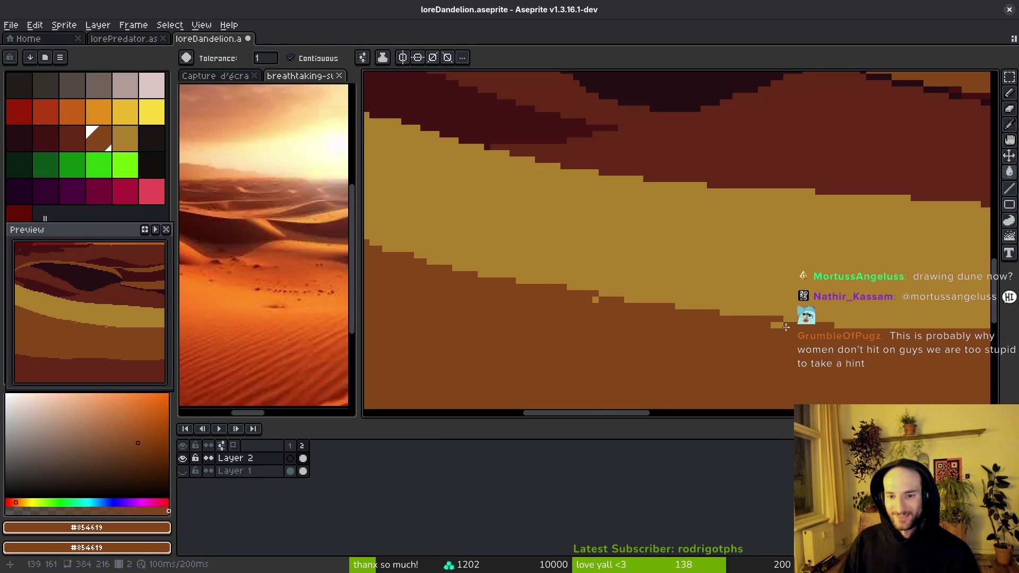
- Draw tan pixels along the dune edge and turn one stray edge pixel brown
left_click(121, 136)
key("b")
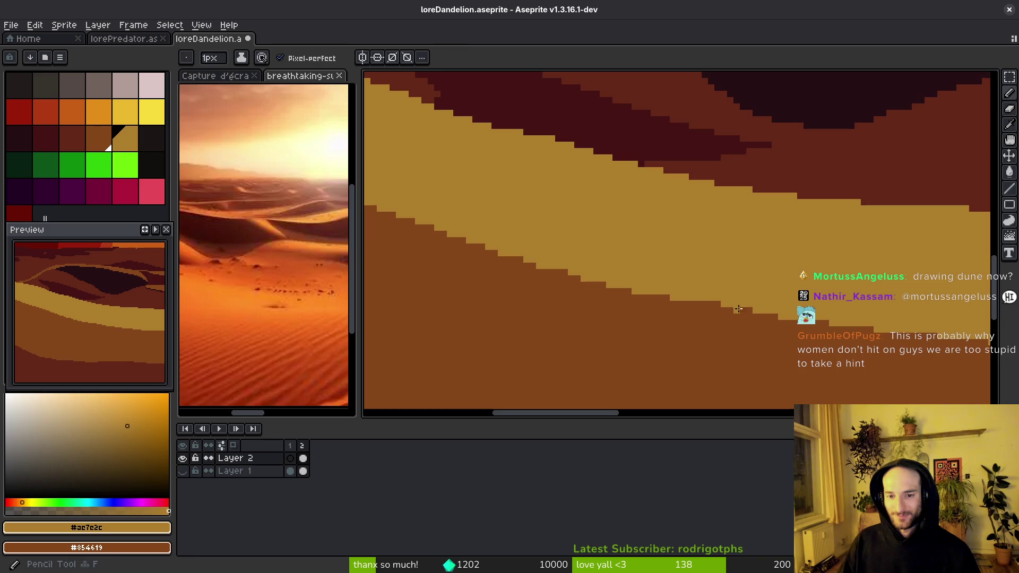
scroll(690, 298, "up", 3)
left_click_drag(689, 298, 786, 313)
scroll(743, 311, "down", 3)
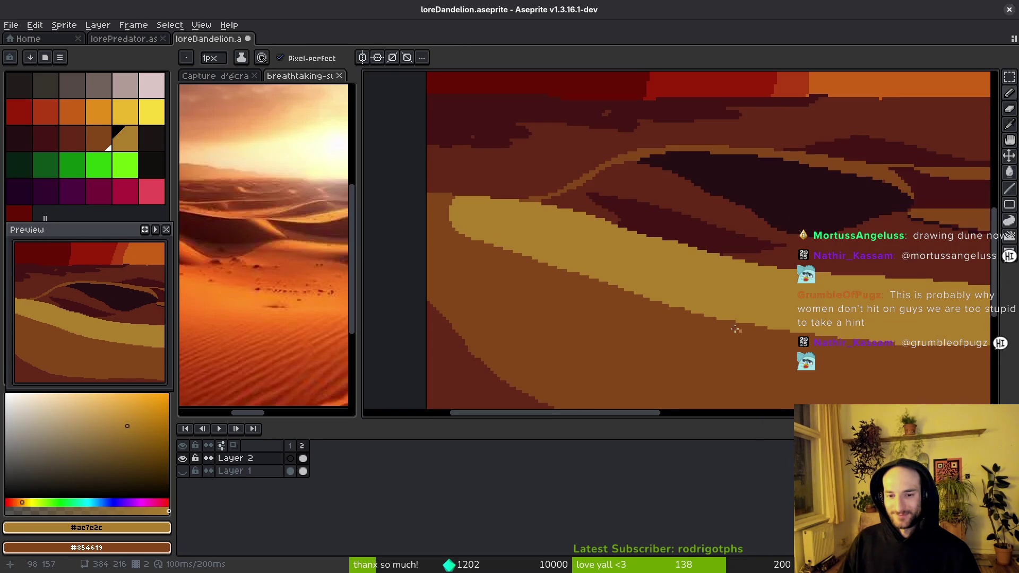
scroll(661, 305, "up", 2)
left_click(660, 305, "alt")
left_click(604, 281)
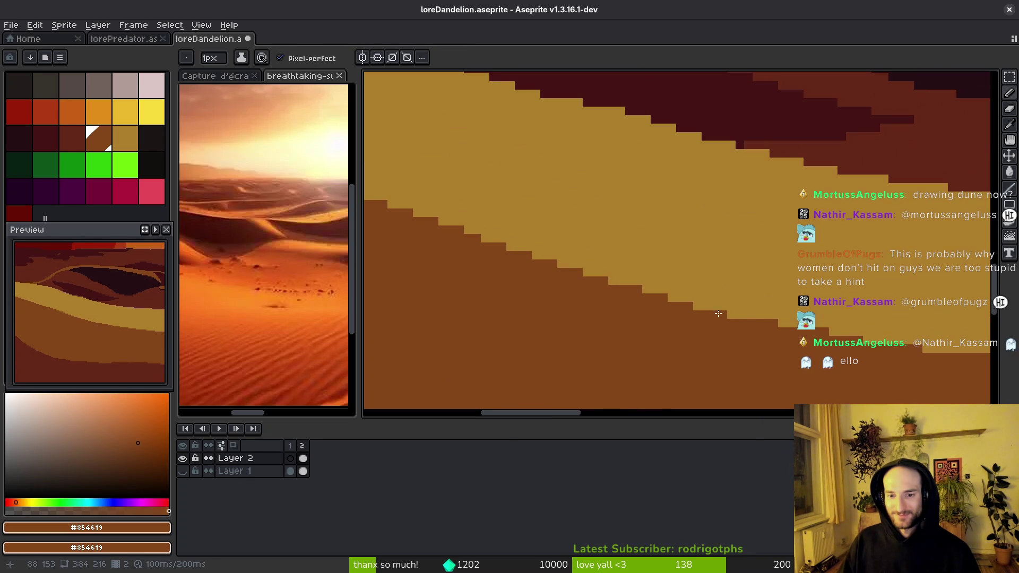
- Sample the tan and brown dune colours while moving along the dune edge
left_click(721, 285, "alt")
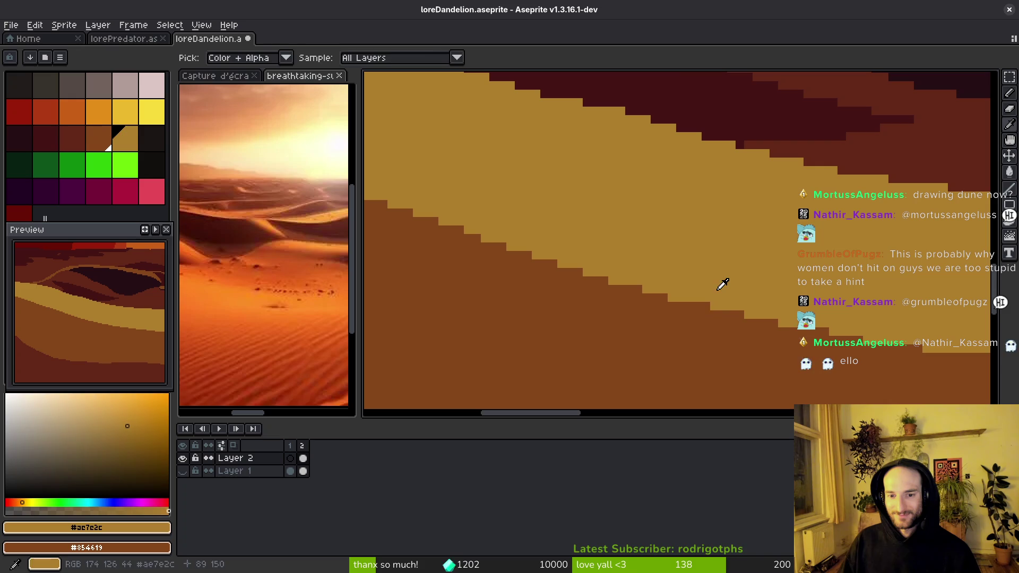
scroll(728, 312, "right", 3)
left_click(723, 325, "alt")
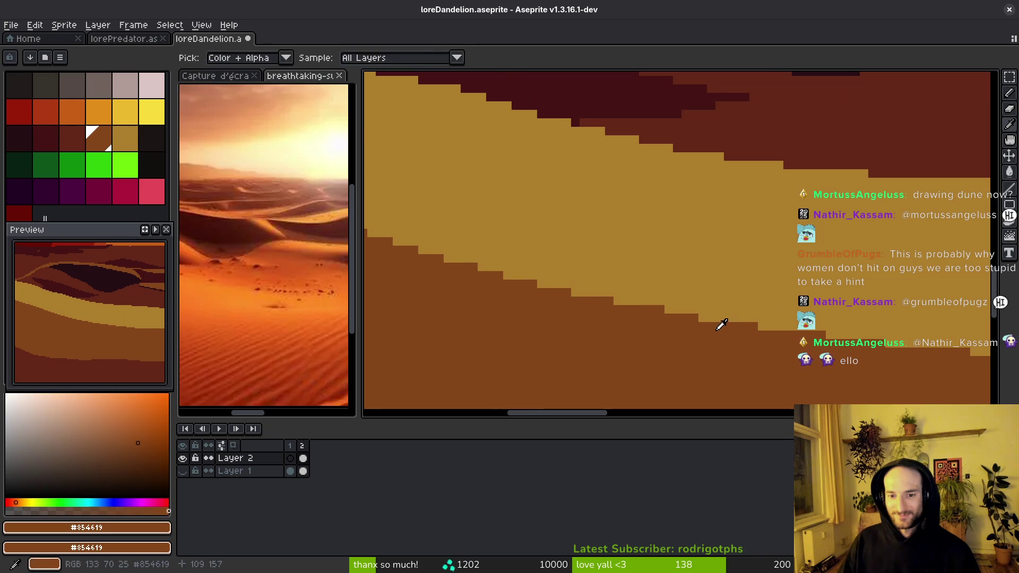
left_click(716, 311, "alt")
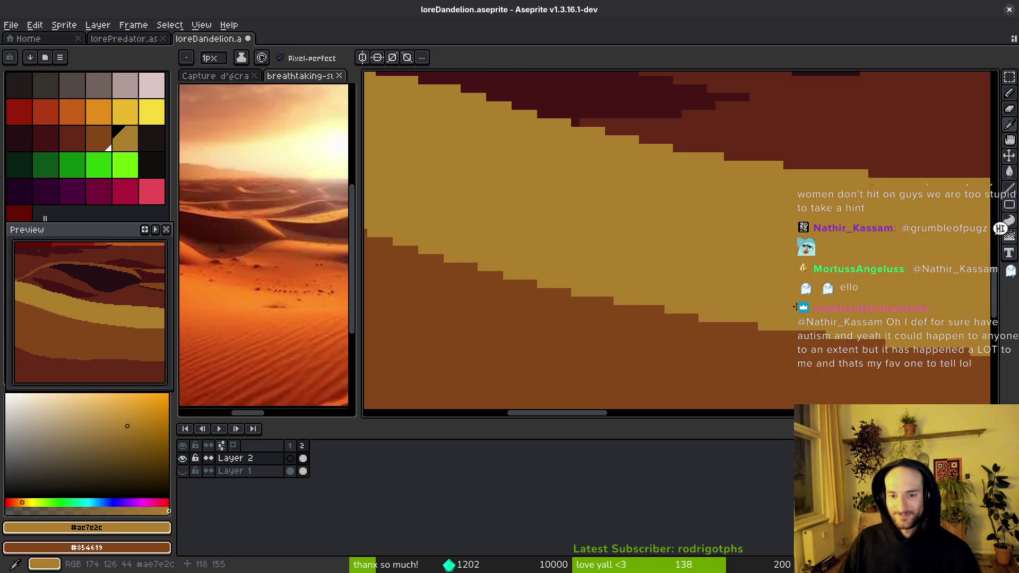
scroll(596, 333, "right", 3)
left_click(596, 334, "alt")
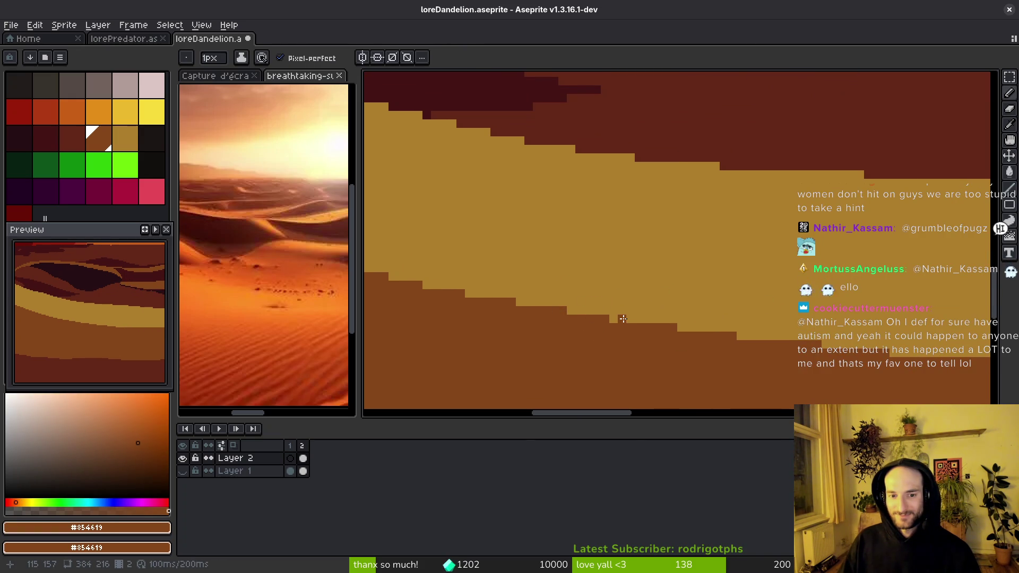
scroll(653, 327, "right", 3)
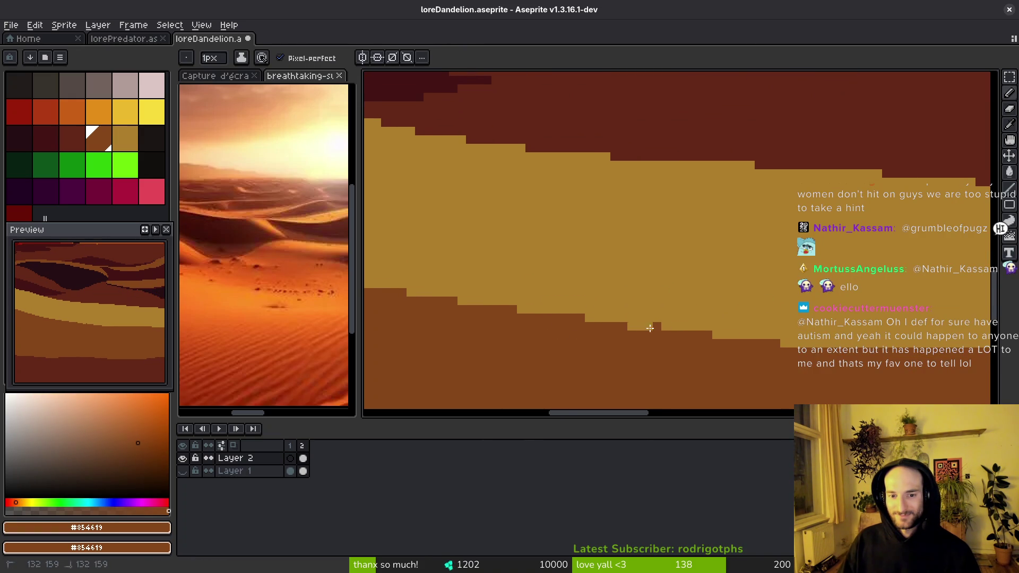
scroll(607, 336, "right", 3)
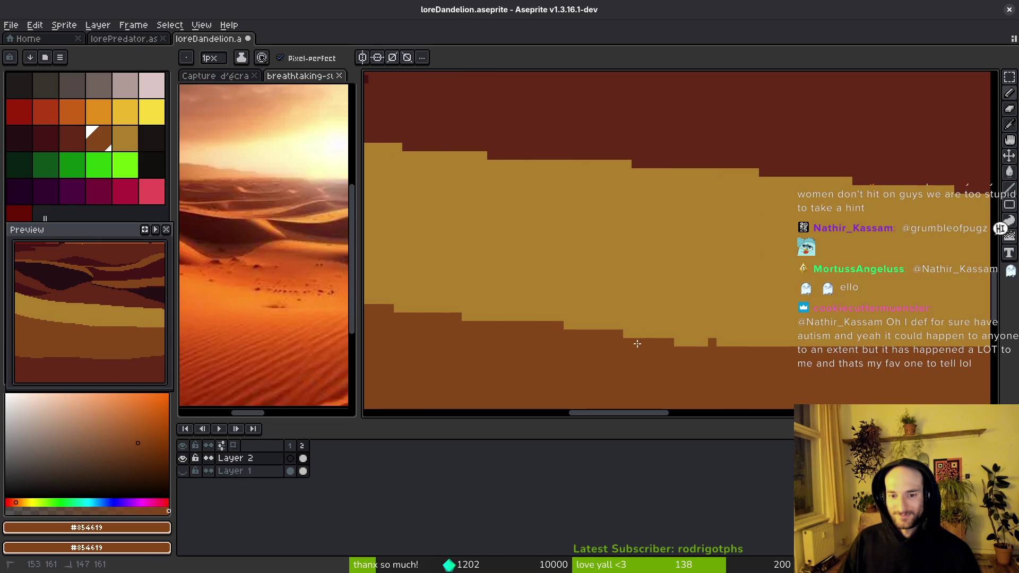
- Save the file and pick the sand gold #ae7e2c from the band
key("ctrl+s")
left_click_drag(712, 335, 711, 306)
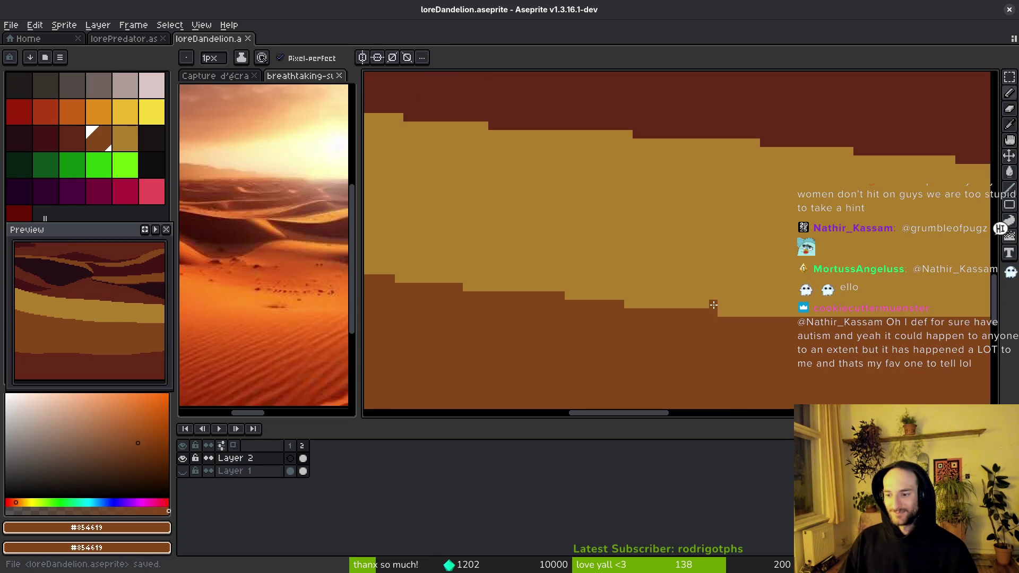
key("ctrl+s")
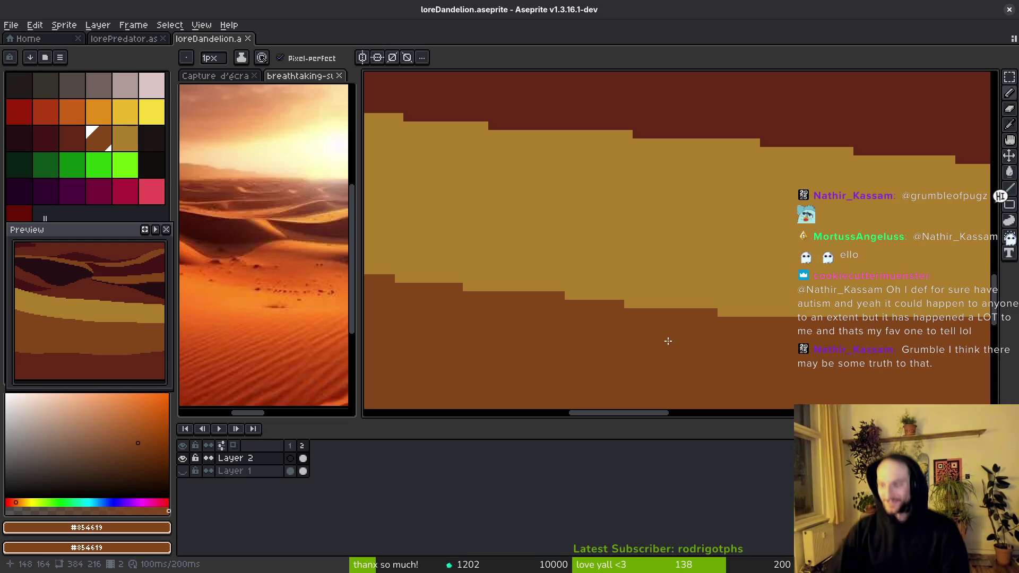
mouse_move(676, 337)
left_mouse_down()
mouse_move(596, 357)
mouse_move(613, 336)
mouse_move(681, 316)
left_mouse_up()
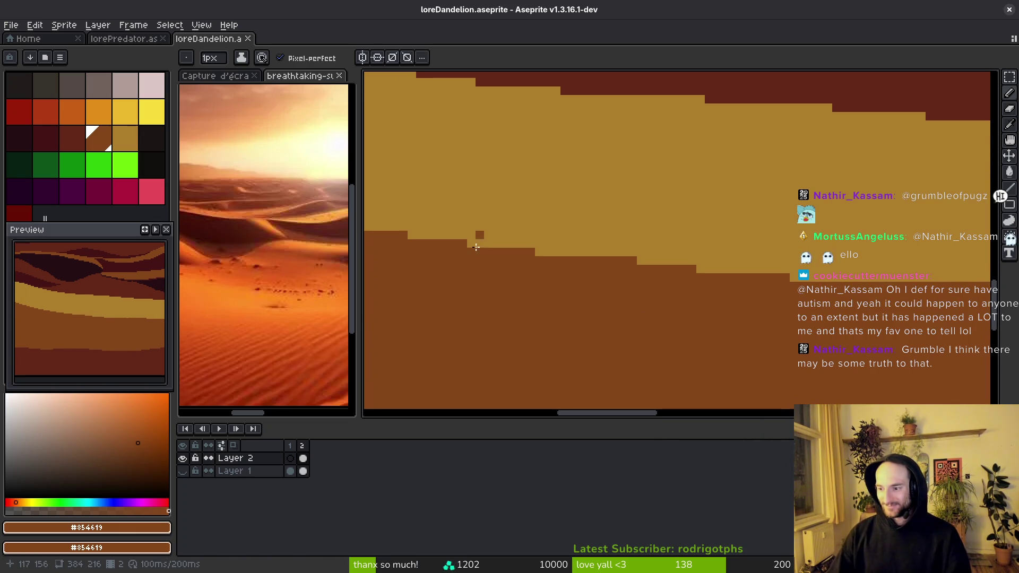
scroll(634, 277, "up", 3)
left_click(650, 241, "alt")
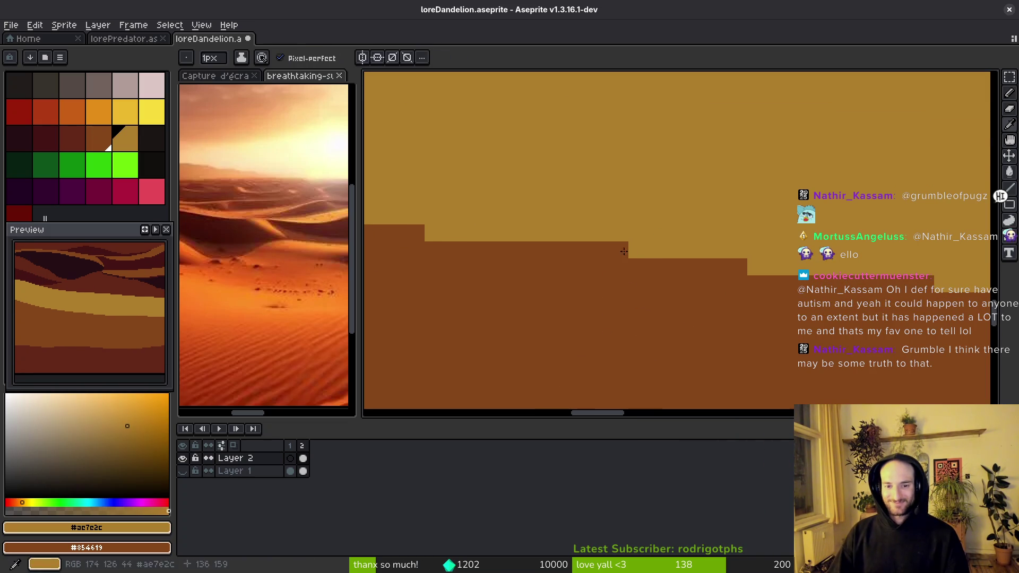
scroll(671, 276, "down", 2)
scroll(584, 309, "down", 1)
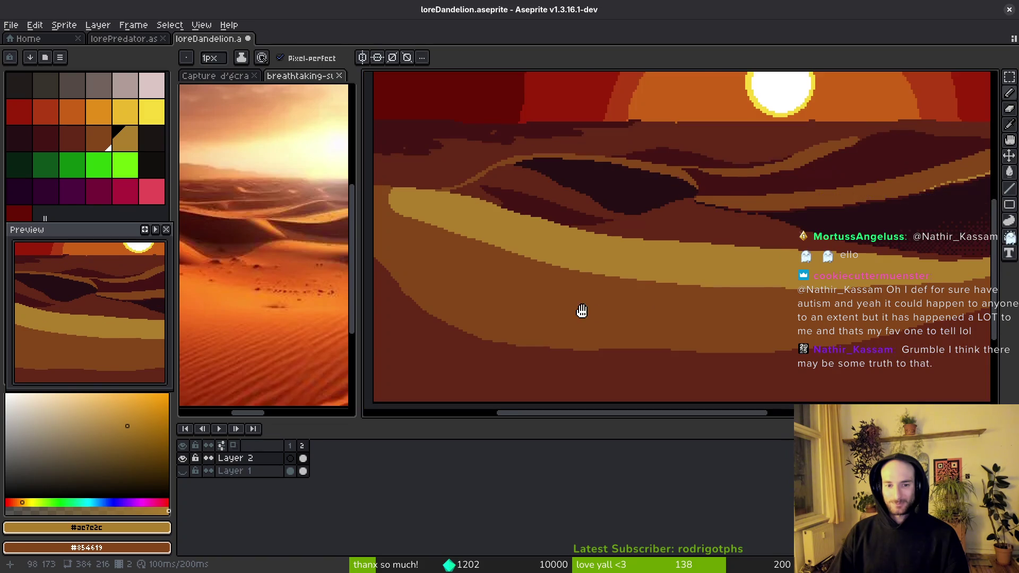
- Reshape the sand band's top edge in dark brown #632718 and save
scroll(648, 317, "up", 1)
scroll(649, 316, "up", 1)
scroll(706, 290, "up", 1)
left_click(665, 123, "alt")
scroll(666, 124, "up", 1)
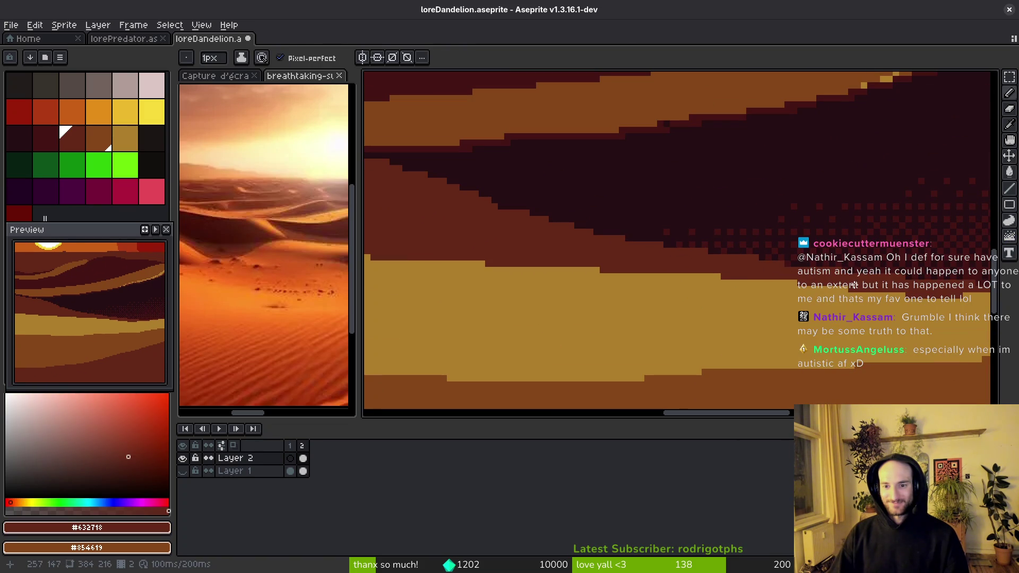
left_click_drag(857, 289, 669, 276)
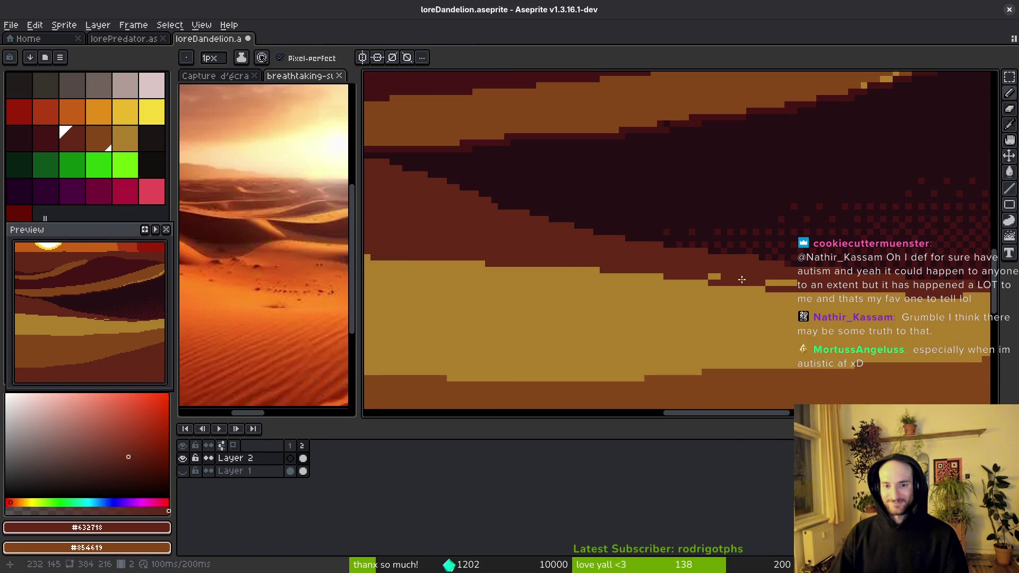
left_click(709, 285, "alt")
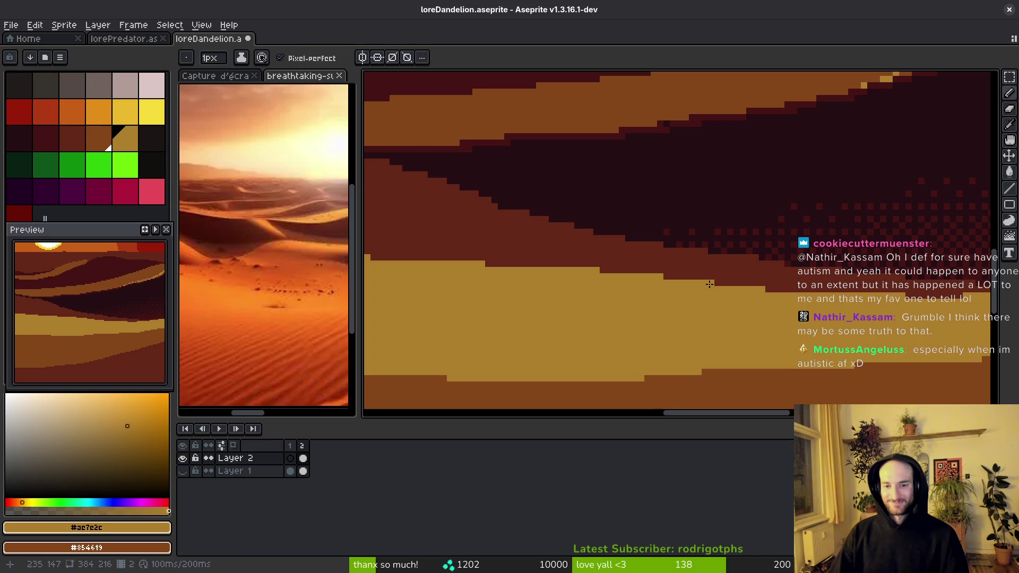
scroll(718, 302, "down", 1)
key("ctrl+s")
- Paint dark brown strokes and pixels along the sand band's edge, saving between fixes
scroll(711, 291, "up", 2)
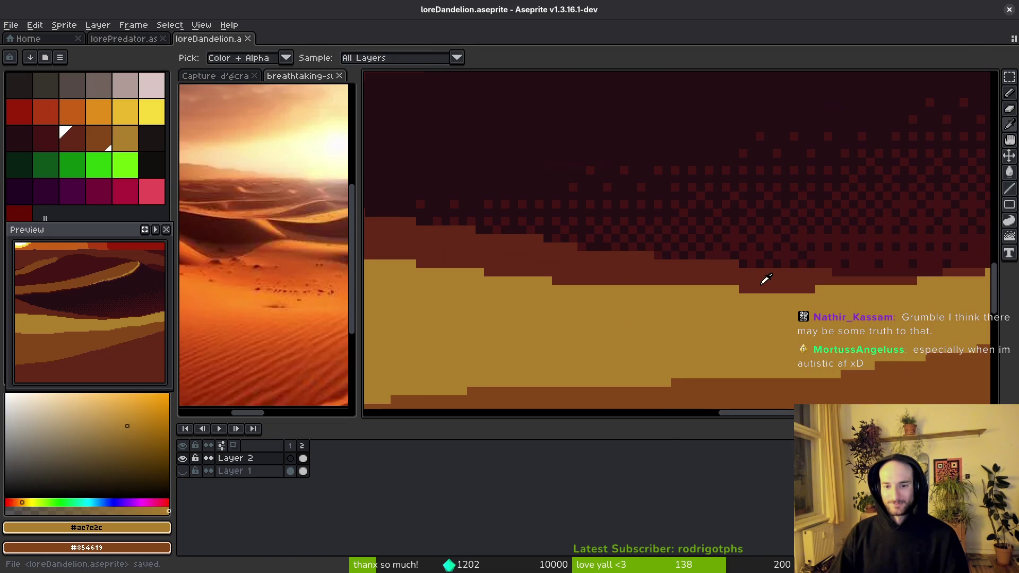
left_click(706, 285, "alt")
left_click_drag(751, 284, 675, 289)
scroll(678, 297, "down", 1)
key("ctrl+s")
scroll(678, 304, "up", 3)
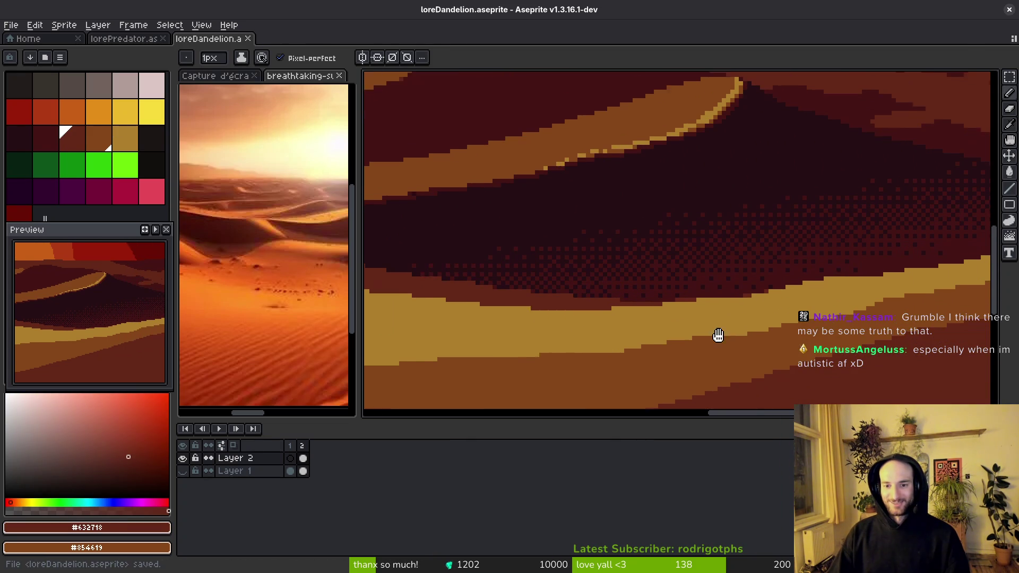
left_click(685, 301)
left_click(728, 305)
left_click(754, 330, "alt")
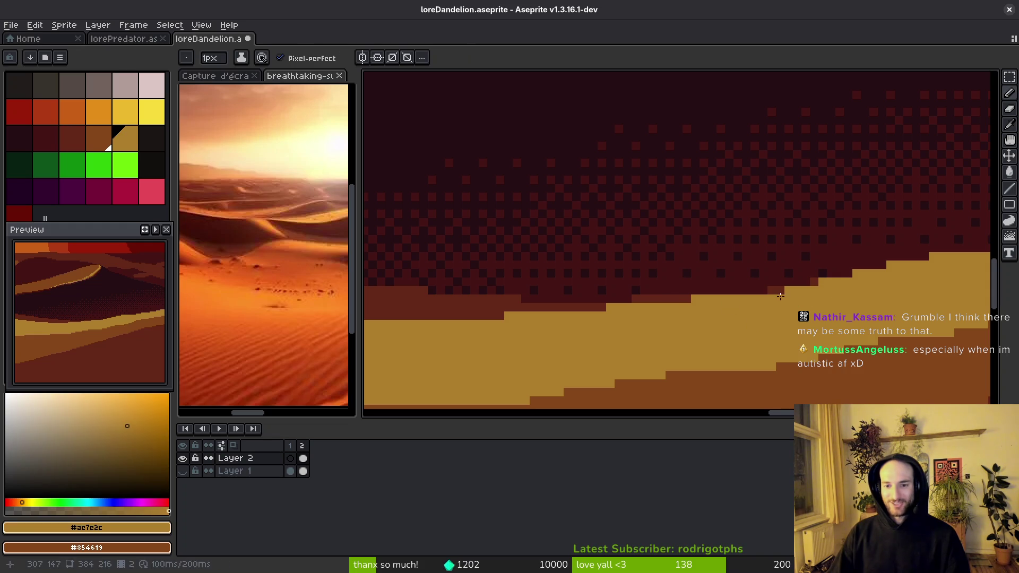
scroll(780, 319, "down", 2)
key("ctrl+s")
- Paint tan #ae7e2c pixels down along the dune edge, undoing one misplaced stroke
scroll(781, 319, "right", 3)
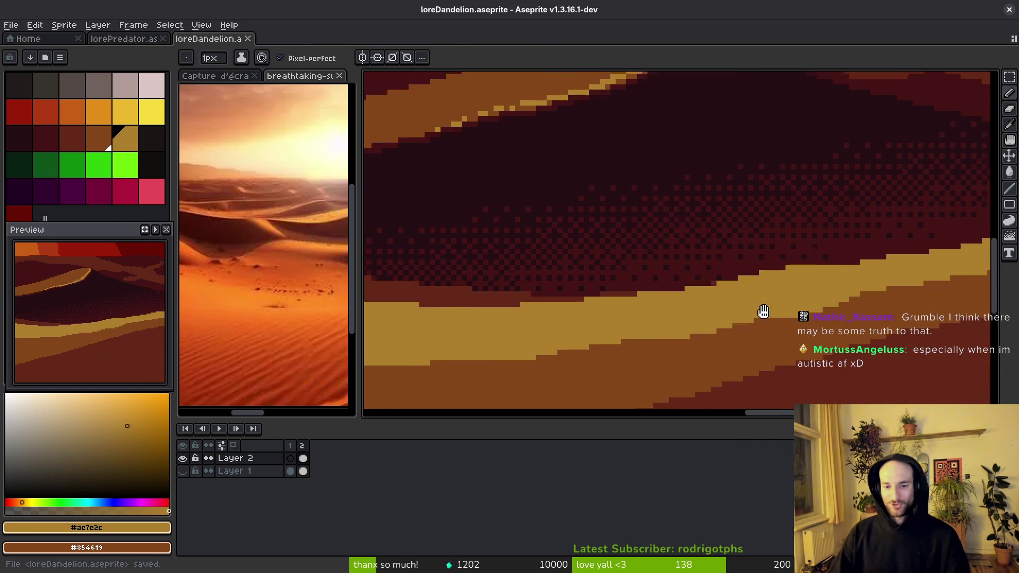
scroll(707, 284, "up", 2)
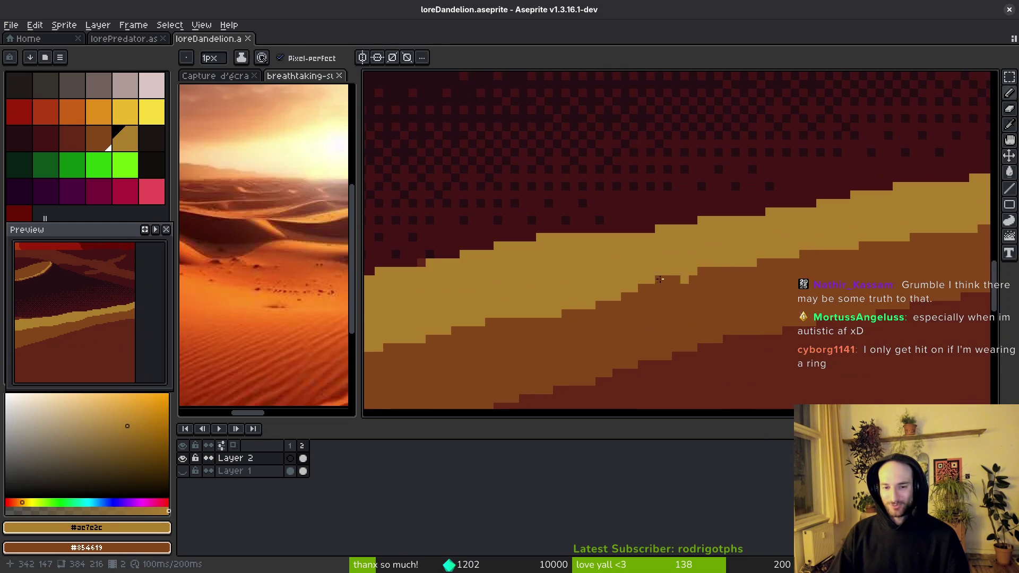
scroll(708, 271, "up", 1)
left_click(613, 300)
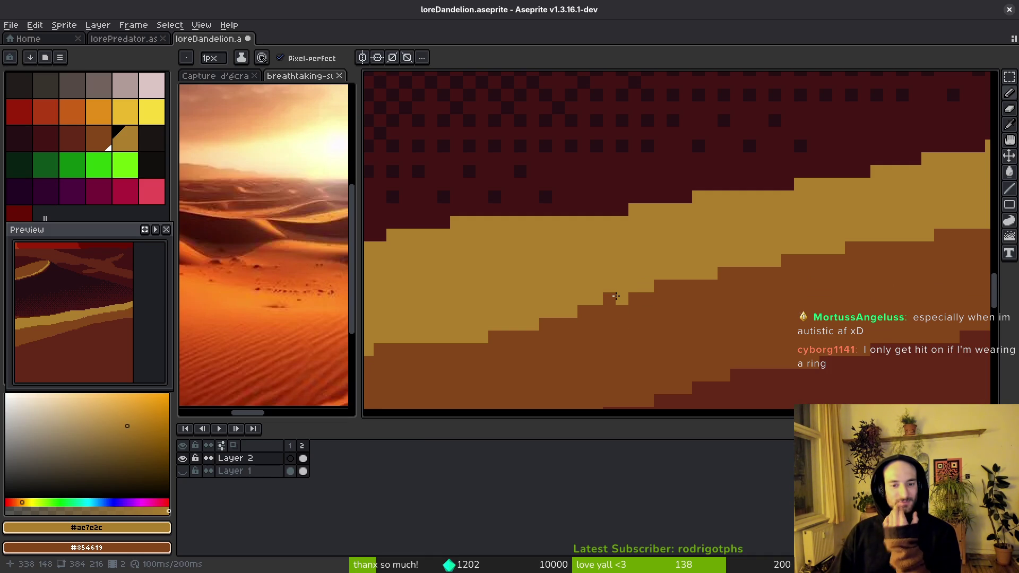
key("ctrl+z")
left_click_drag(613, 296, 562, 321)
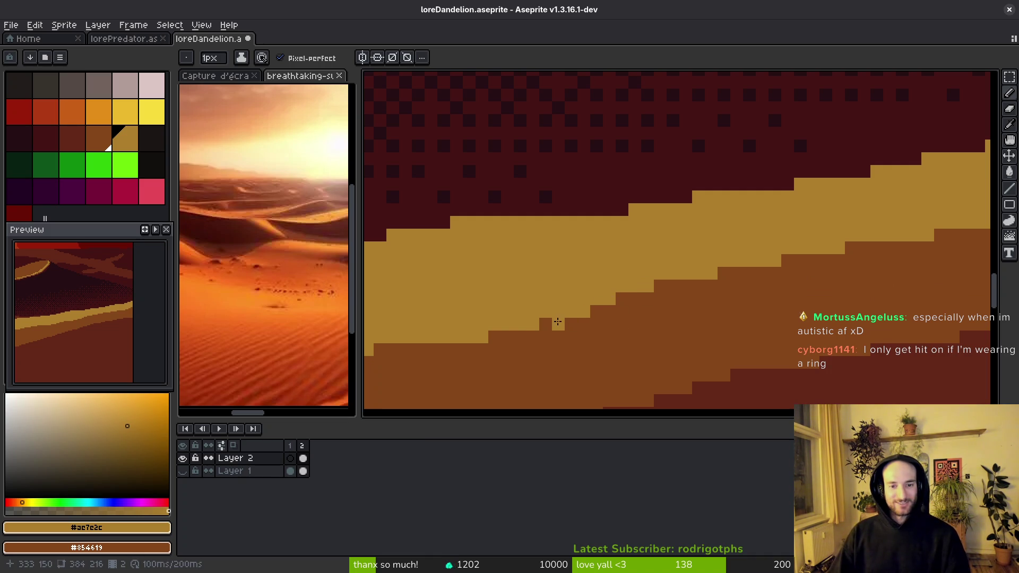
scroll(571, 350, "down", 3)
scroll(594, 319, "left", 5)
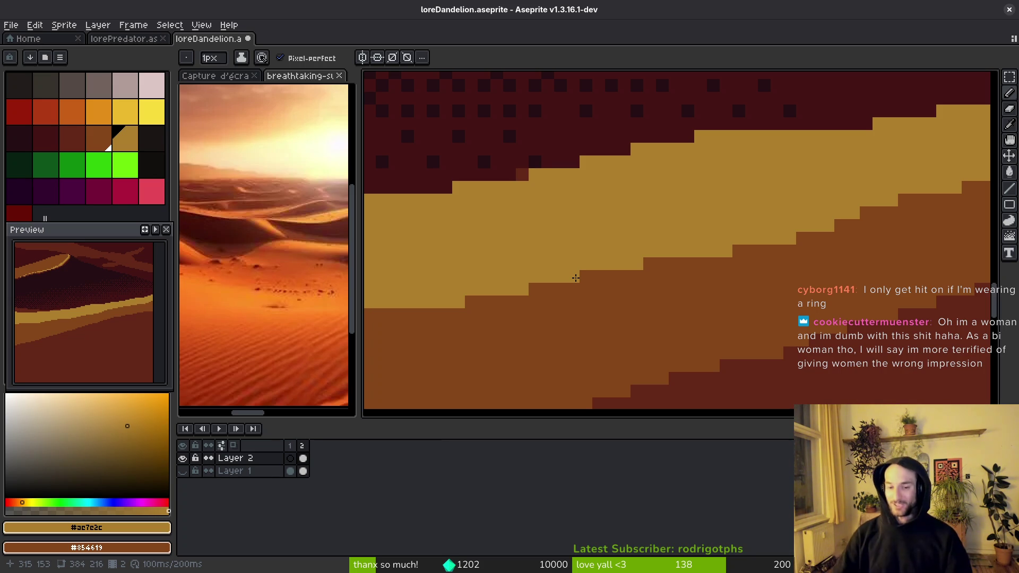
scroll(663, 212, "right", 2)
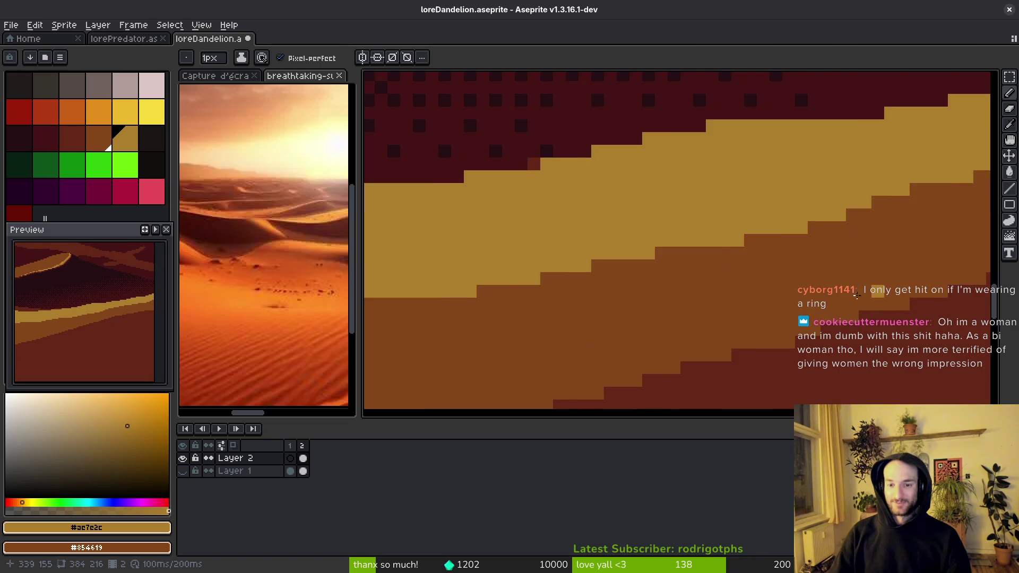
- Save, then add tan #ae7e2c pixels along the band's lower edge
left_click(734, 276, "alt")
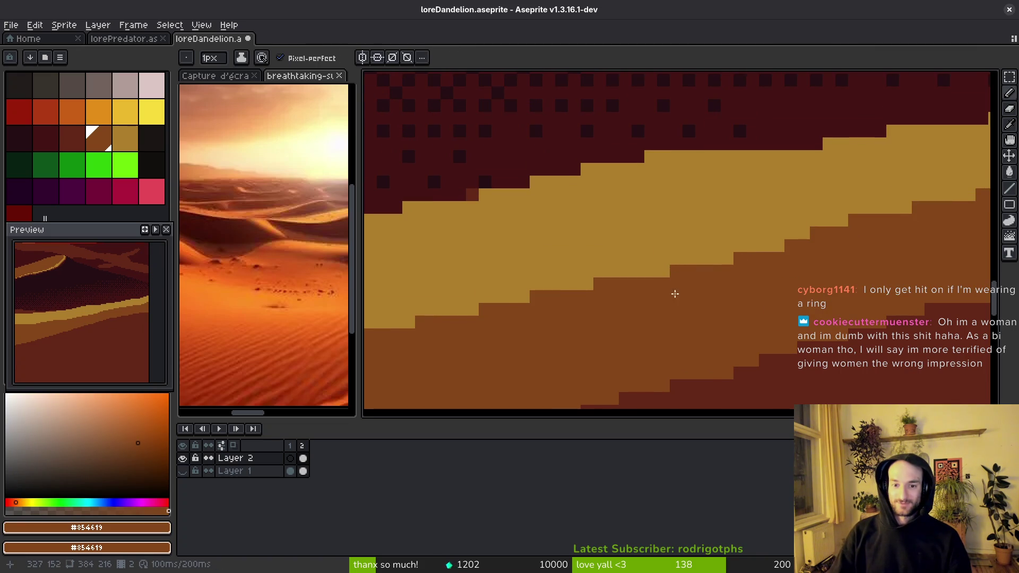
scroll(690, 307, "down", 1)
key("ctrl+s")
scroll(667, 325, "up", 1)
left_click(741, 224, "alt")
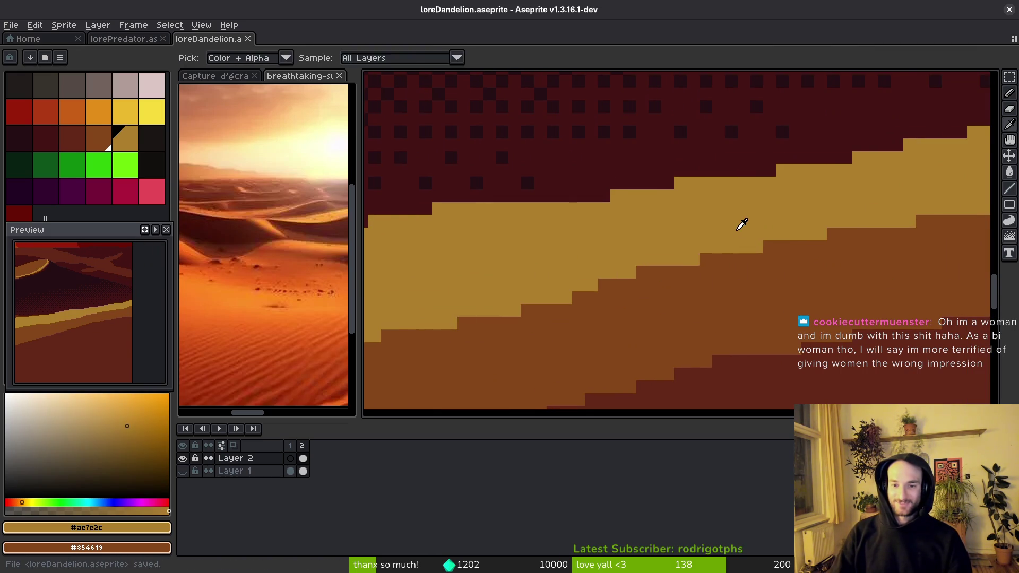
scroll(742, 224, "down", 1)
scroll(863, 256, "up", 1)
mouse_move(913, 236)
left_mouse_down()
mouse_move(824, 275)
mouse_move(863, 261)
mouse_move(746, 274)
left_mouse_up()
left_click(843, 287, "alt")
- Repaint the lower edge pixels in tan into cleaner steps and save
left_click(840, 244, "alt")
left_click(785, 273)
left_click(684, 287)
left_click(582, 299)
scroll(594, 304, "down", 1)
scroll(682, 291, "down", 2)
key("ctrl+s")
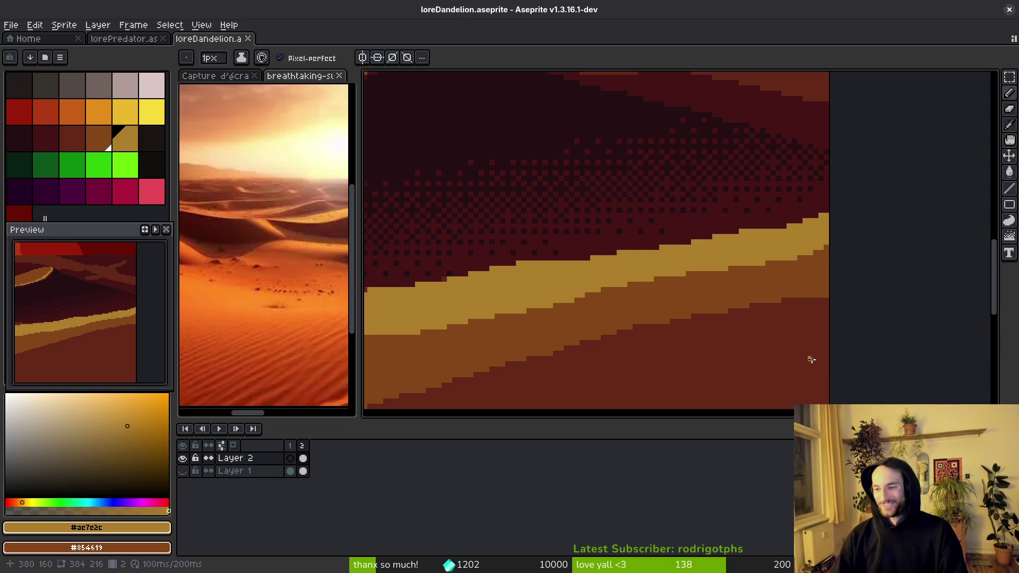
- Save again and paint sand pixels onto the next dune step
scroll(739, 313, "down", 2)
scroll(740, 313, "left", 2)
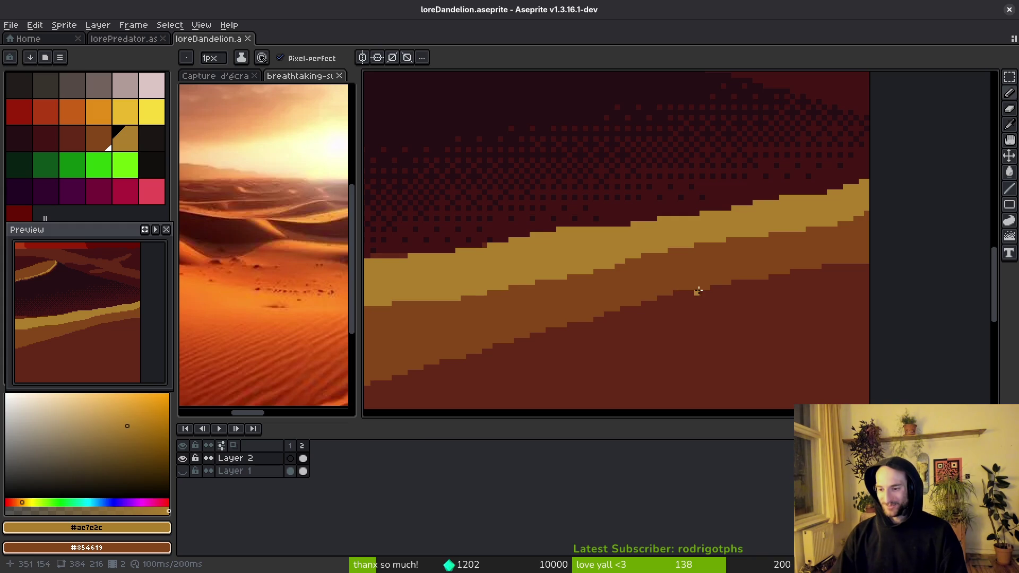
scroll(688, 261, "up", 3)
left_click(602, 254, "alt")
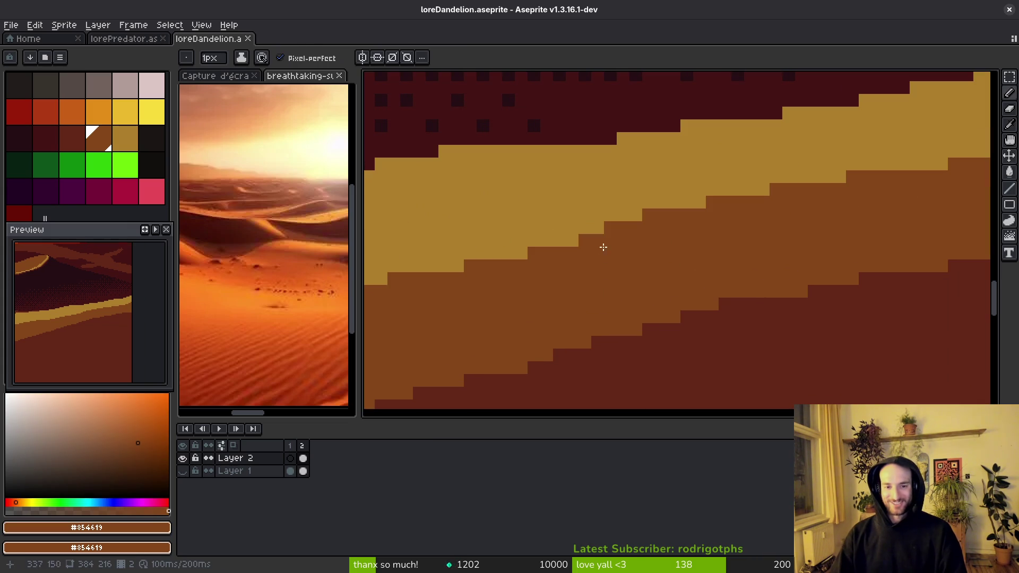
scroll(663, 277, "down", 1)
key("ctrl+s")
scroll(729, 294, "down", 1)
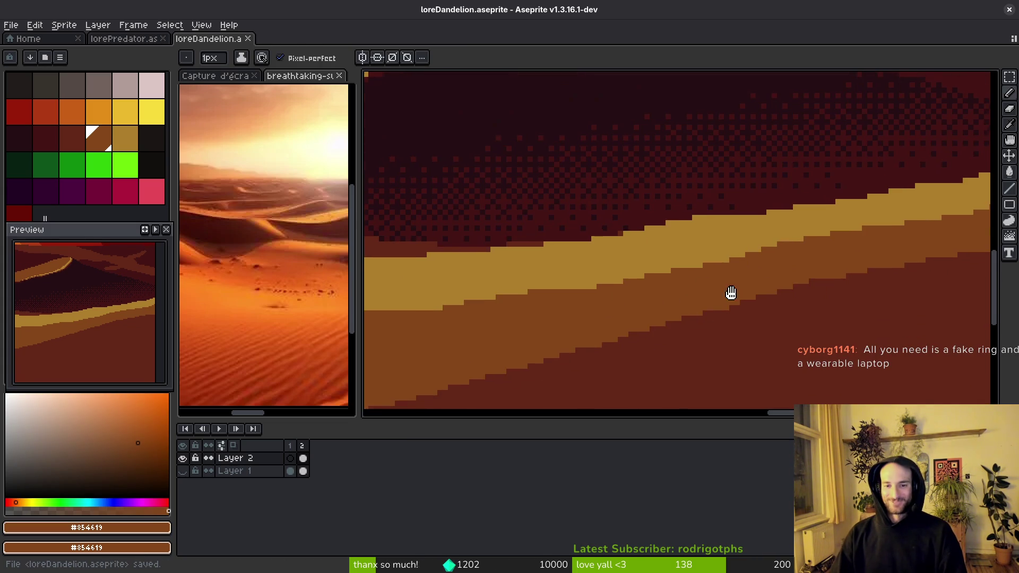
left_click(718, 232, "alt")
scroll(689, 244, "up", 3)
left_click(606, 269)
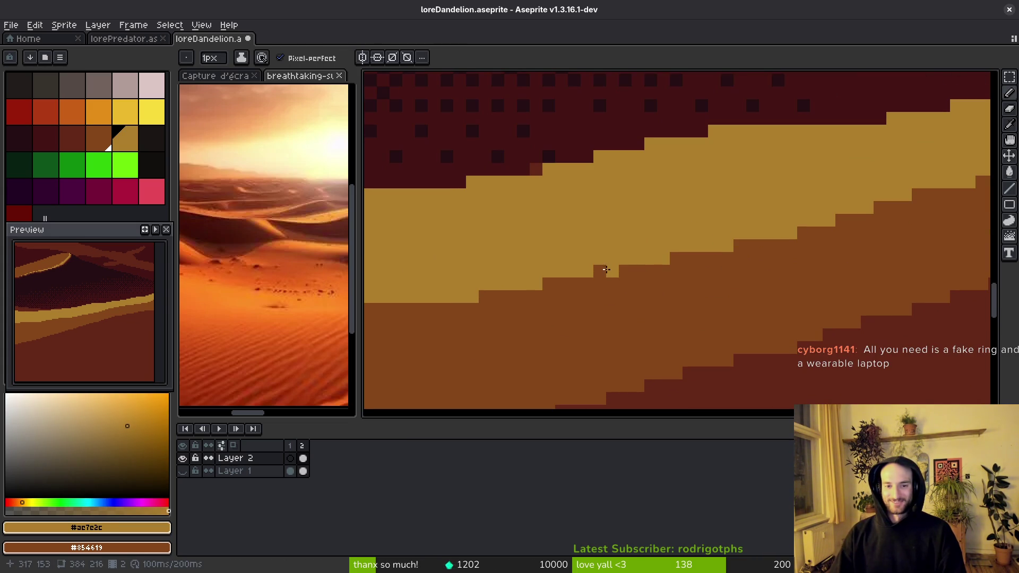
left_click(625, 284)
key("ctrl+s")
- Place more sand pixels along the dark-red step edge
scroll(646, 289, "down", 1)
scroll(645, 288, "up", 1)
left_click(651, 280)
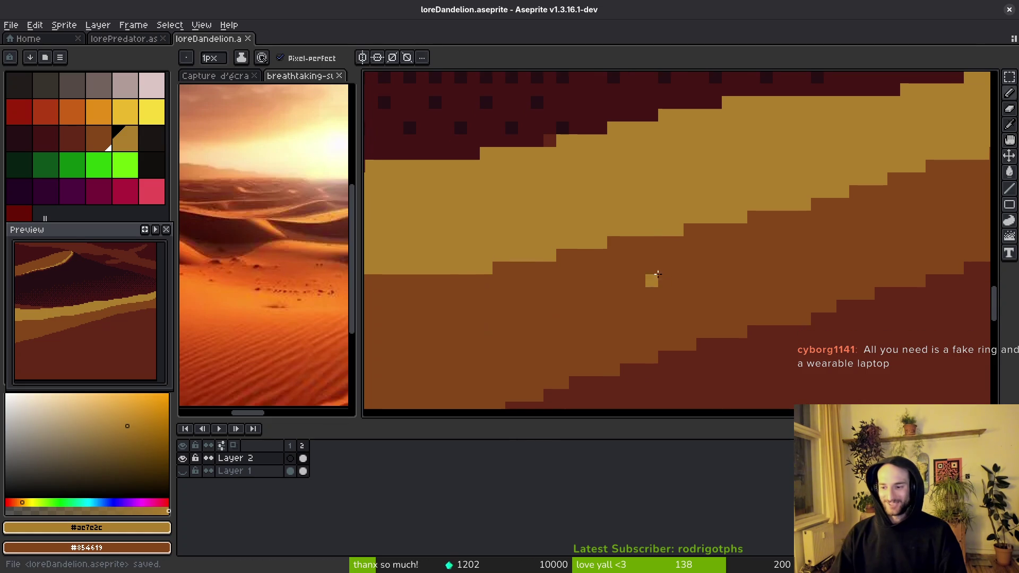
scroll(663, 279, "down", 4)
left_click(685, 279)
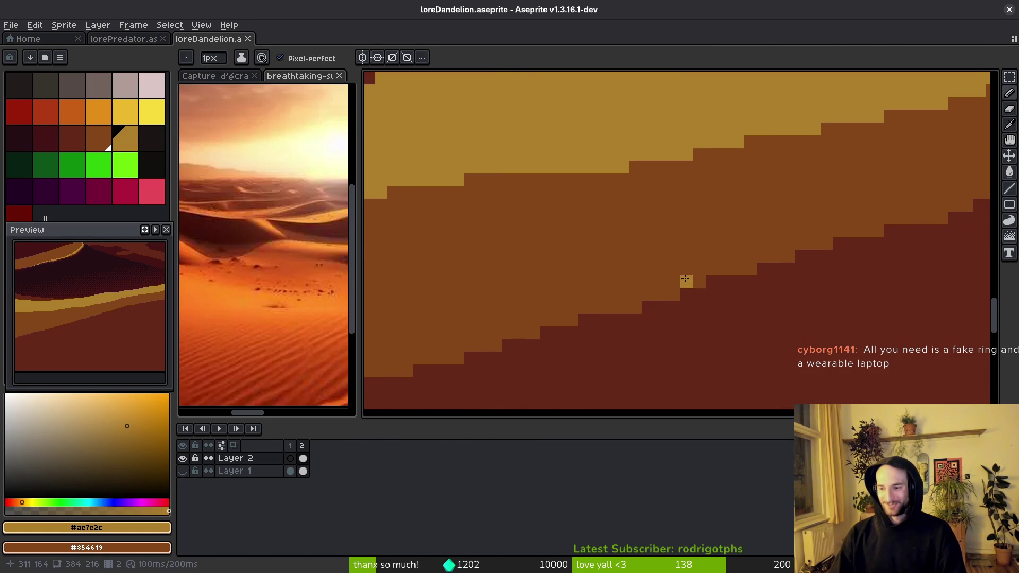
scroll(635, 275, "up", 2)
scroll(666, 250, "down", 2)
- Cover stray step-edge pixels with brown #854619, reselect sand #ae7e2c, and save
left_click(700, 187, "alt")
left_click_drag(701, 173, 726, 169)
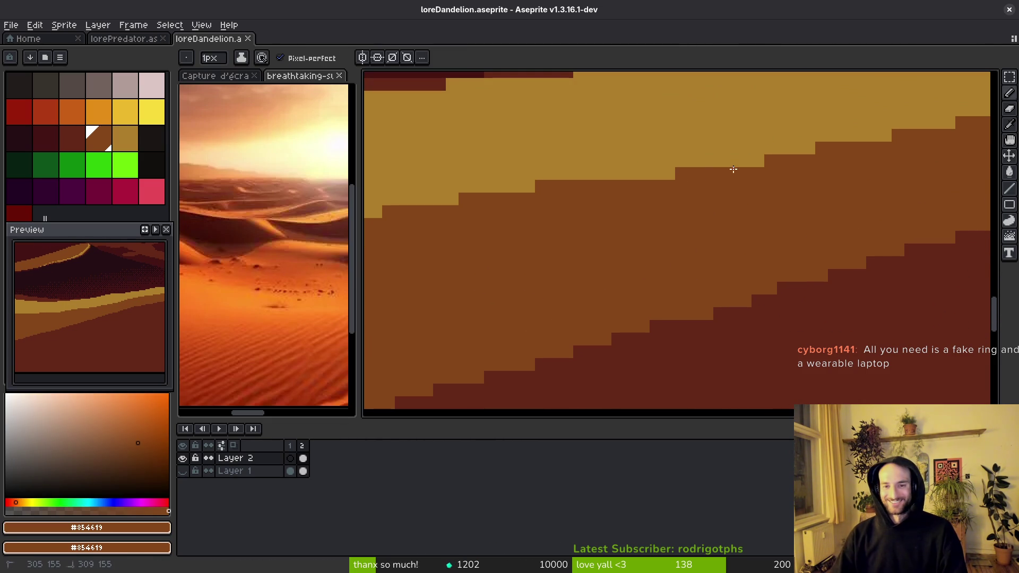
scroll(768, 174, "right", 2)
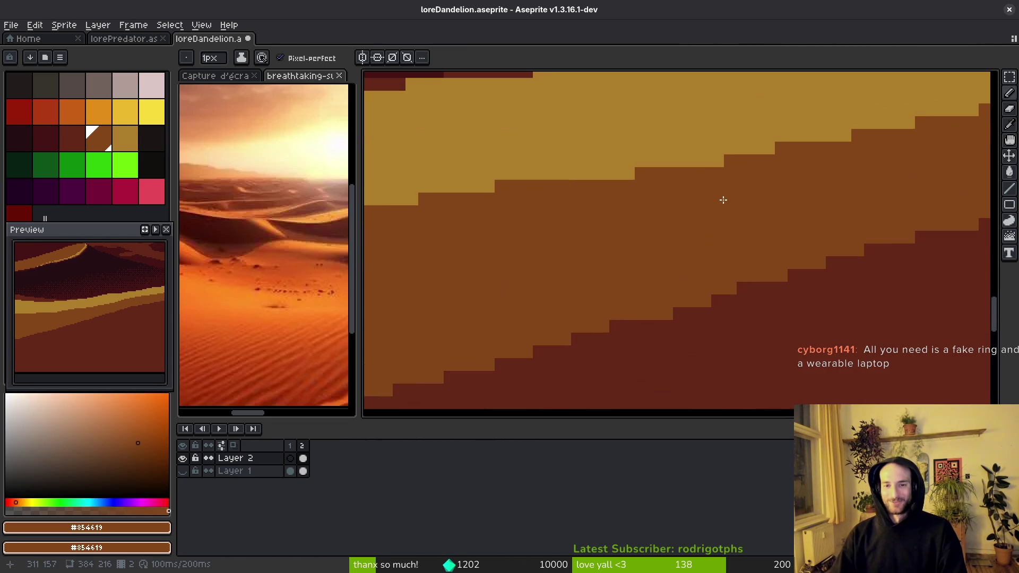
left_click(768, 139, "alt")
key("ctrl+s")
scroll(769, 212, "down", 1)
scroll(770, 212, "right", 1)
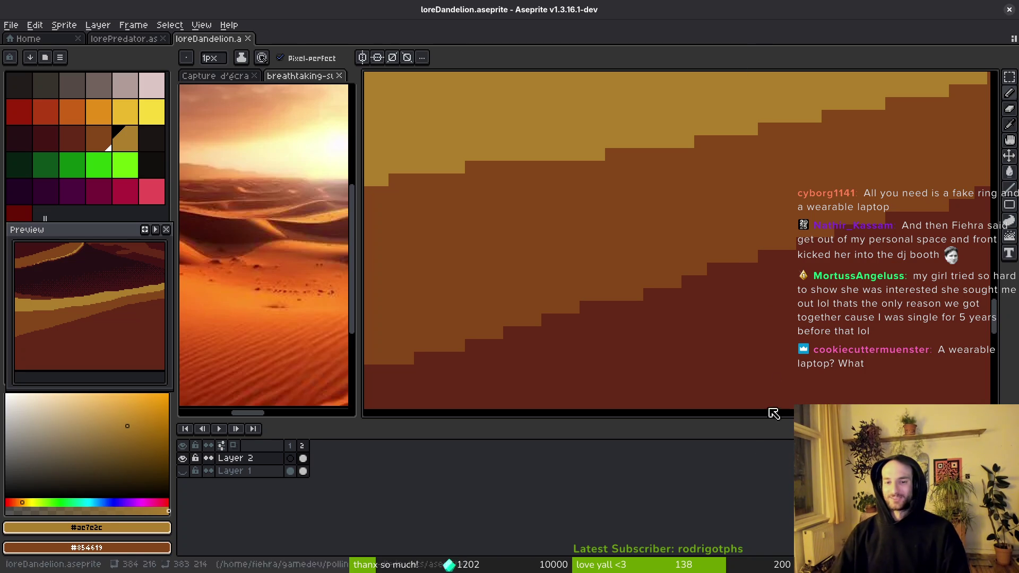
- Paint brown over the dark red dune steps, then undo the stroke
left_click(725, 280, "alt")
mouse_move(725, 280)
left_mouse_down()
mouse_move(678, 297)
mouse_move(480, 293)
left_mouse_up()
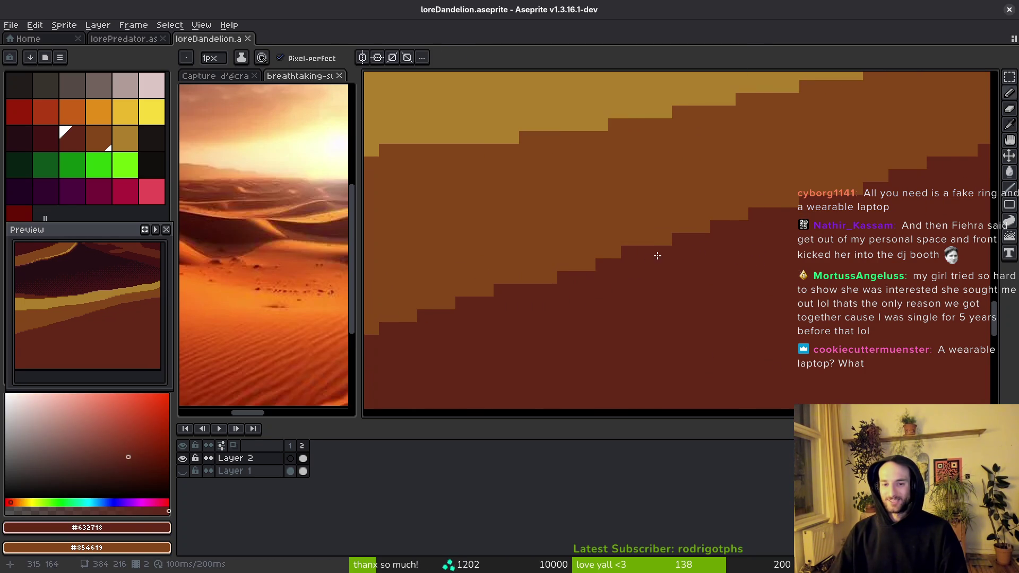
left_click(846, 164, "alt")
mouse_move(846, 164)
left_mouse_down()
mouse_move(862, 208)
mouse_move(710, 269)
left_mouse_up()
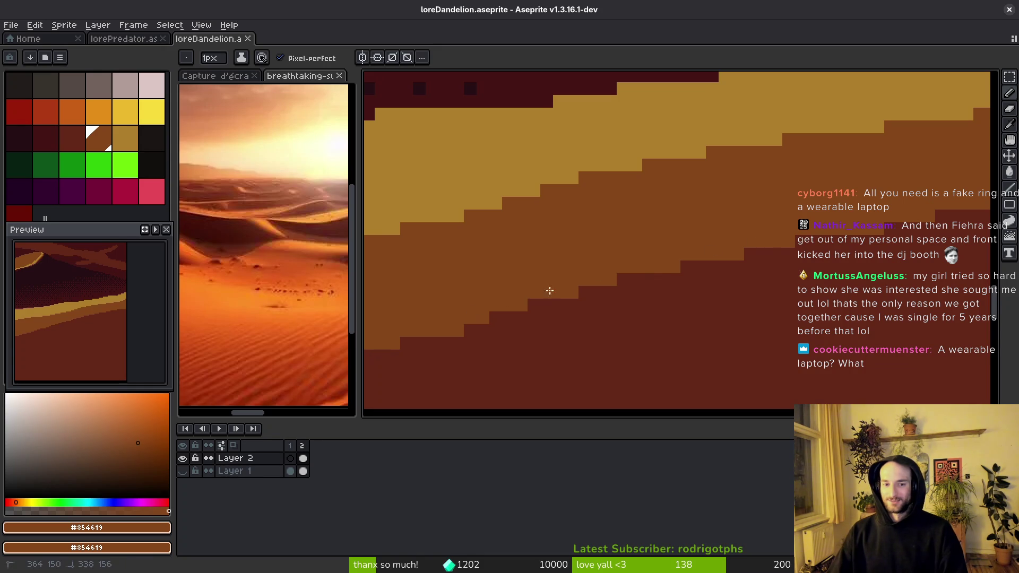
left_click_drag(748, 254, 516, 298)
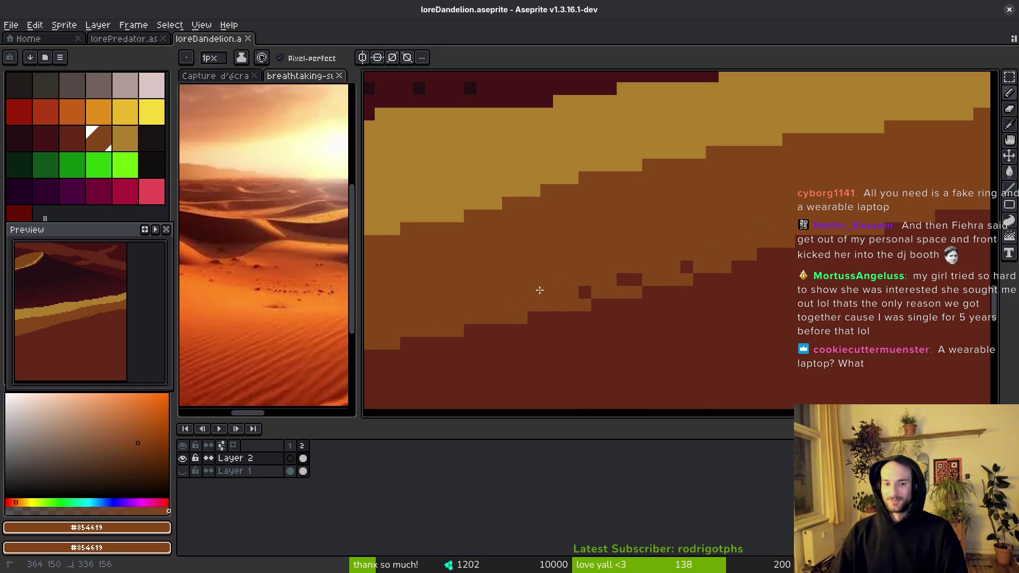
key("ctrl+z")
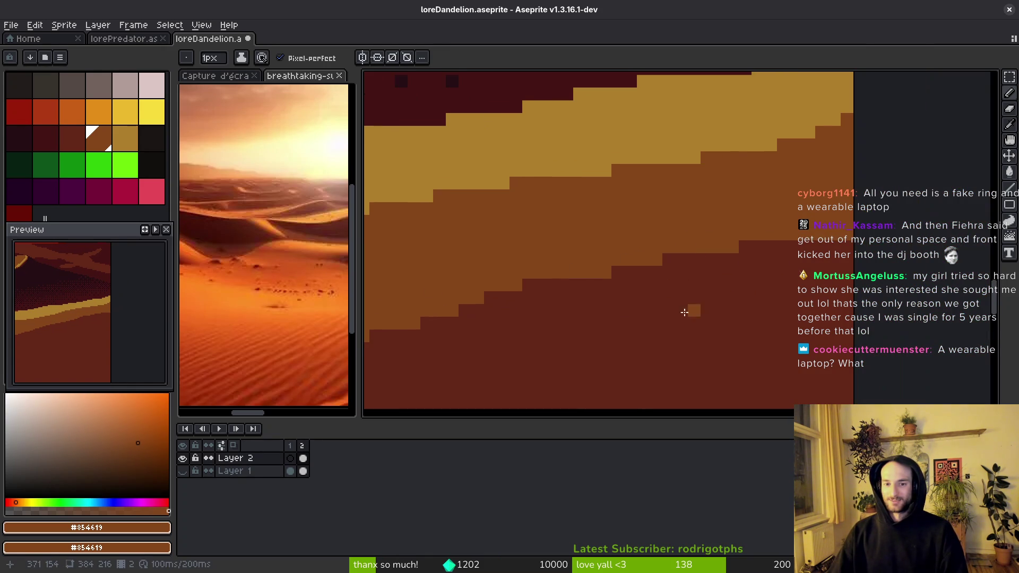
- Touch up the stepped dune edge with dark red and bring the whole sprite into view
left_click(591, 275, "alt")
left_click_drag(591, 275, 693, 269)
scroll(693, 269, "down", 3)
left_click_drag(709, 319, 800, 259)
scroll(653, 288, "down", 1)
scroll(719, 292, "up", 3)
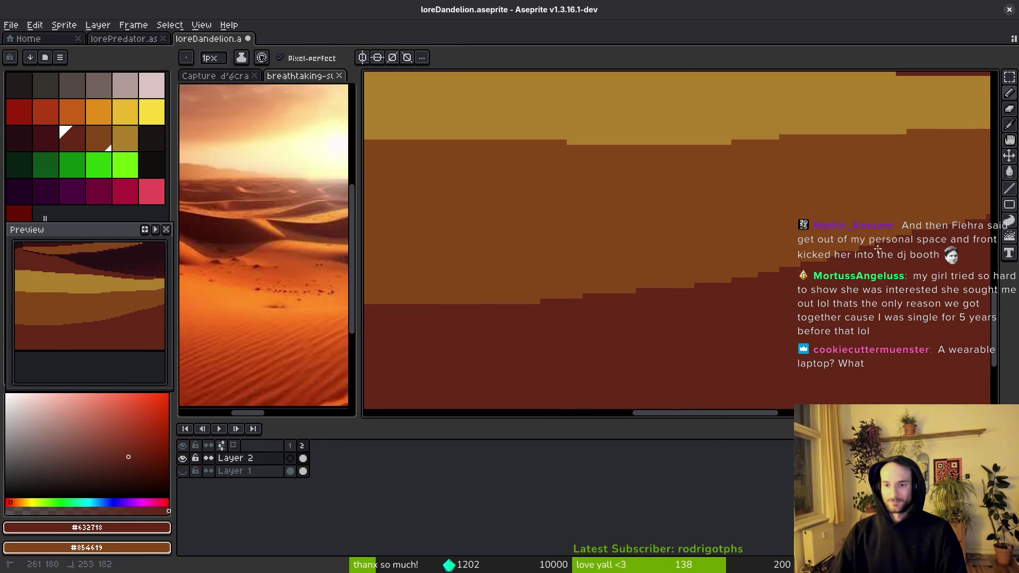
- Draw a new dark dune edge line on the right and fill both orange strips beneath it dark
left_click_drag(853, 250, 379, 300)
scroll(531, 302, "right", 1)
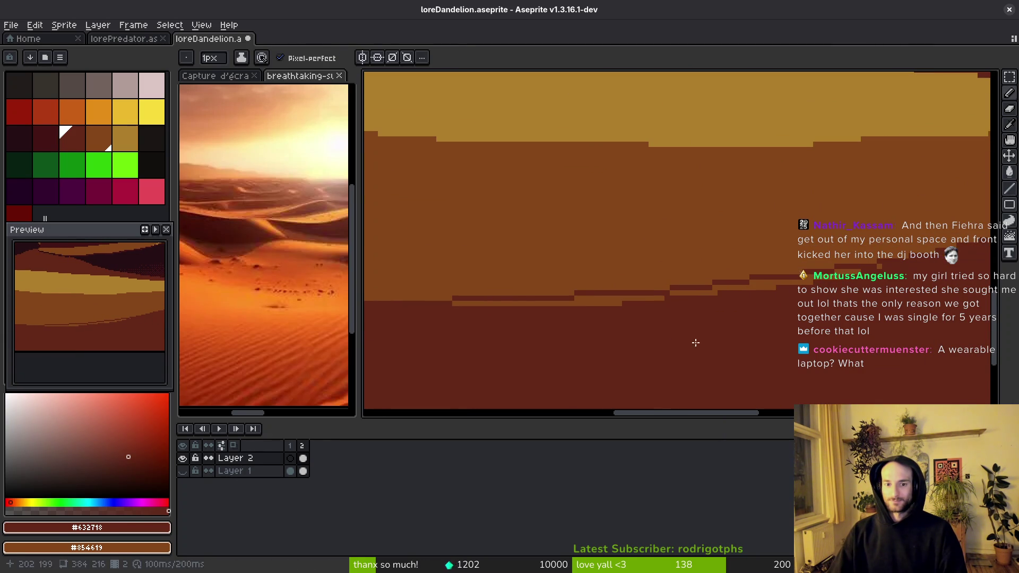
key("g")
left_click(613, 299)
left_click(770, 289)
- With the Pencil and eyedropped brown and dark red, add a short dark strip along the edge
scroll(789, 290, "right", 1)
key("b")
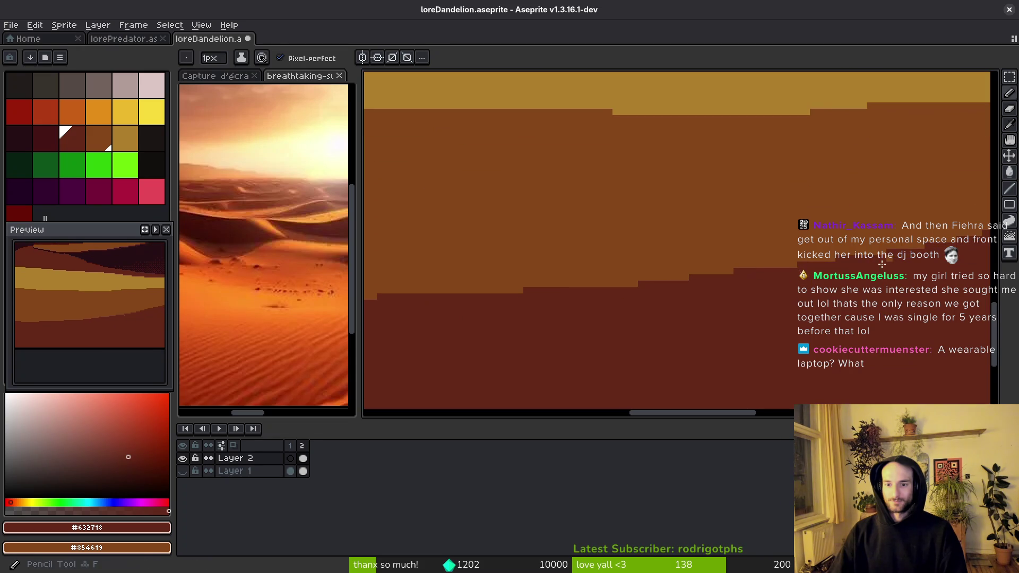
scroll(894, 265, "right", 1)
scroll(894, 265, "down", 1)
left_click(663, 277, "alt")
left_click(605, 308, "alt")
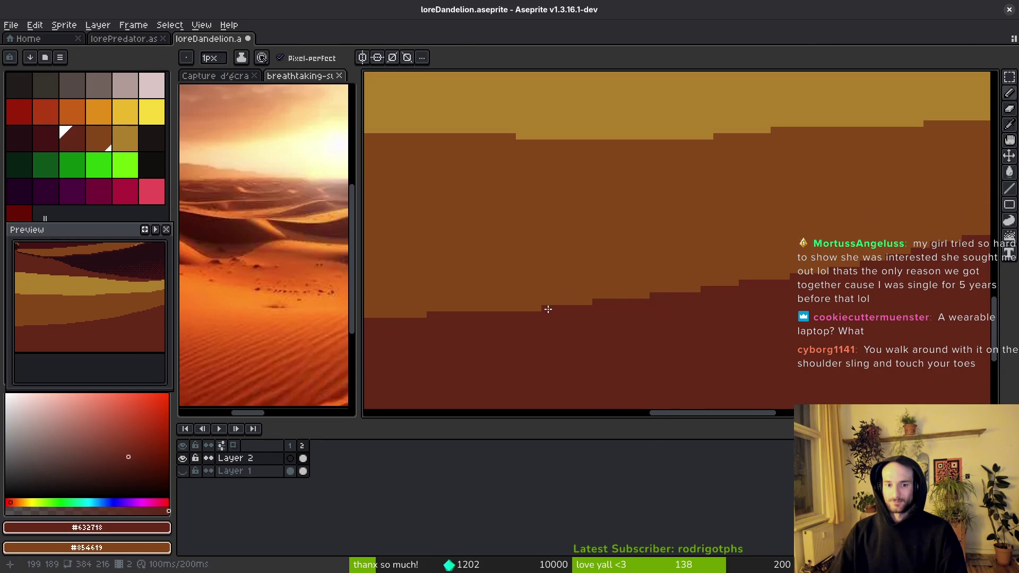
left_click_drag(509, 308, 533, 307)
left_click(518, 296, "alt")
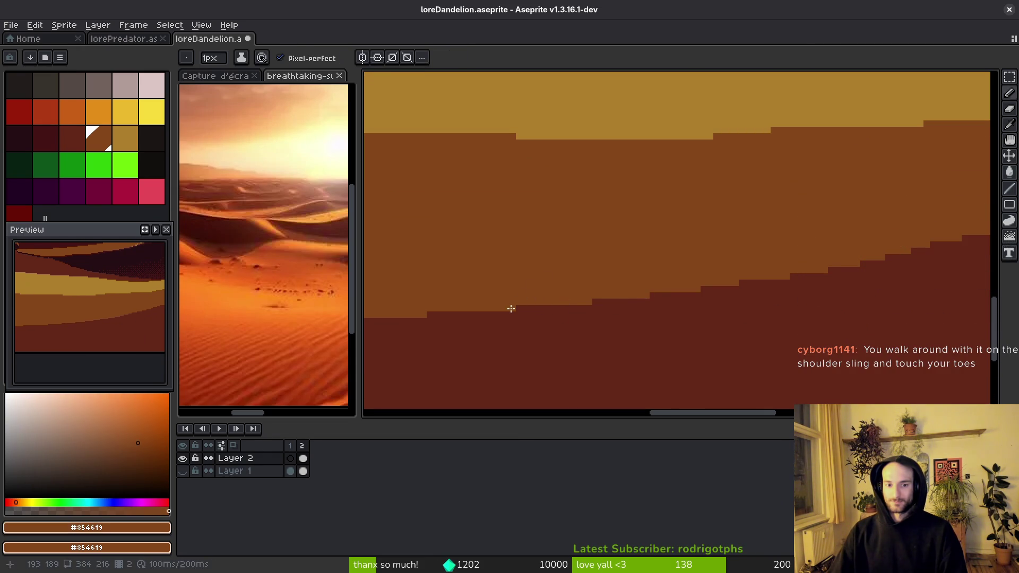
- Sample the dark red below the dune edge, check the steps along the dune, and save
scroll(744, 345, "right", 1)
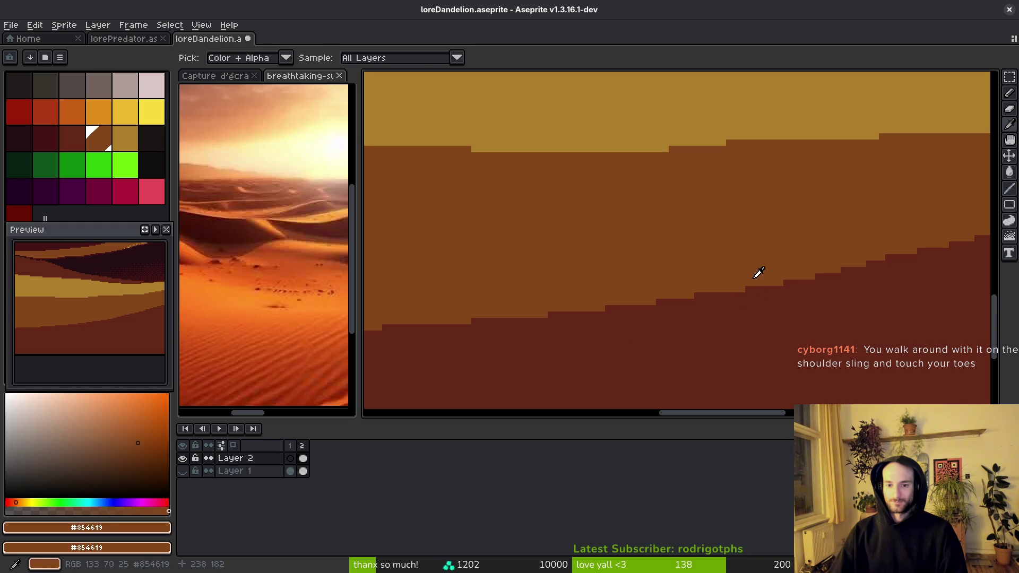
left_click(744, 295, "alt")
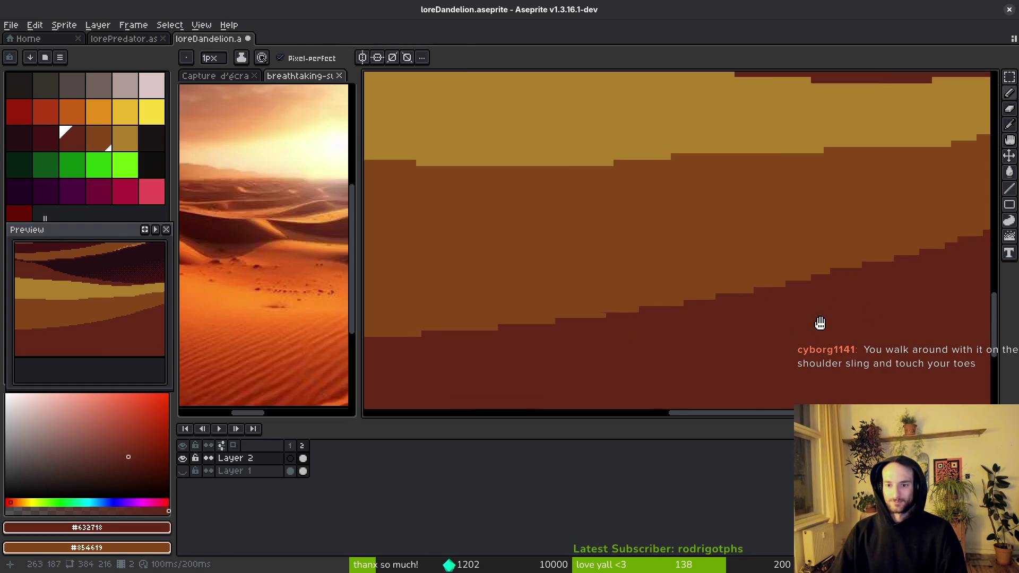
scroll(800, 277, "up", 3)
mouse_move(885, 203)
left_mouse_down()
mouse_move(730, 296)
mouse_move(857, 239)
mouse_move(798, 255)
mouse_move(842, 282)
left_mouse_up()
key("ctrl+s")
mouse_move(764, 300)
left_mouse_down()
mouse_move(811, 304)
mouse_move(799, 276)
left_mouse_up()
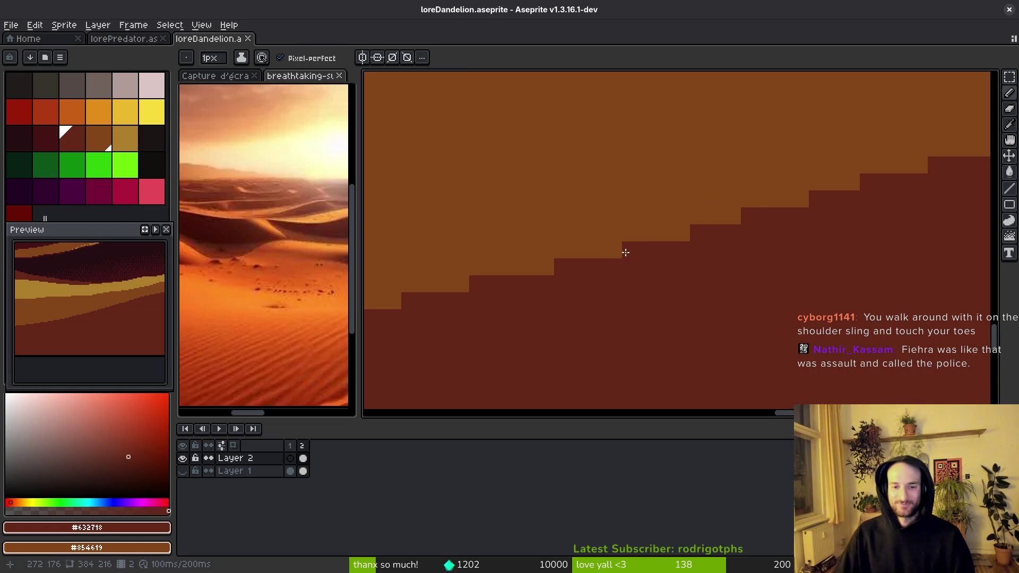
key("ctrl+s")
- Recover from an accidental image shift, save, and touch up a pixel on the dune edge
scroll(752, 282, "down", 2)
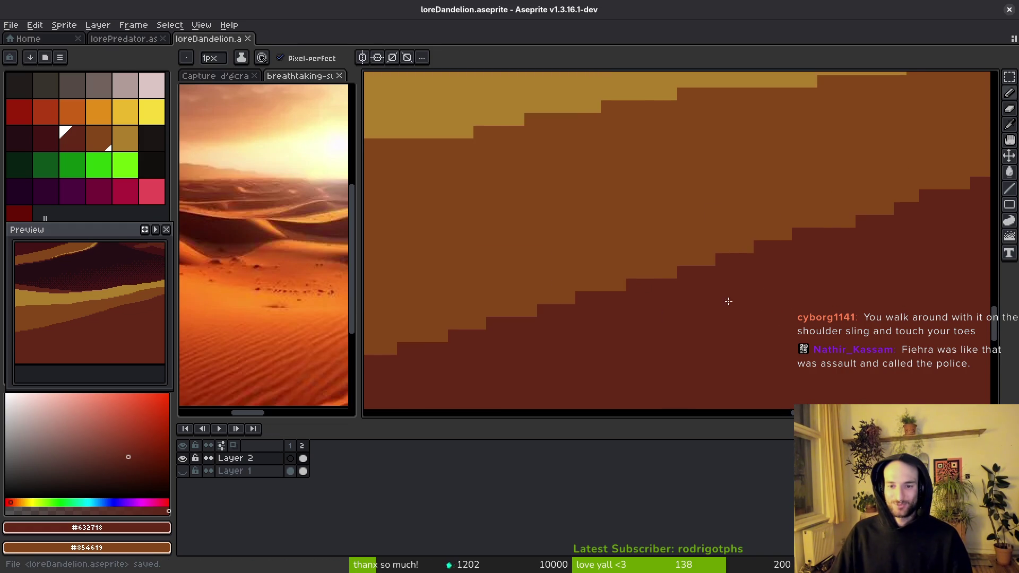
left_click_drag(813, 336, 814, 334)
key("b")
key("ctrl+s")
scroll(775, 329, "up", 3)
scroll(807, 298, "down", 2)
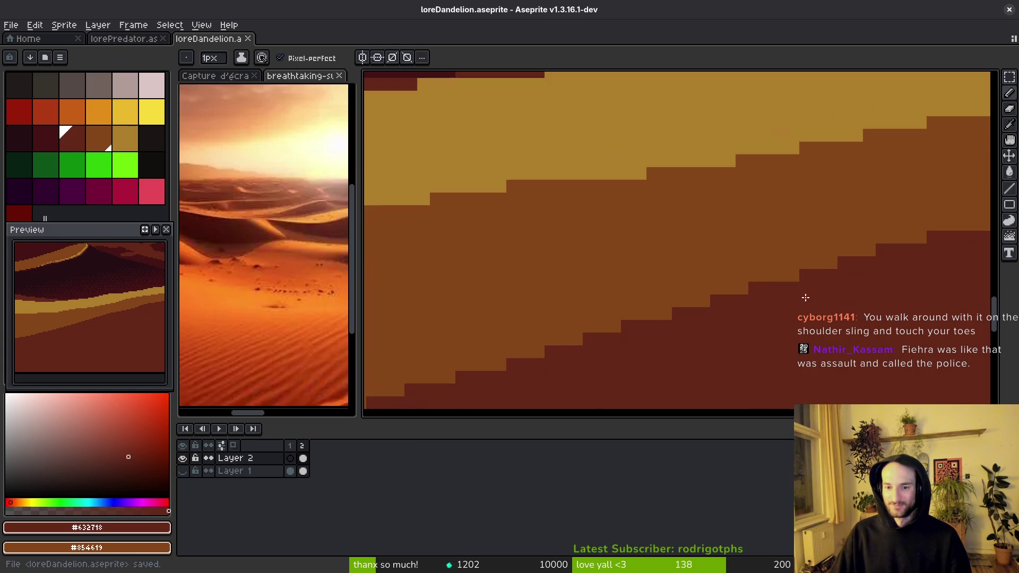
scroll(778, 254, "right", 3)
left_click(778, 254)
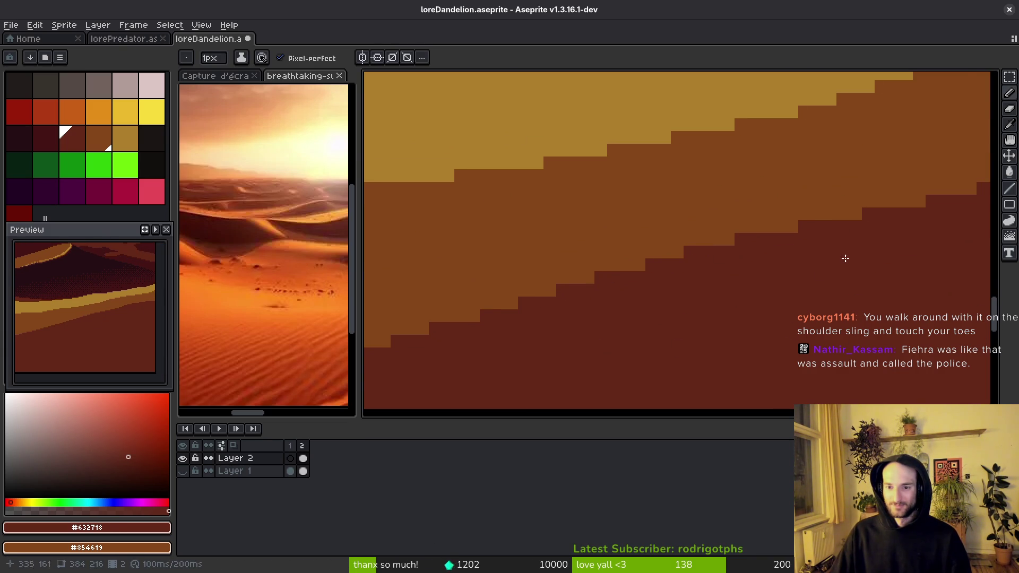
scroll(724, 331, "down", 2)
scroll(755, 268, "up", 2)
scroll(607, 345, "down", 5)
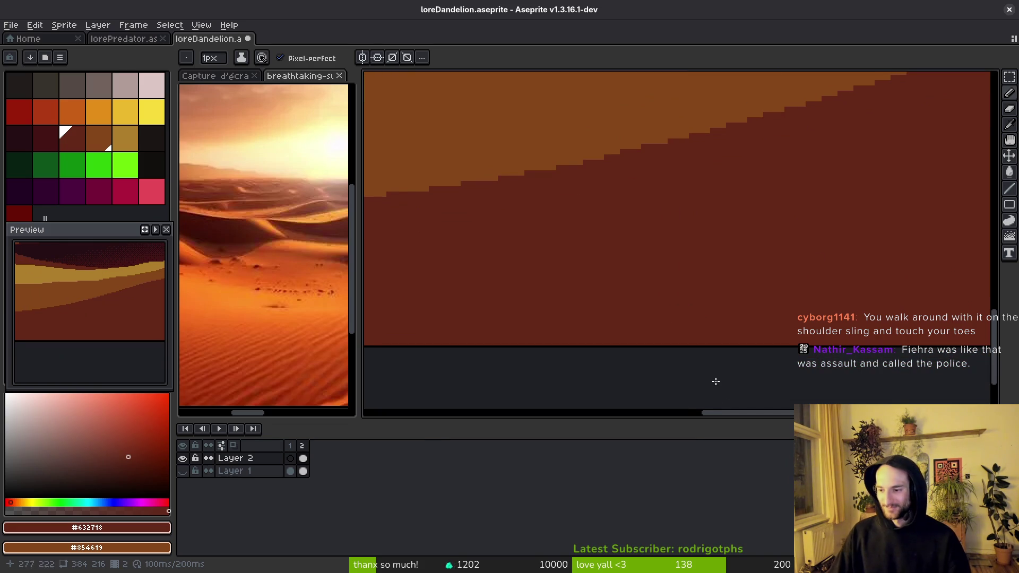
- Flatten the left dune boundary with the sampled brown dune colour
scroll(723, 381, "down", 1)
scroll(597, 234, "left", 5)
scroll(743, 271, "up", 2)
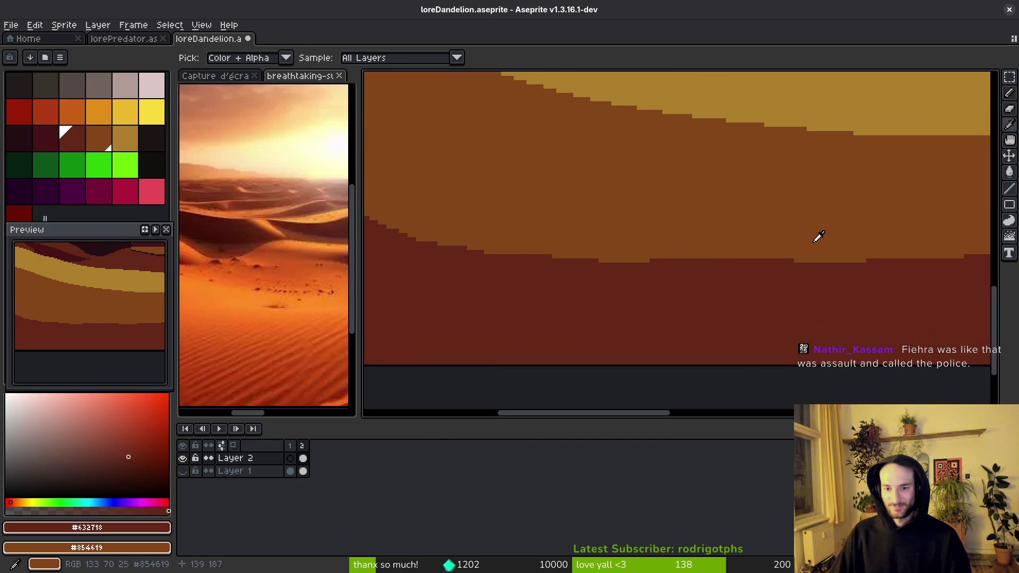
left_click(834, 239, "alt")
scroll(786, 271, "up", 1)
scroll(786, 271, "up", 1)
mouse_move(787, 268)
left_mouse_down()
mouse_move(519, 257)
mouse_move(494, 267)
mouse_move(529, 266)
left_mouse_up()
- Lower the boundary with dark red and draw a dark edge following the dune slope
scroll(637, 286, "left", 2)
left_click(732, 295, "alt")
left_click_drag(795, 273, 541, 289)
scroll(779, 316, "down", 2)
scroll(776, 305, "up", 1)
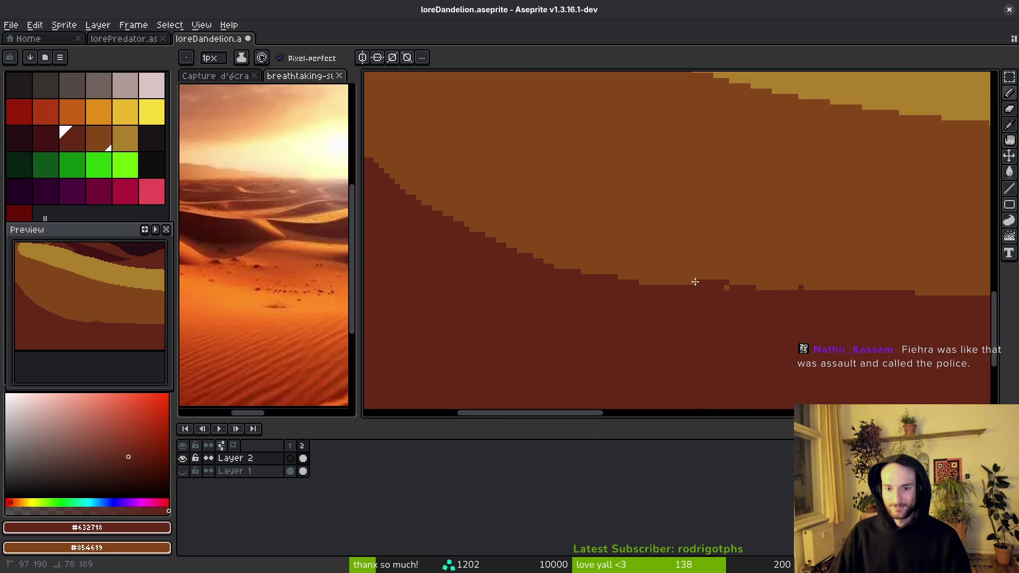
left_click_drag(465, 222, 705, 283)
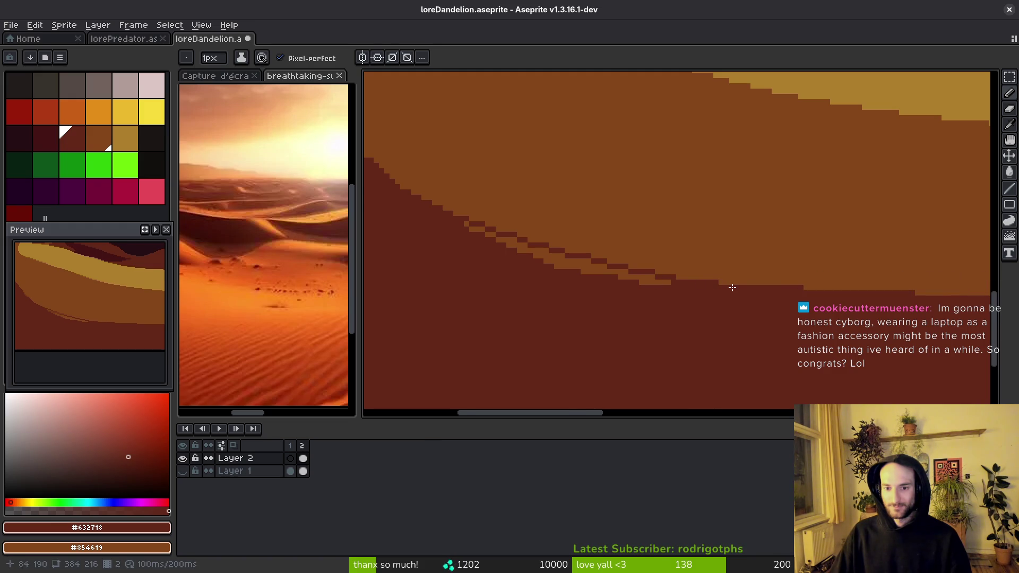
scroll(685, 275, "up", 1)
left_click_drag(547, 277, 719, 321)
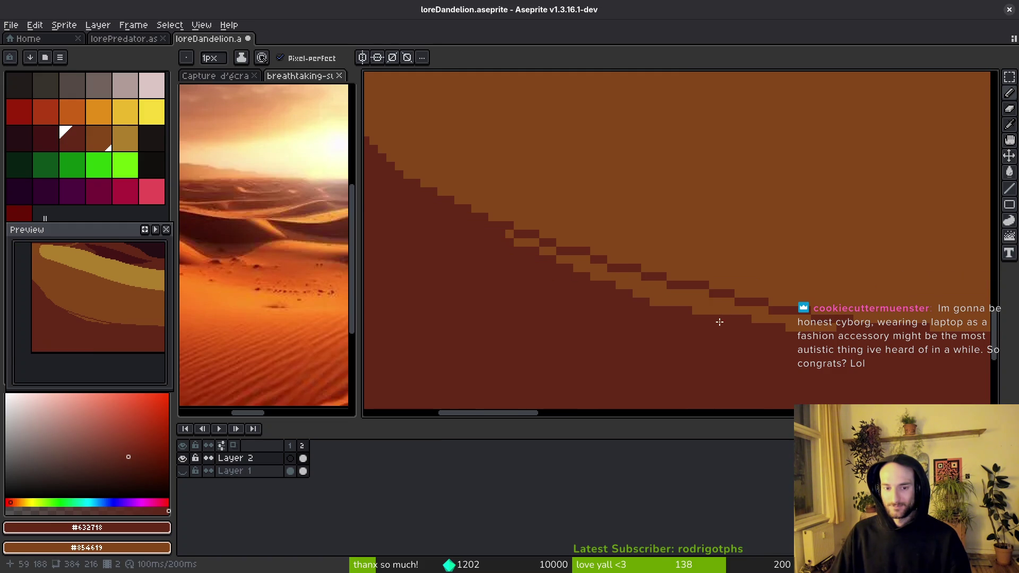
- Paint Bucket the lighter brown band and its three leftover pieces dark red
left_click(711, 282, "alt")
left_click(699, 293, "alt")
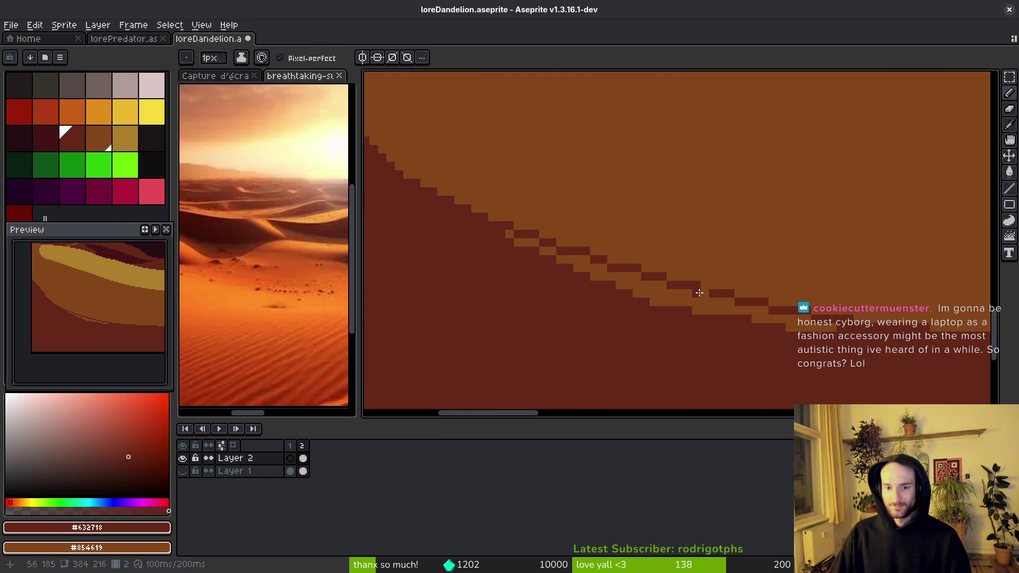
key("g")
left_click(705, 296)
left_click(546, 250)
left_click(531, 244)
left_click(504, 233)
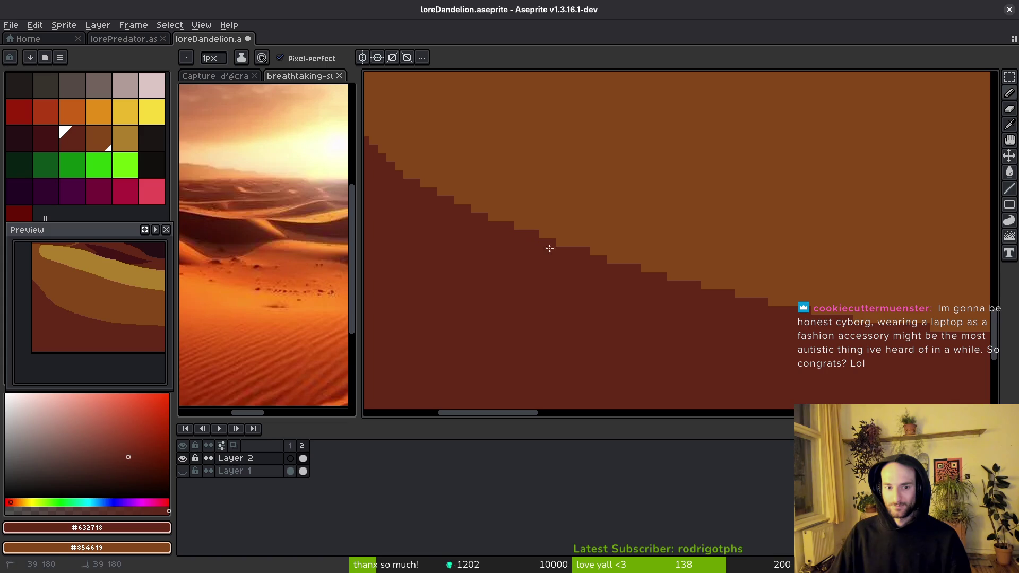
scroll(647, 276, "down", 2)
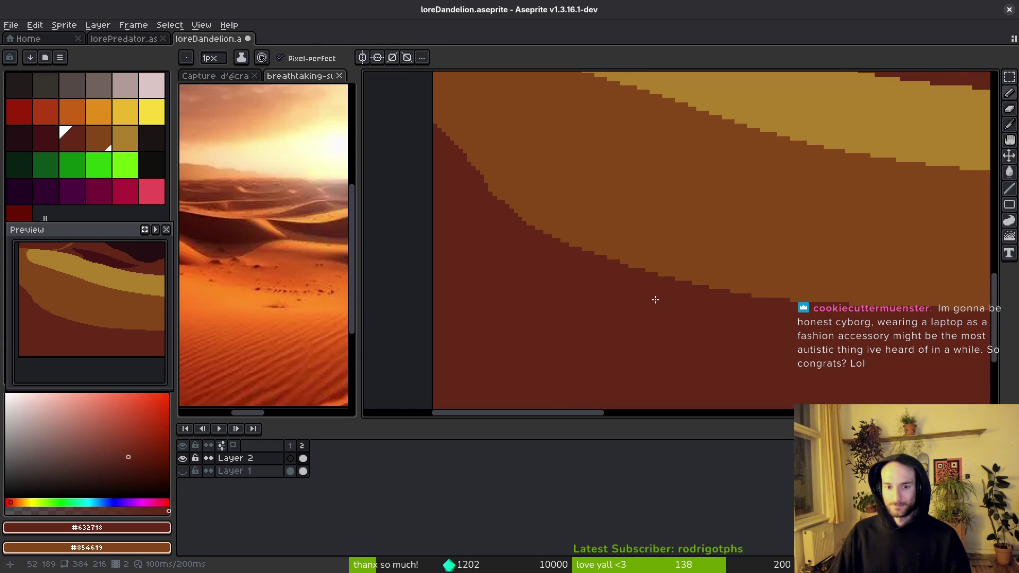
scroll(546, 228, "up", 1)
- Undo a stray diagonal stroke, then paint a stepped dark edge along the slope and fill its gaps
left_click_drag(498, 159, 607, 309)
key("ctrl+z")
left_click_drag(548, 245, 501, 182)
scroll(509, 210, "up", 1)
left_click_drag(484, 102, 536, 211)
left_click(535, 182)
mouse_move(493, 167)
left_mouse_down()
mouse_move(533, 223)
mouse_move(514, 177)
left_mouse_up()
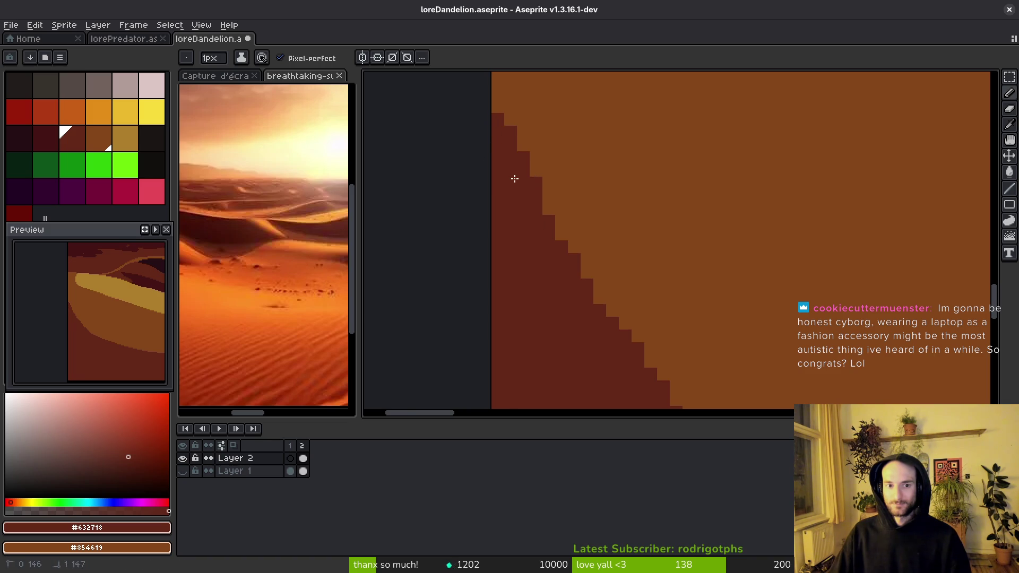
- Save loreDandelion.aseprite with the finished stepped left slope
scroll(573, 307, "down", 5)
scroll(580, 325, "up", 3)
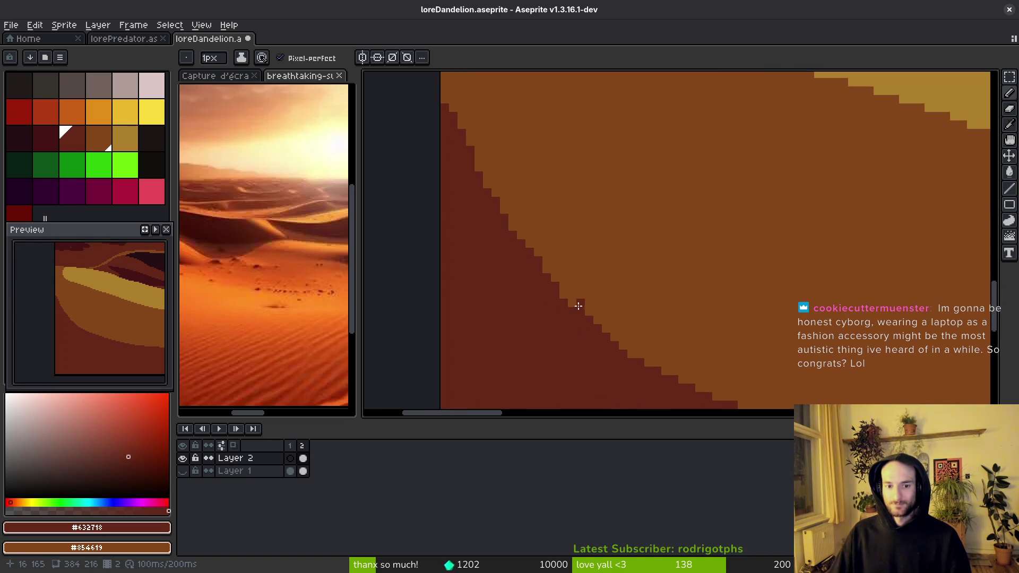
key("ctrl+s")
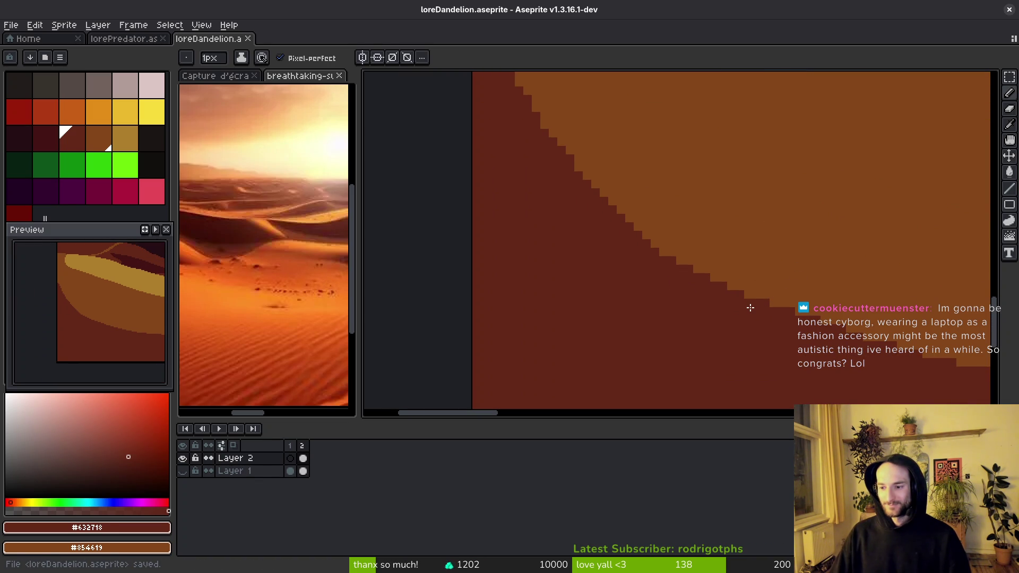
scroll(749, 312, "right", 4)
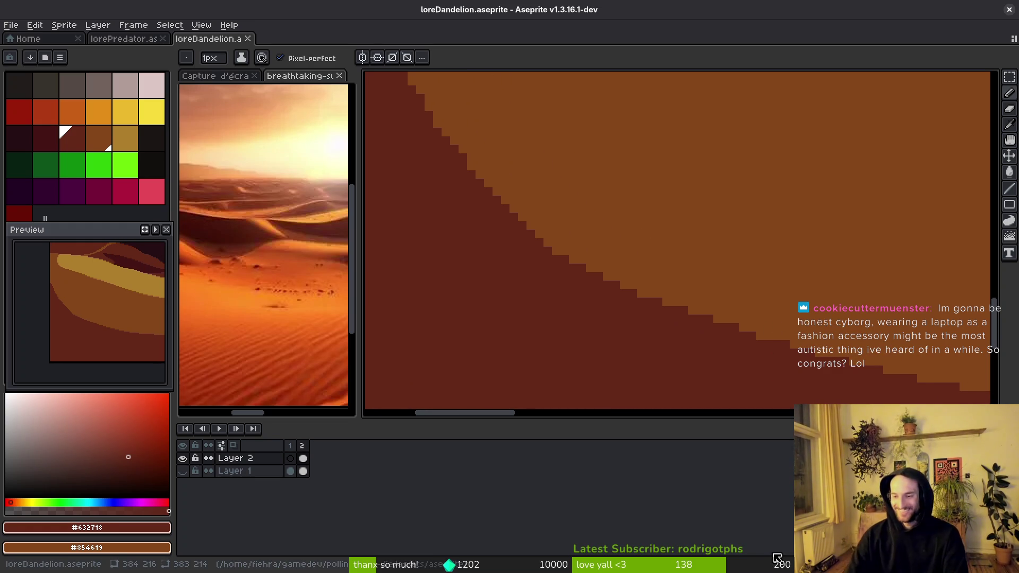
scroll(701, 355, "up", 2)
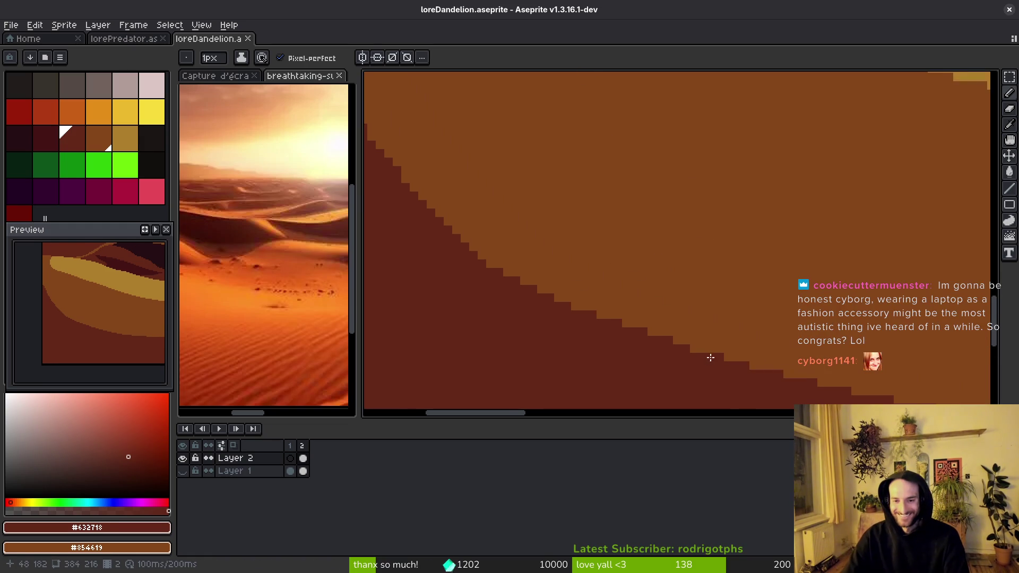